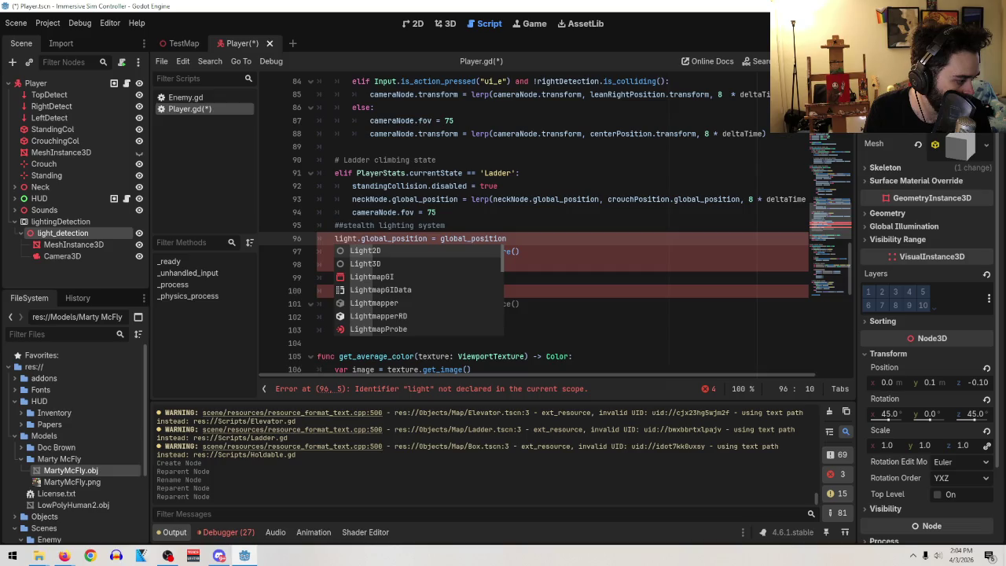
- Show the Light Detection in Godot 4.0 tutorial in Firefox and move its window to the right
click(64, 556)
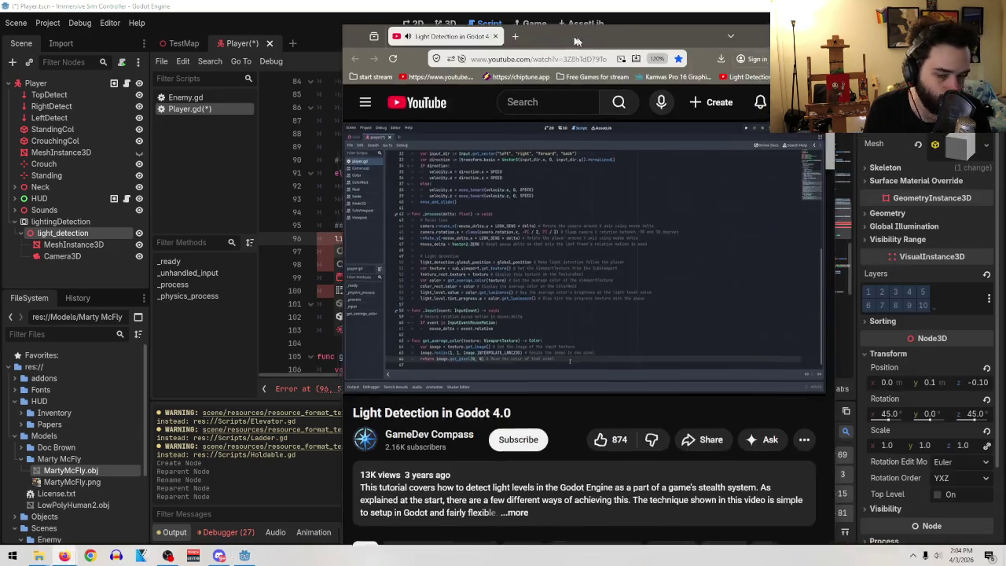
mouse_move(576, 41)
mouse_down()
mouse_move(722, 55)
mouse_move(712, 43)
mouse_up()
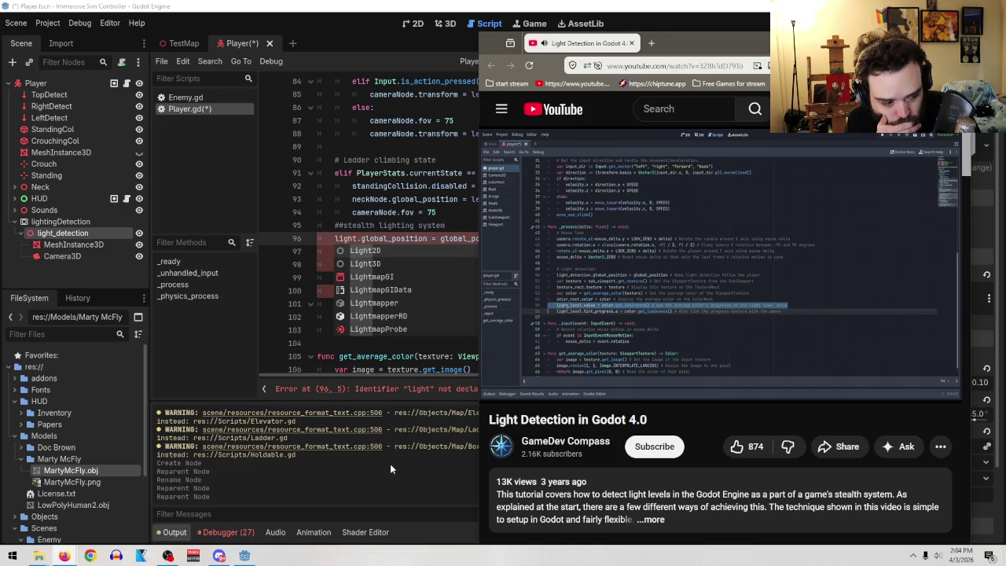
- Watch further into the tutorial, pause it at 4:52, and switch back to Godot
click(649, 270)
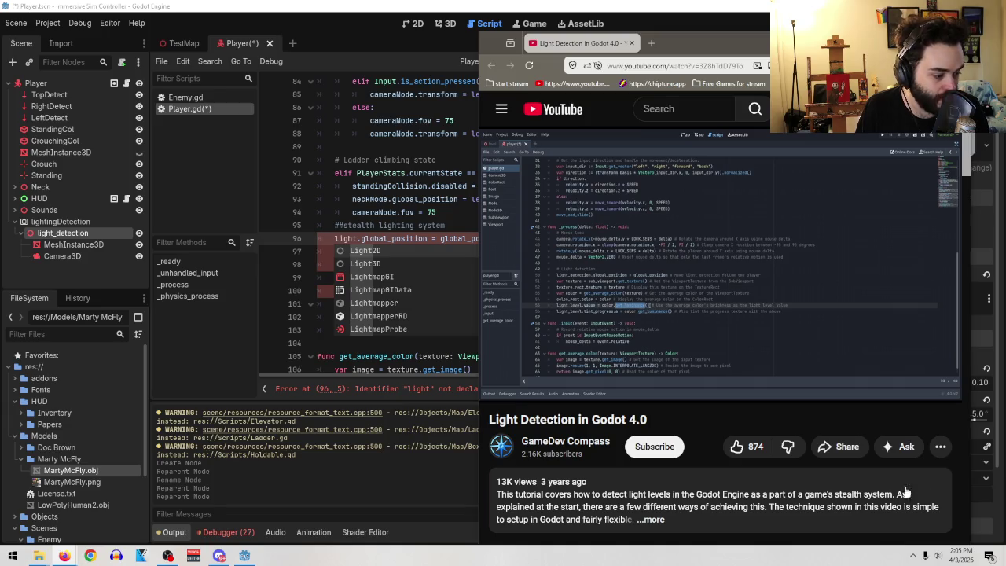
click(716, 285)
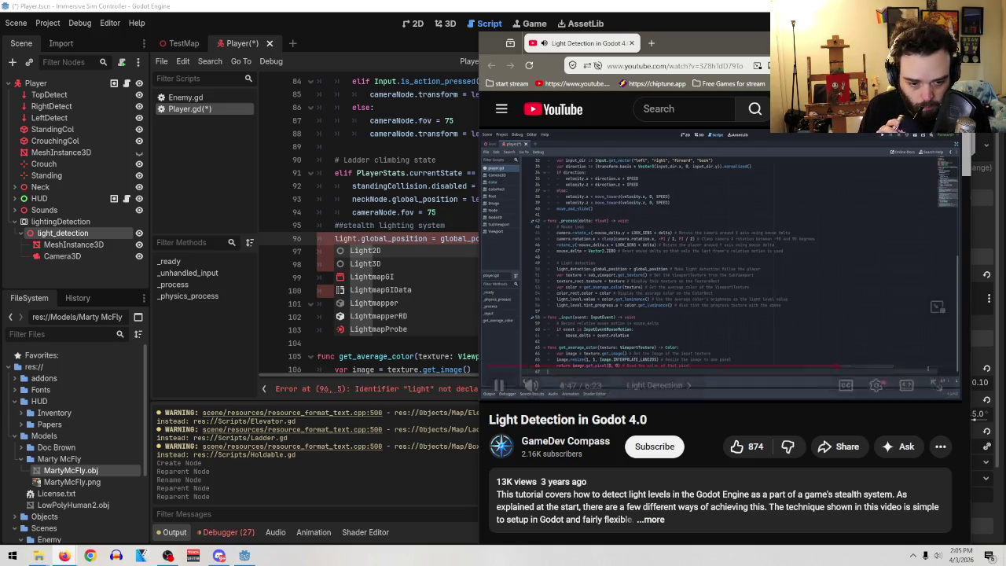
click(783, 283)
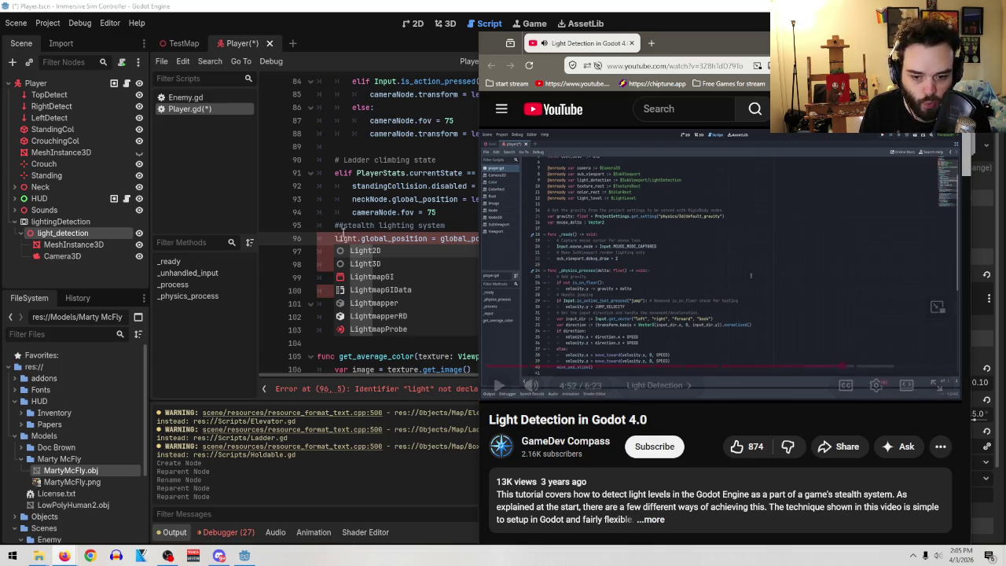
key(alt+Tab)
- Start a 'Lighting system' comment and a 'var' line after the cameraRotation line
scroll(444, 277, up, 9)
scroll(444, 277, up, 9)
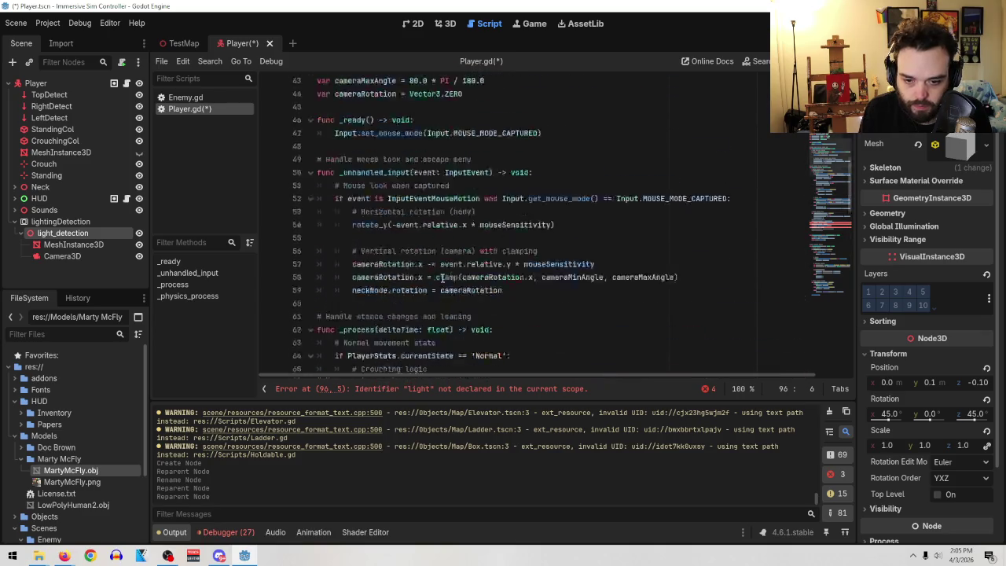
scroll(503, 290, up, 6)
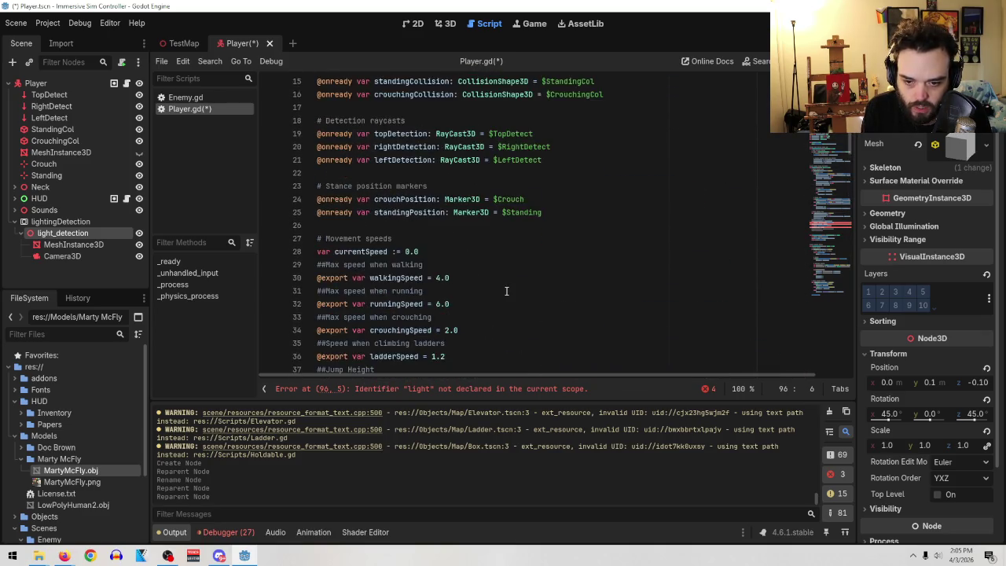
scroll(493, 303, down, 8)
click(482, 186)
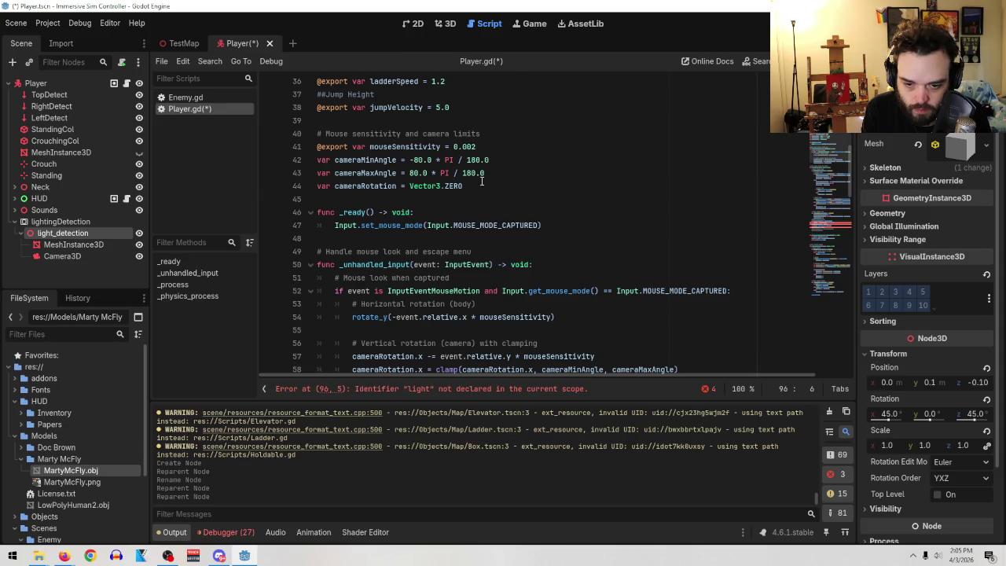
key(Return)
key(Return)
text(##Lighting system)
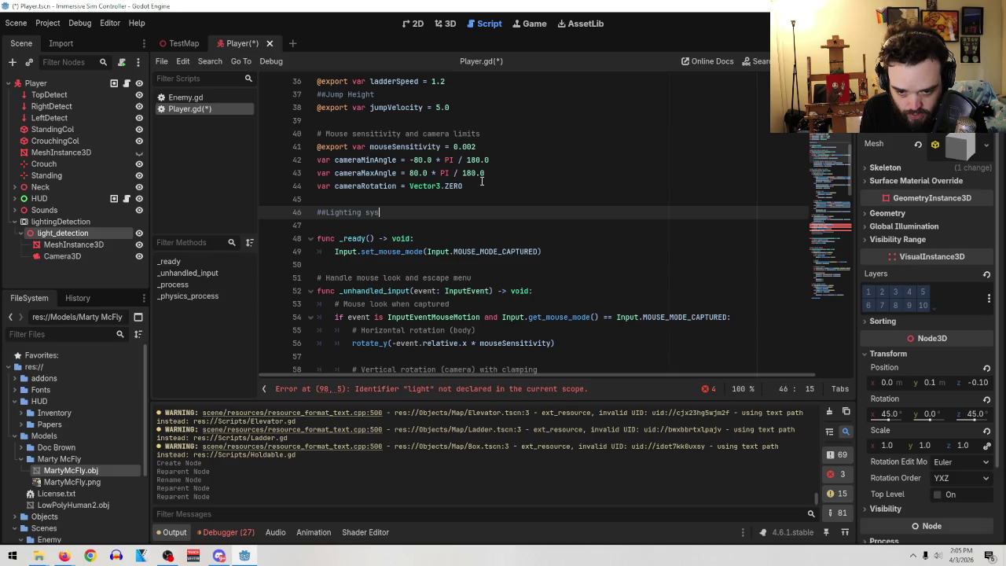
key(Return)
text(var sub)
- Undo those edits, restoring the light_detection reference on line 96
scroll(482, 181, down, 15)
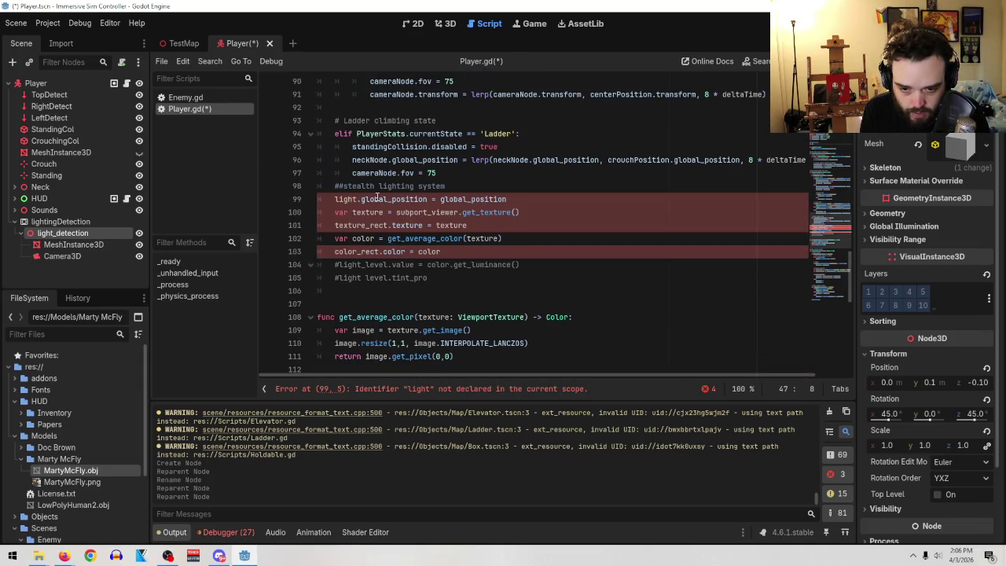
key(ctrl+z)
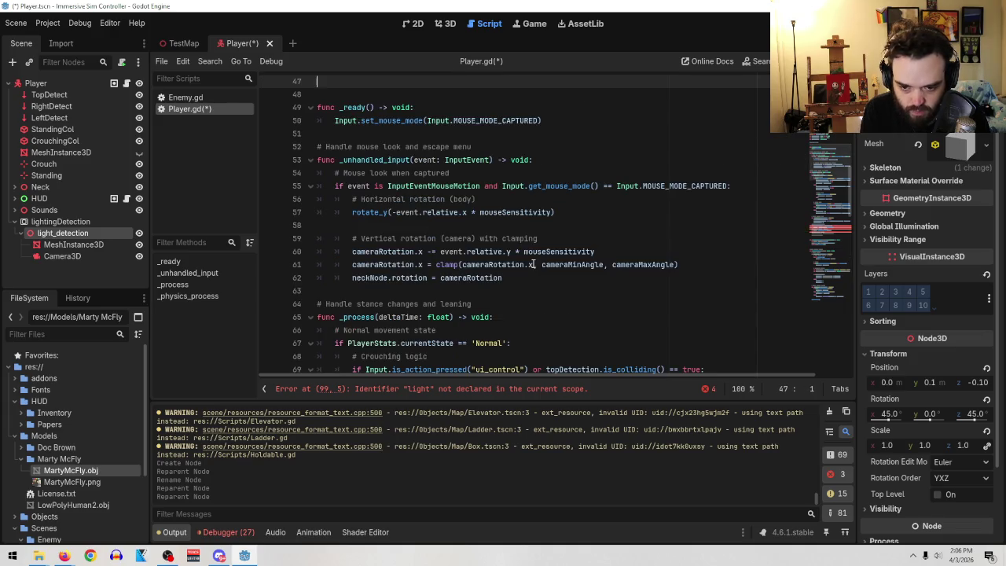
key(BackSpace)
text(##sub)
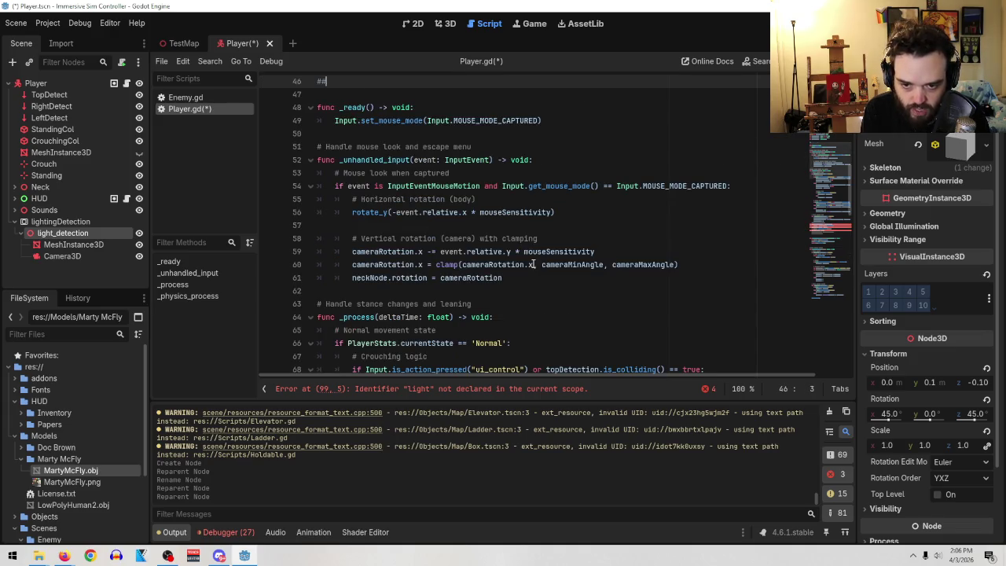
key(BackSpace)
key(BackSpace)
key(BackSpace)
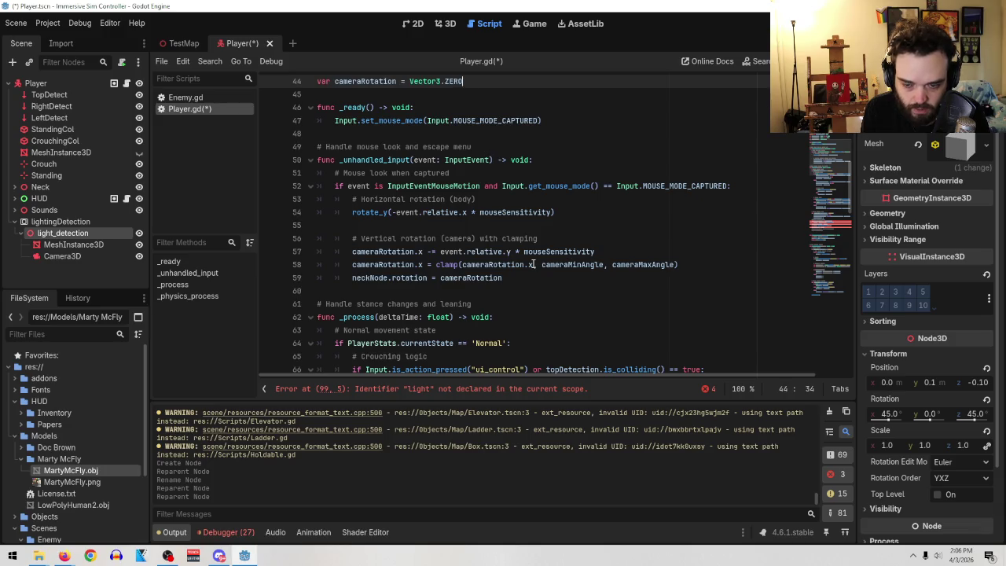
scroll(519, 212, up, 3)
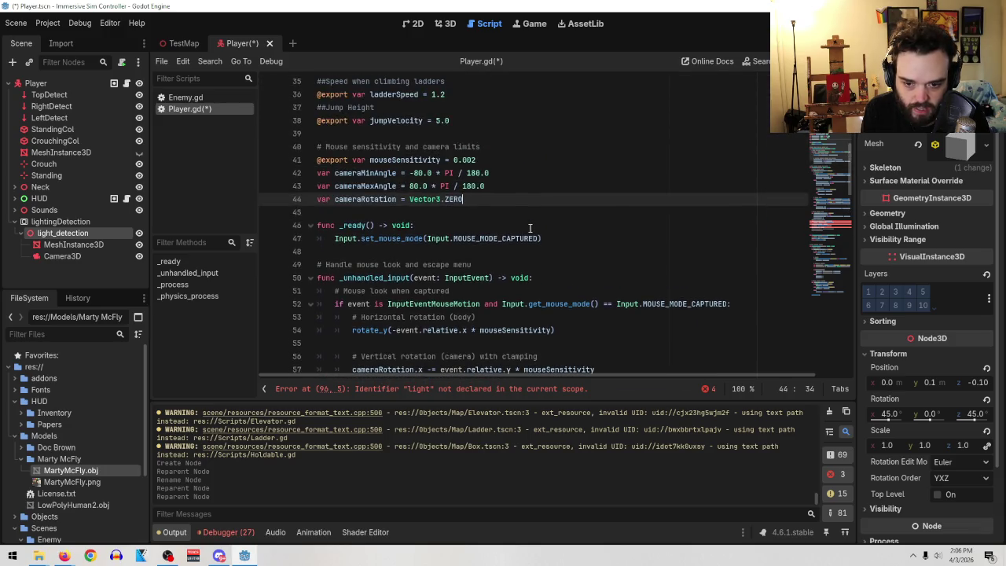
key(ctrl+z)
key(ctrl+z)
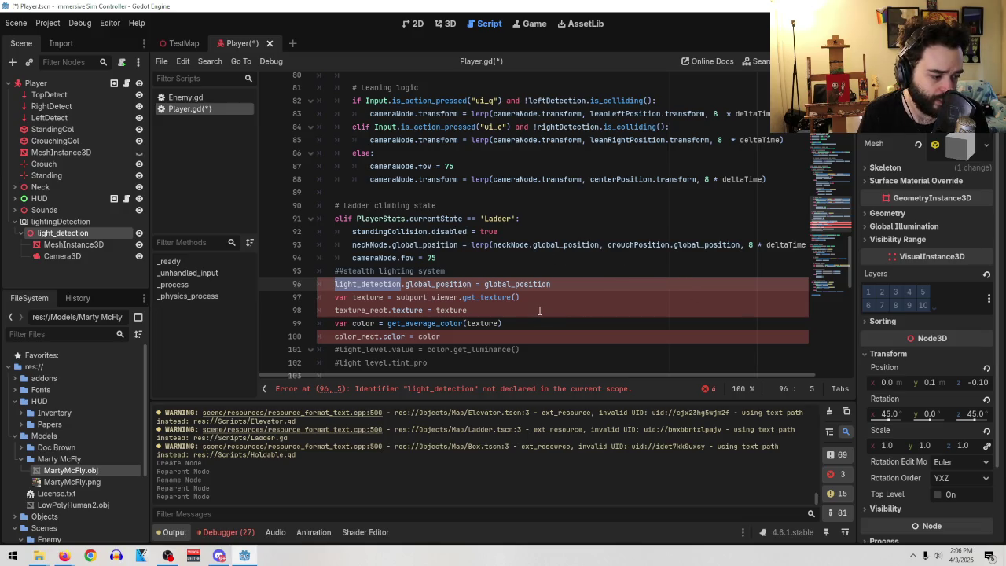
- Add '#lighting system stuff' and 'var light_detection = $lightingDetection' below the camera variables
scroll(508, 307, up, 7)
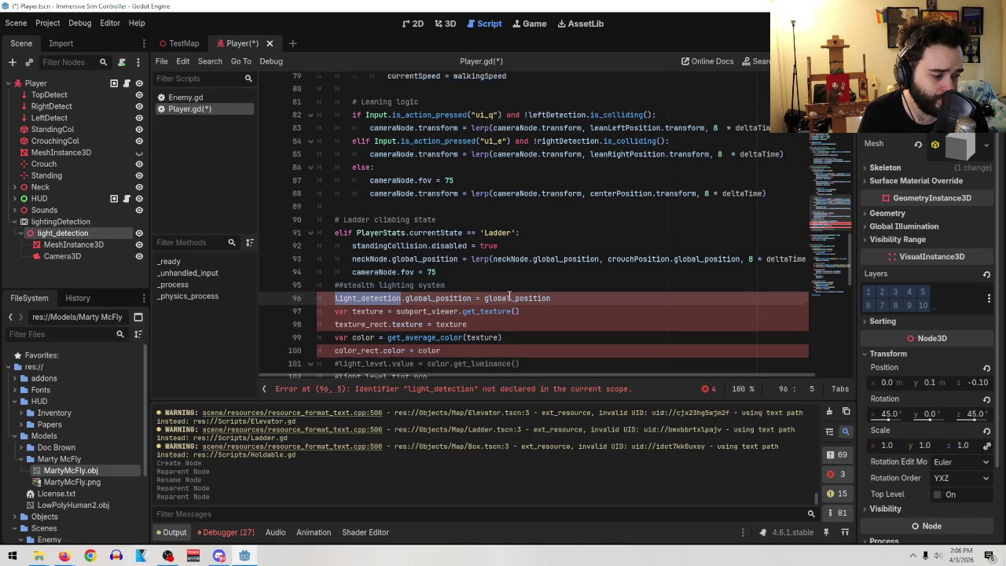
scroll(508, 297, up, 15)
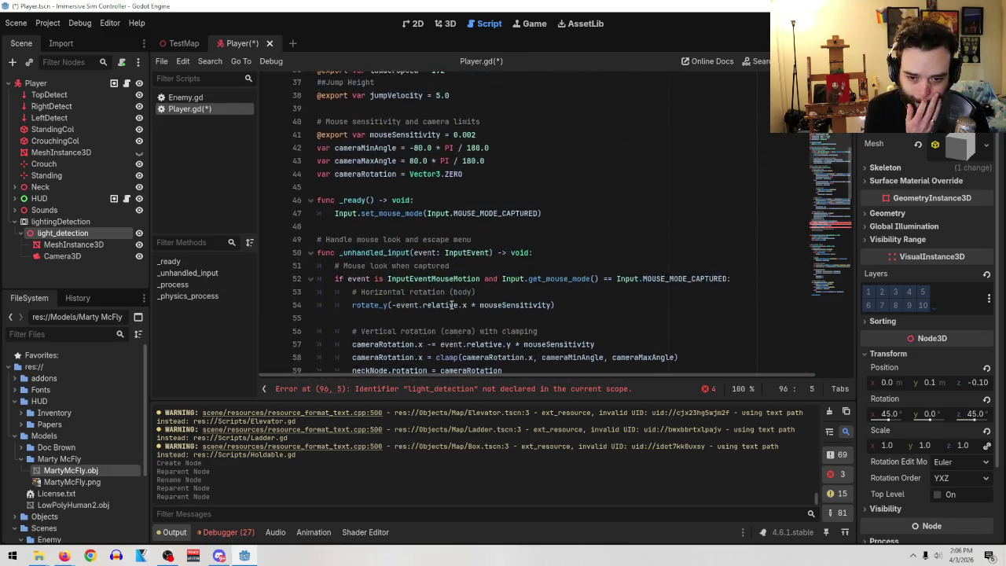
scroll(460, 286, down, 4)
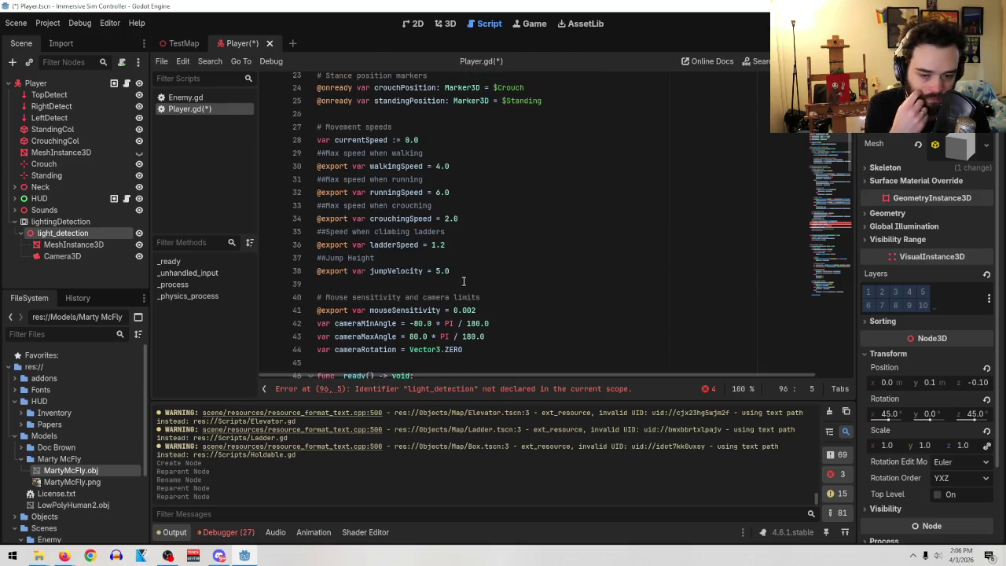
scroll(472, 275, down, 3)
click(485, 228)
key(Return)
key(Return)
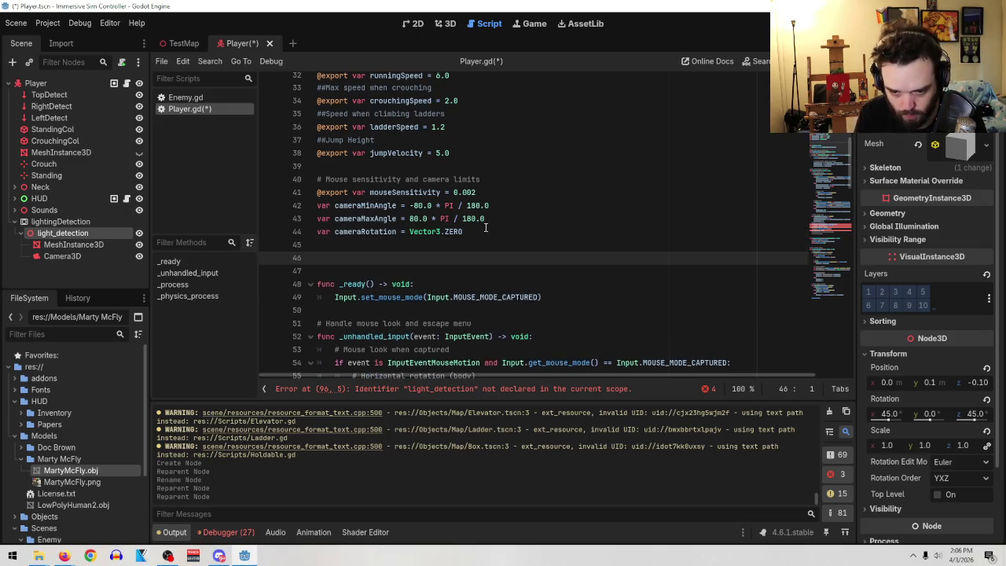
text(#)
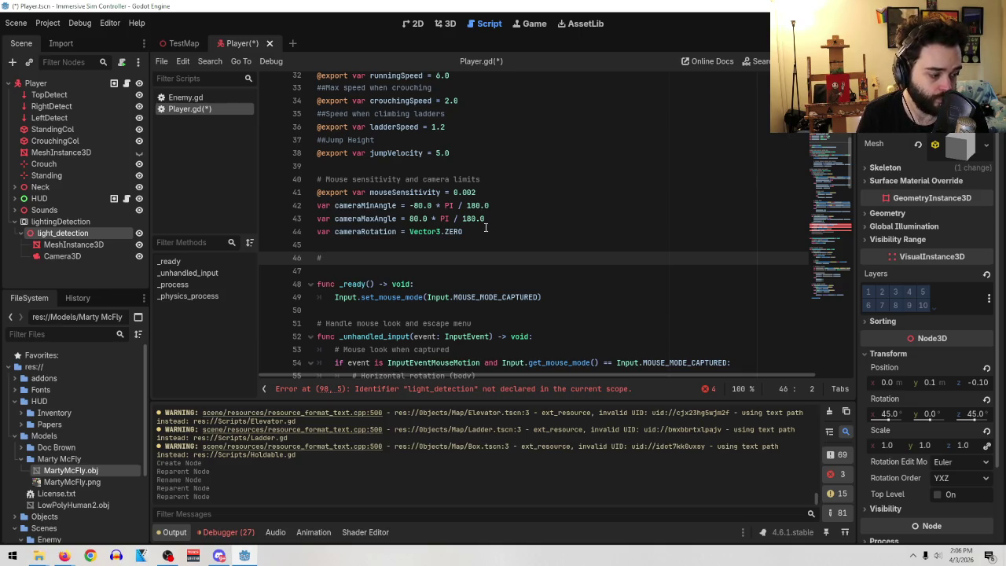
text(lighting system stuff)
key(Return)
text(var light_detection =)
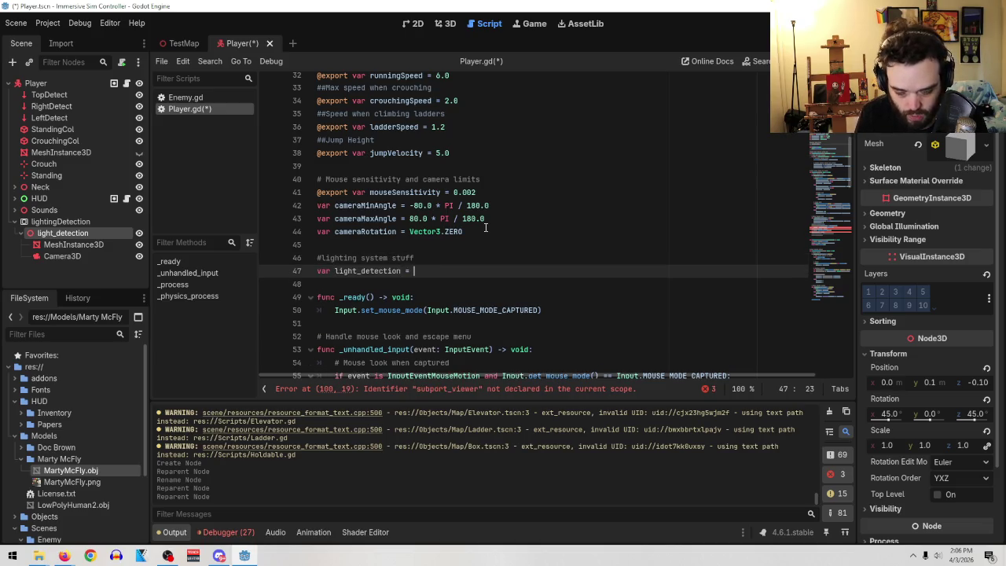
drag(61, 222, 417, 279)
- Move MeshInstance3D under lightingDetection and delete the old light_detection node
right_click(58, 234)
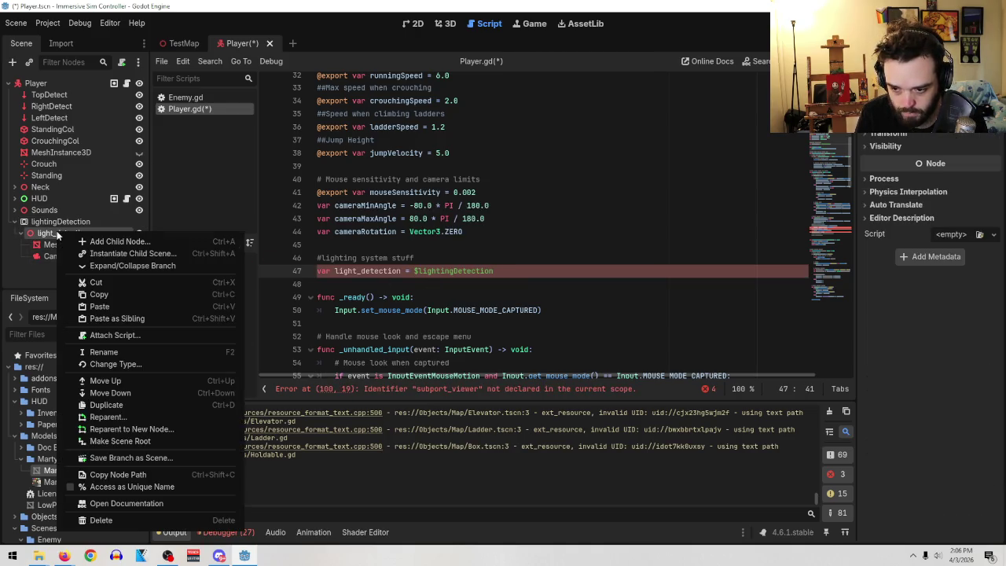
click(73, 244)
mouse_move(73, 244)
mouse_down()
mouse_move(47, 226)
mouse_move(59, 242)
mouse_up()
right_click(58, 256)
click(118, 534)
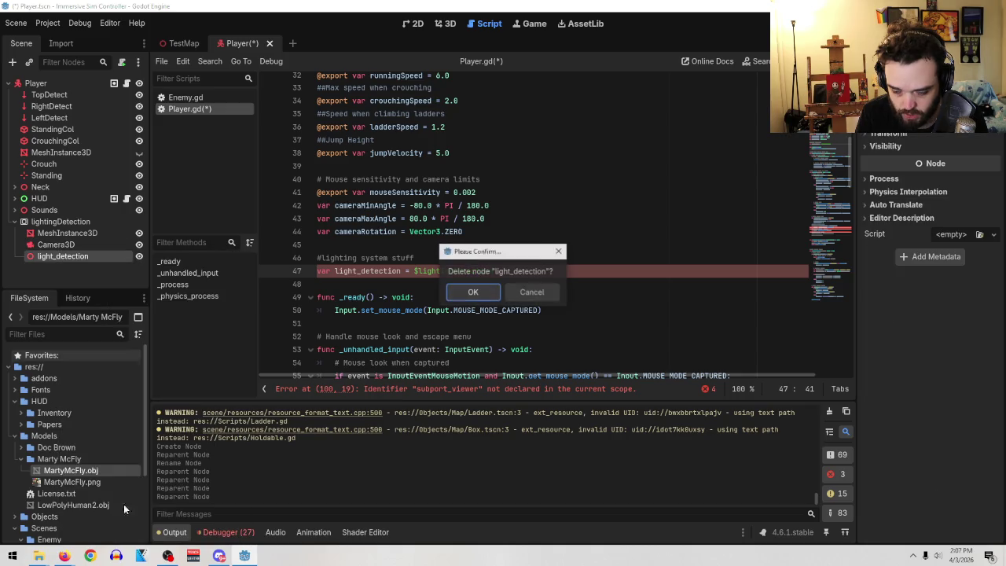
click(476, 291)
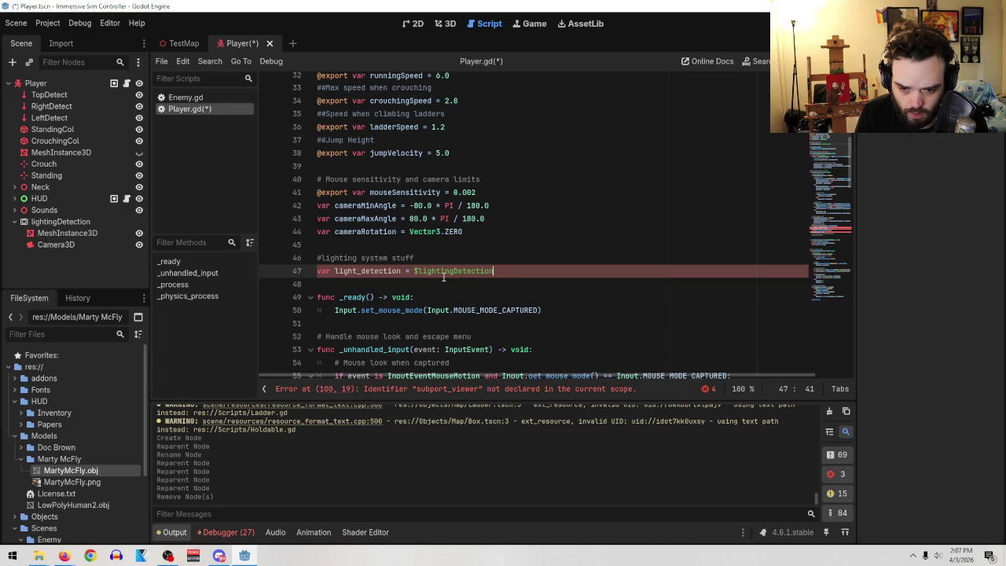
click(321, 270)
text(@on)
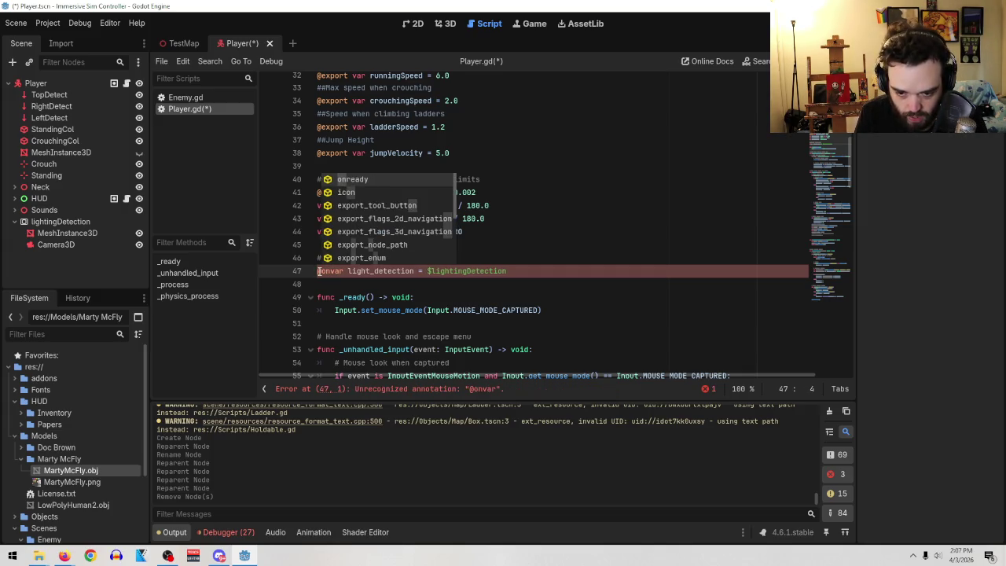
text(ready)
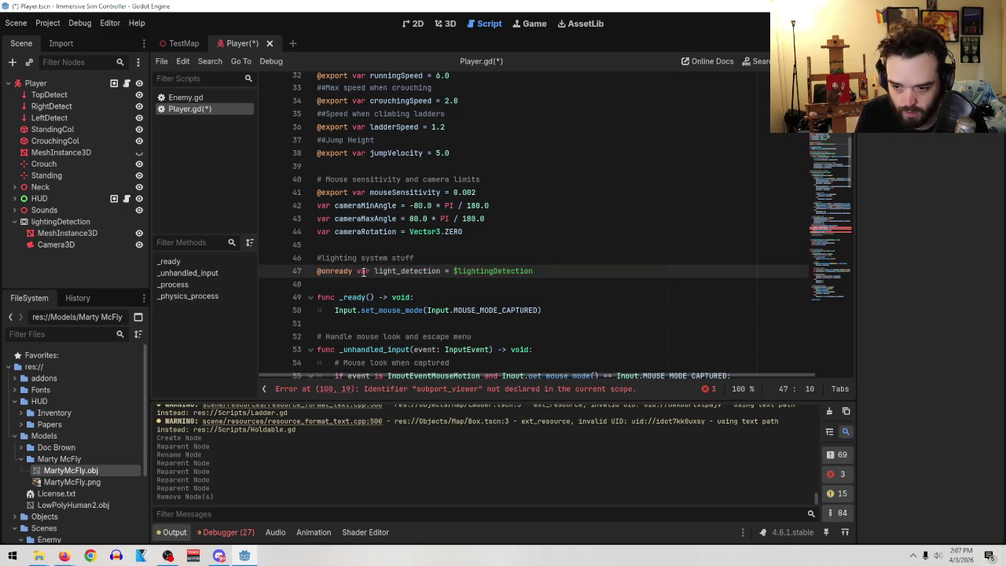
click(533, 272)
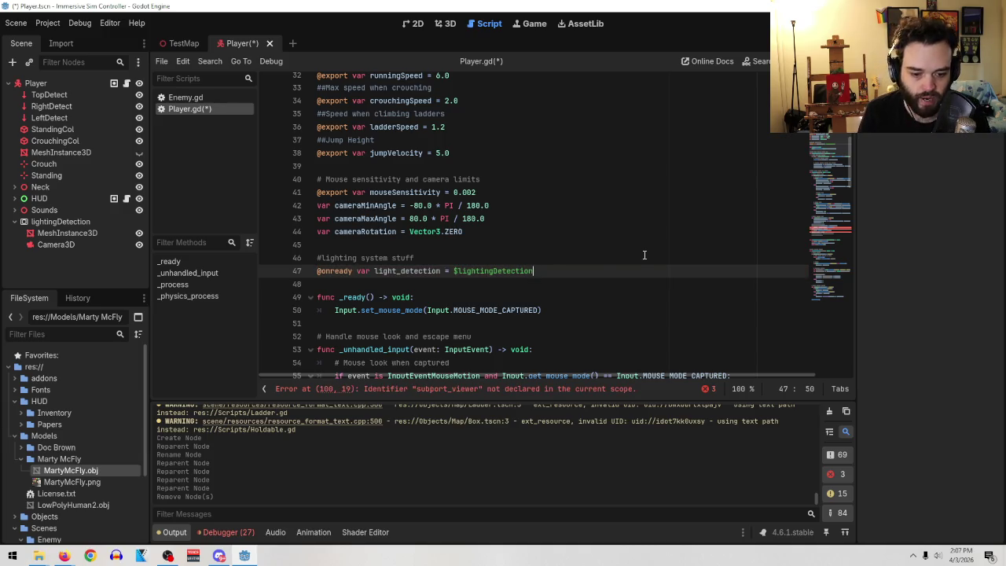
scroll(637, 271, down, 1)
scroll(637, 270, down, 15)
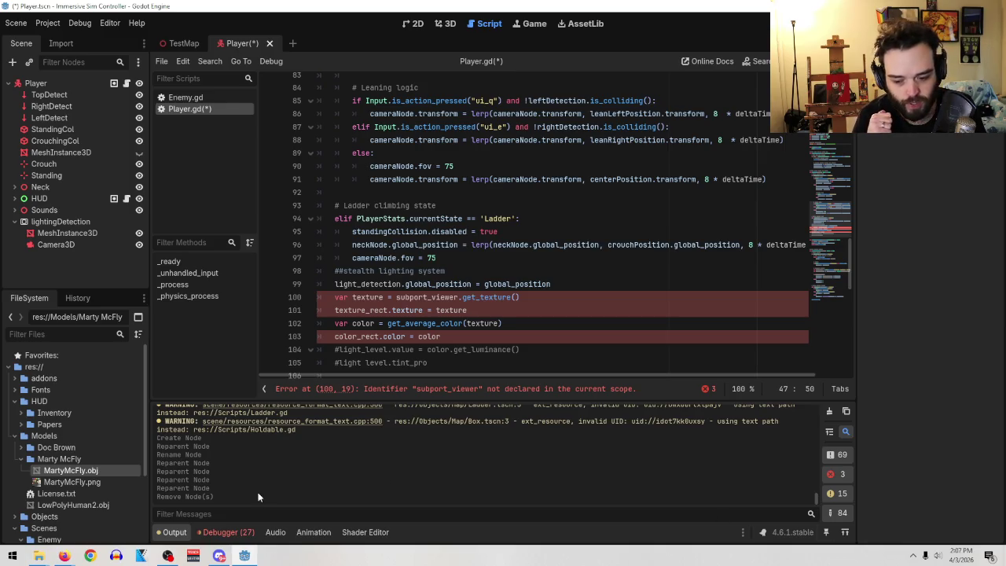
- Play the tutorial briefly and pause it at 4:55, then return to Godot's Scene dock
mouse_move(63, 556)
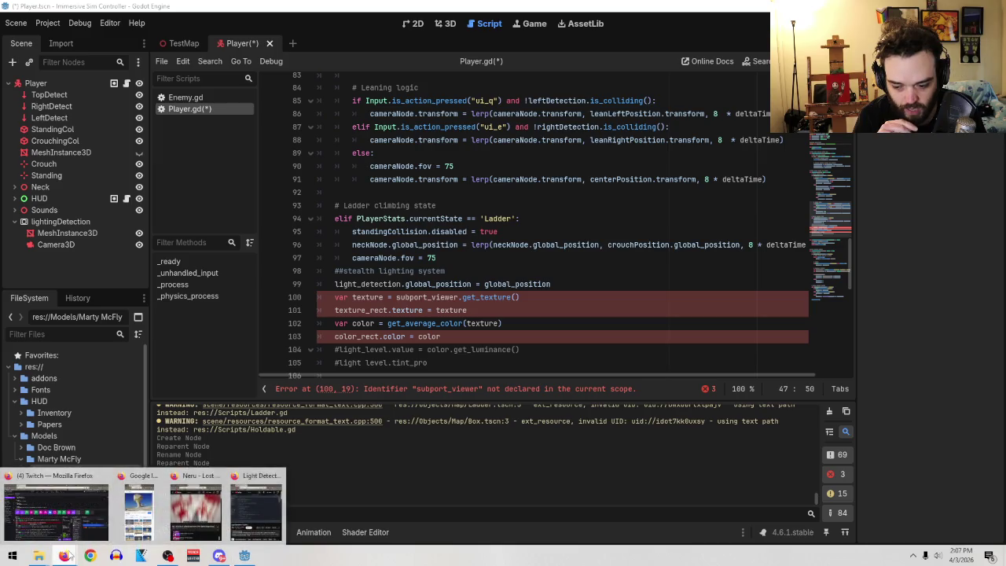
click(260, 499)
mouse_move(740, 231)
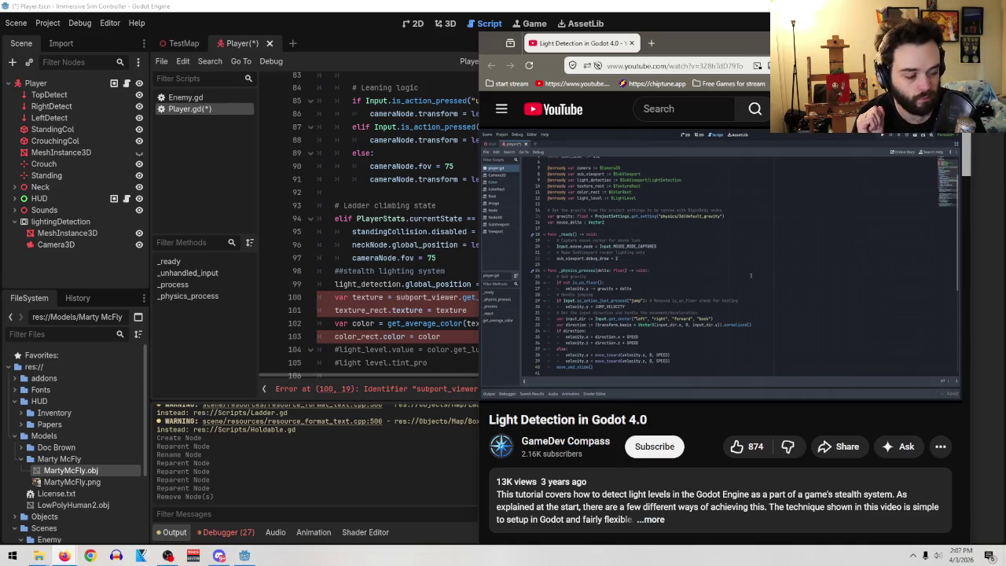
click(737, 223)
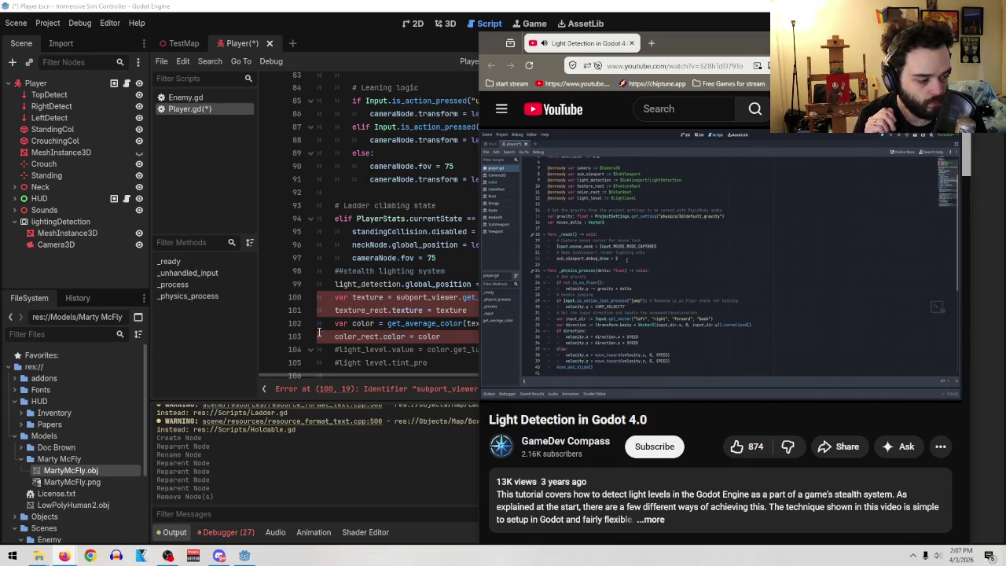
click(733, 298)
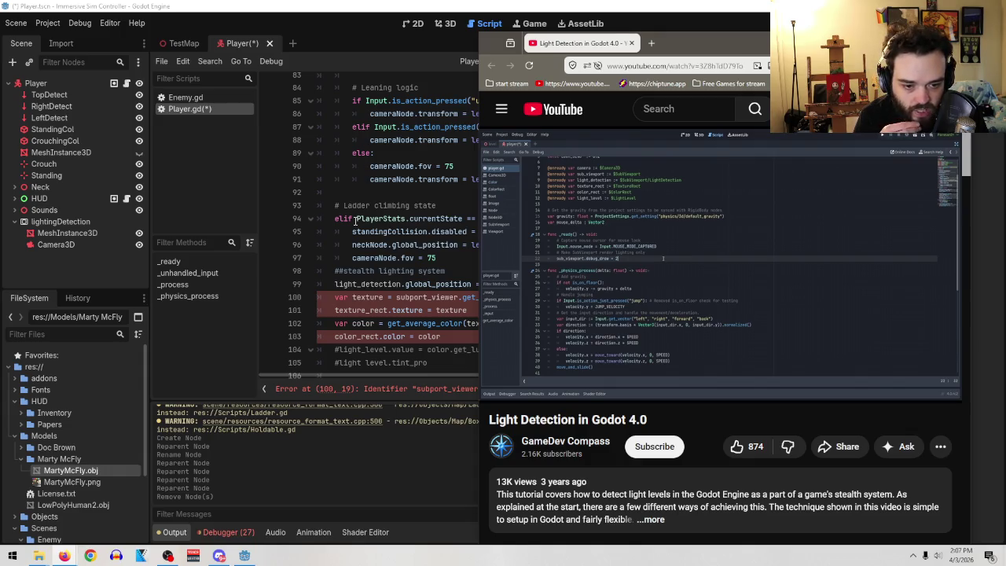
click(68, 221)
right_click(78, 224)
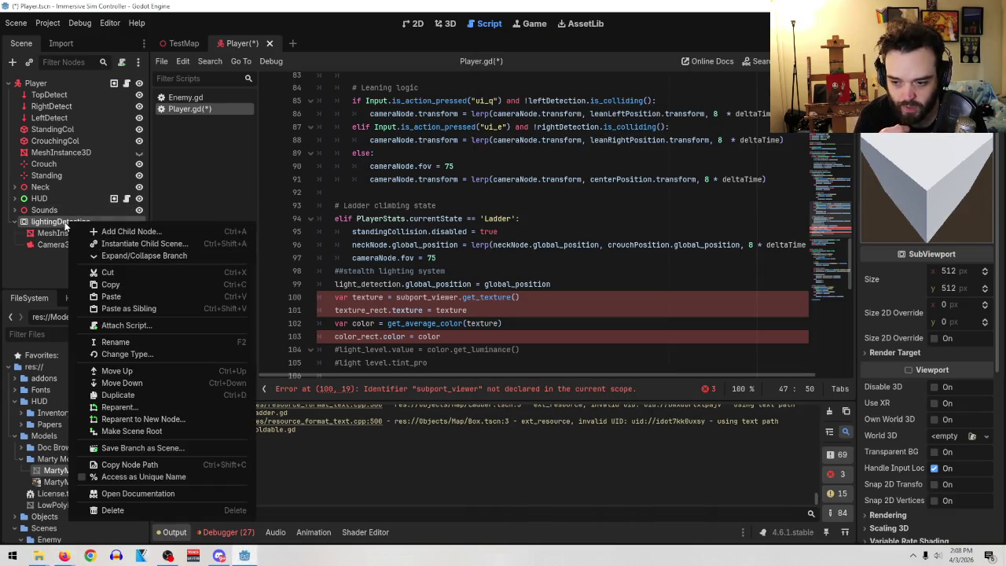
- Append 'Viewport' to the lightingDetection node's name, making it lightingDetectionViewport
key(F2)
key(Escape)
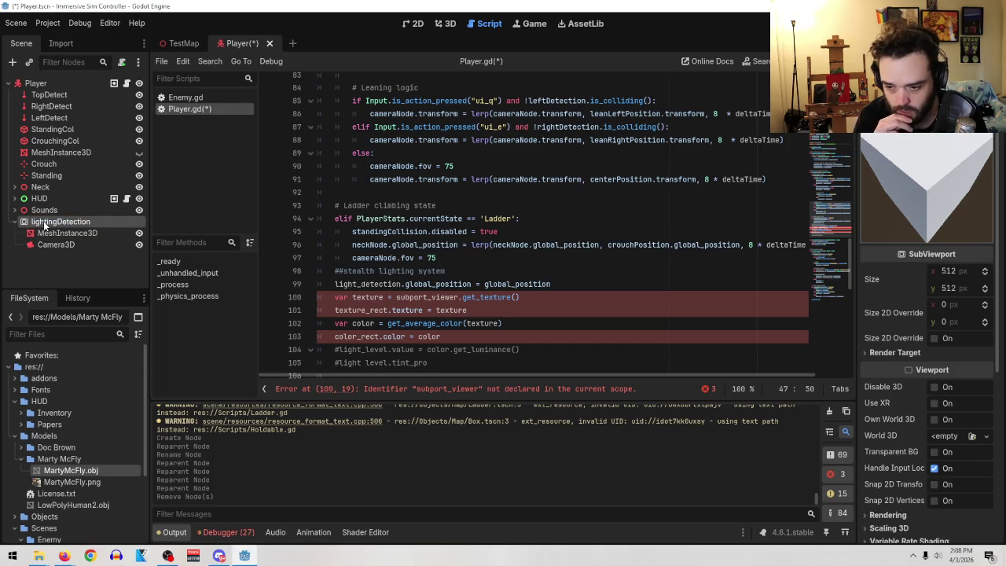
click(68, 222)
click(68, 222)
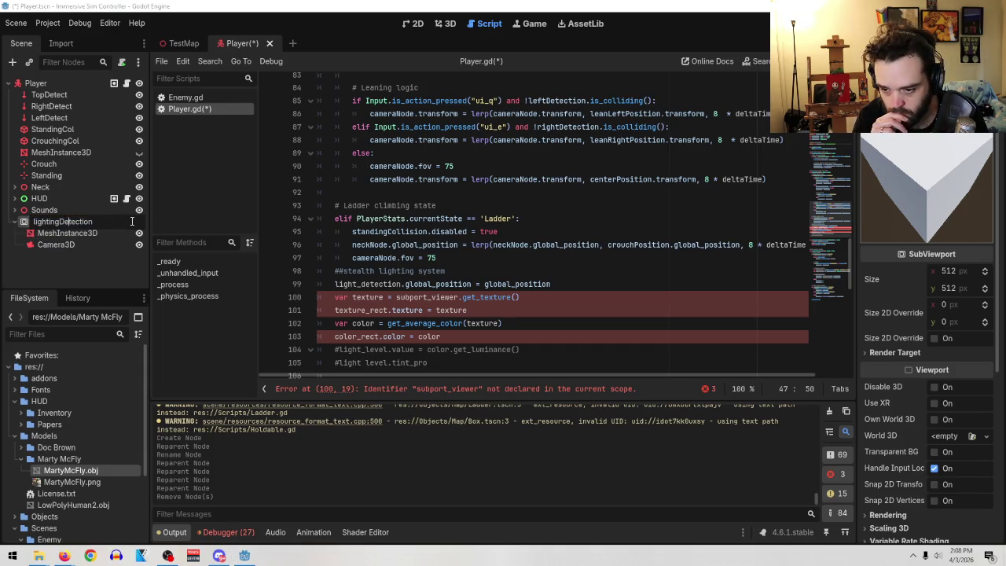
text(Viewport)
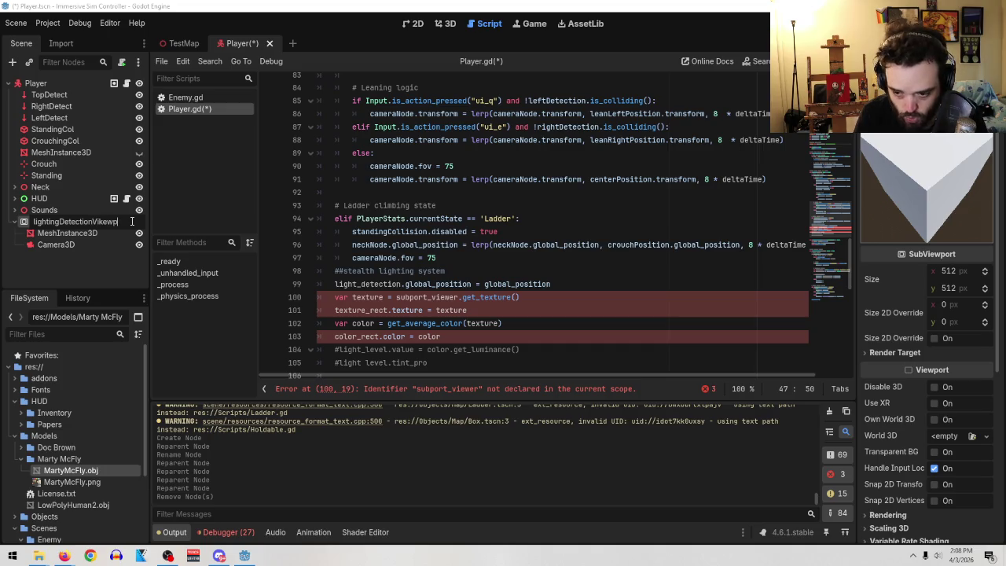
key(BackSpace)
key(BackSpace)
key(BackSpace)
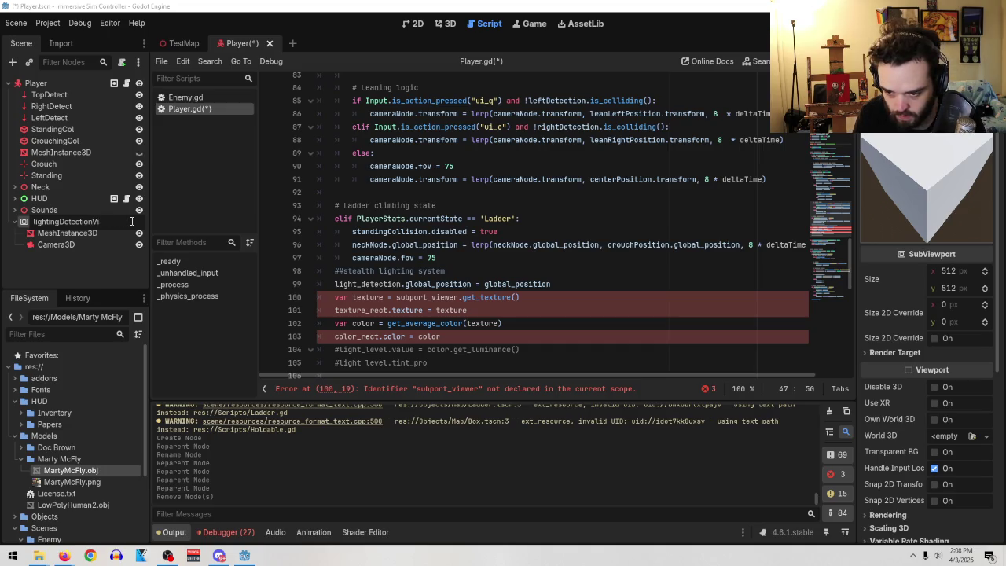
text(Po)
key(BackSpace)
key(BackSpace)
key(BackSpace)
text(port)
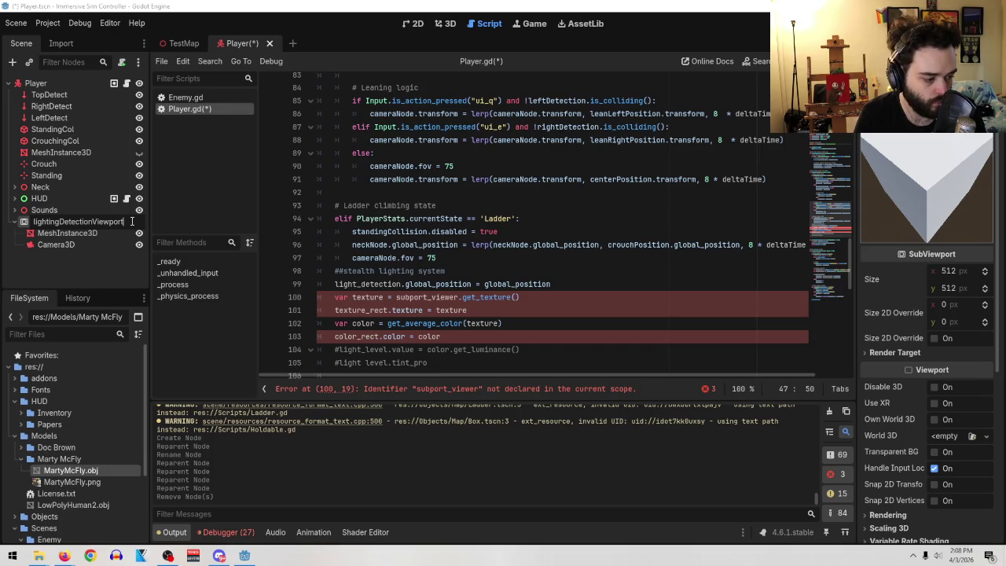
key(Return)
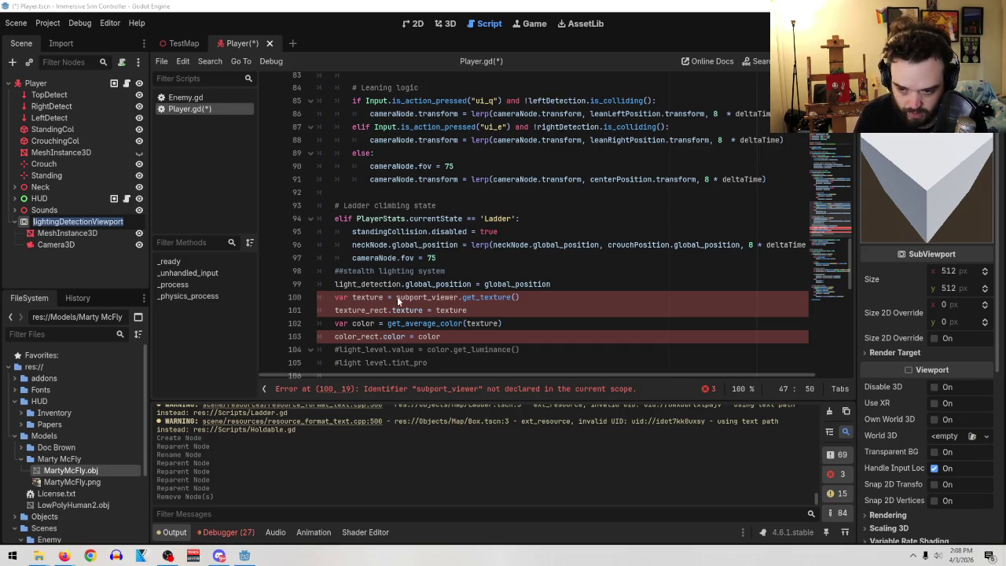
key(Return)
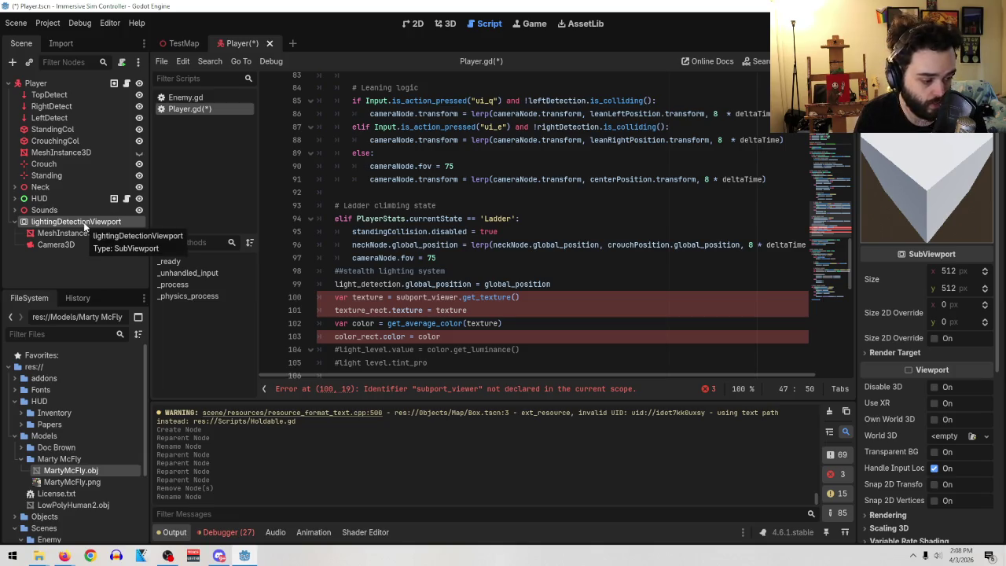
right_click(85, 227)
- Create a Node3D child inside lightingDetectionViewport from the Create New Node dialog
click(124, 233)
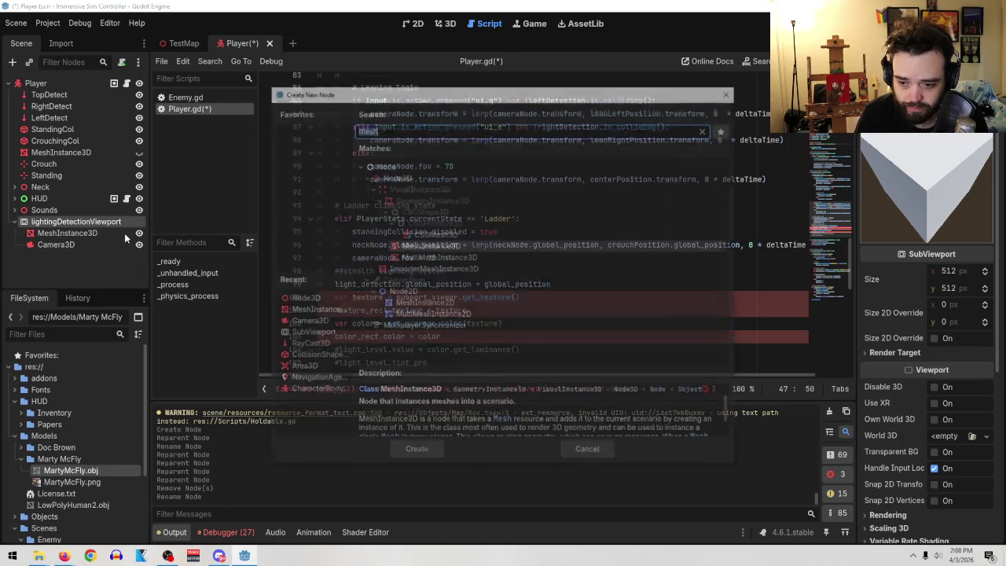
click(377, 167)
double_click(379, 177)
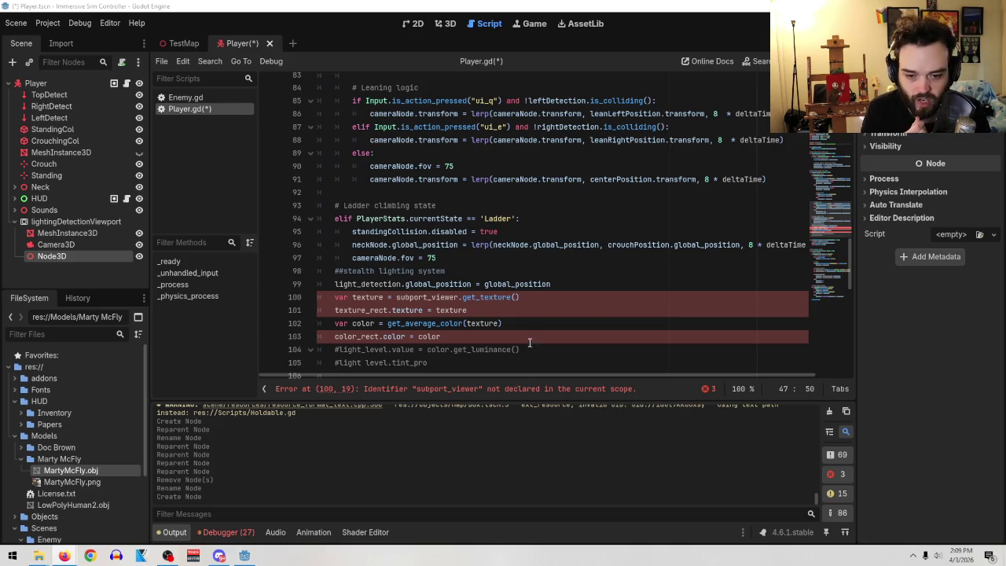
scroll(532, 346, down, 3)
- Replace $lightingDetection on line 47 with $lightingDetectionViewport and move Camera3D under Node3D
scroll(546, 293, up, 5)
scroll(546, 295, up, 10)
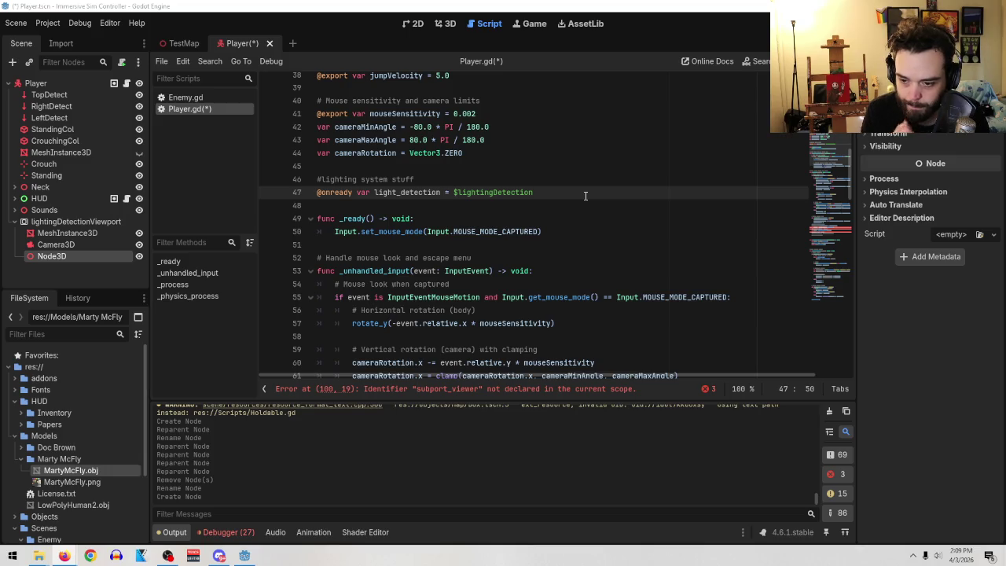
drag(543, 193, 456, 193)
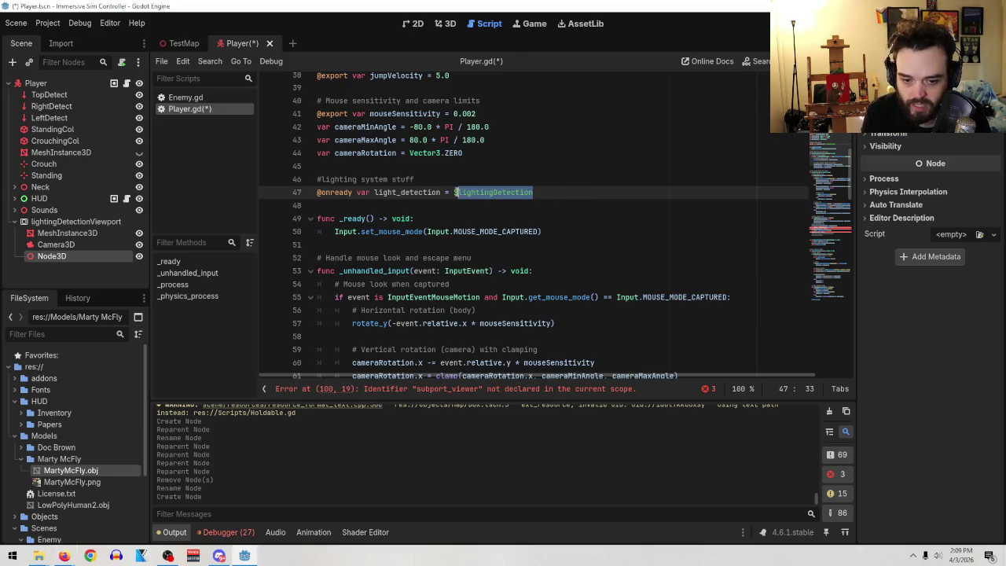
key(BackSpace)
key(BackSpace)
mouse_move(76, 221)
mouse_down()
mouse_move(512, 175)
mouse_move(542, 196)
mouse_up()
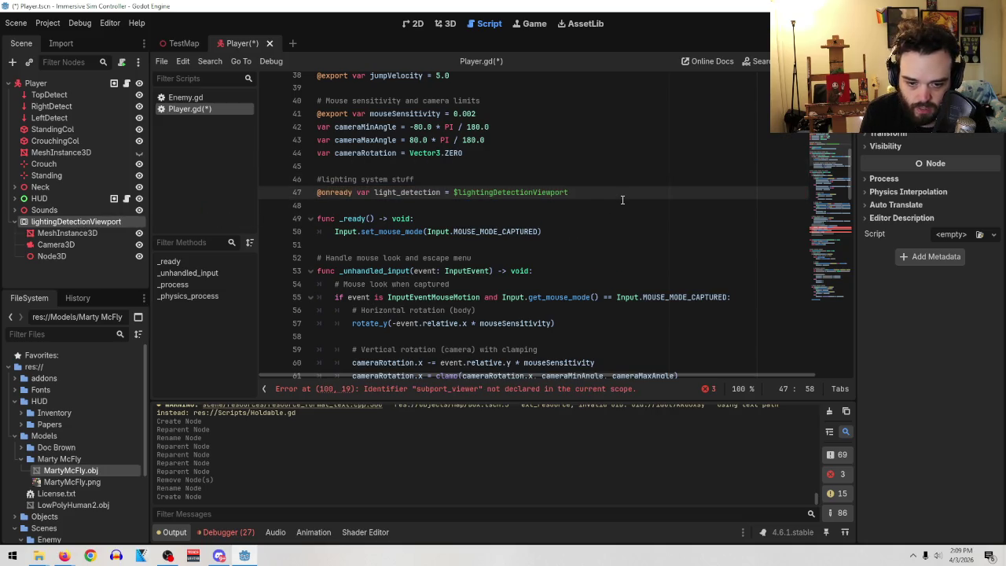
mouse_move(57, 244)
mouse_down()
mouse_move(53, 257)
mouse_move(72, 256)
mouse_move(71, 239)
mouse_up()
- Move MeshInstance3D under Node3D and rename Node3D to Detector
click(52, 233)
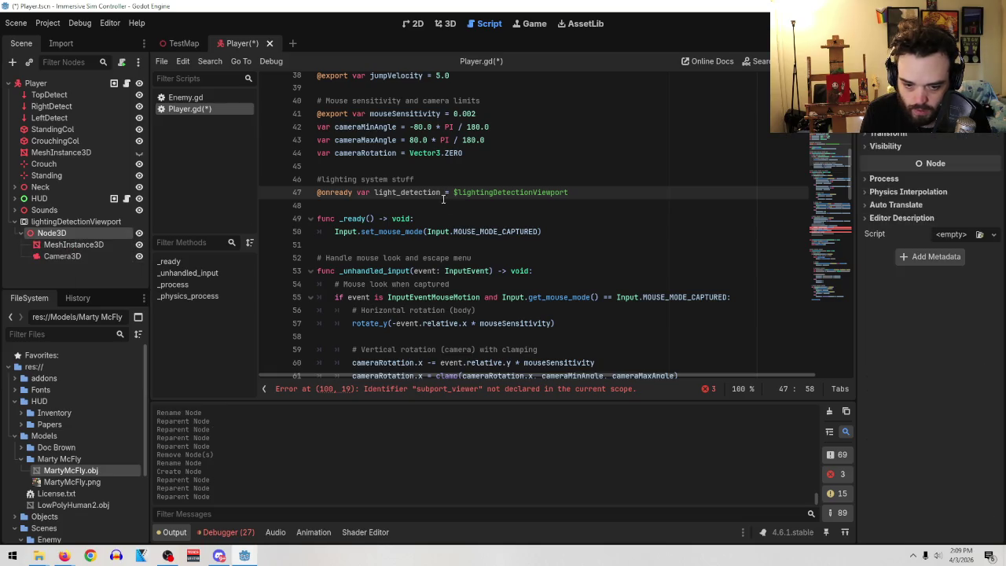
double_click(72, 231)
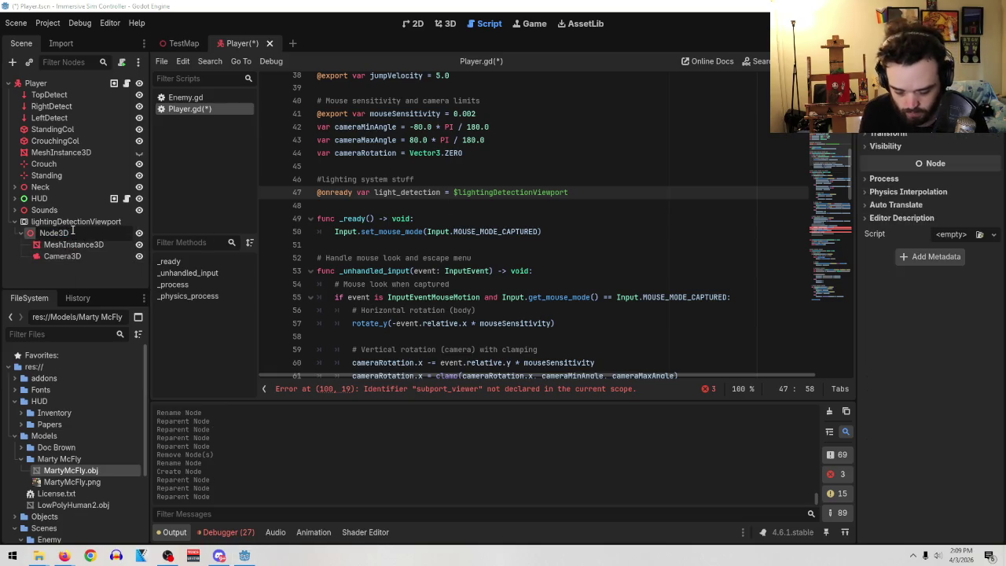
text(Detector)
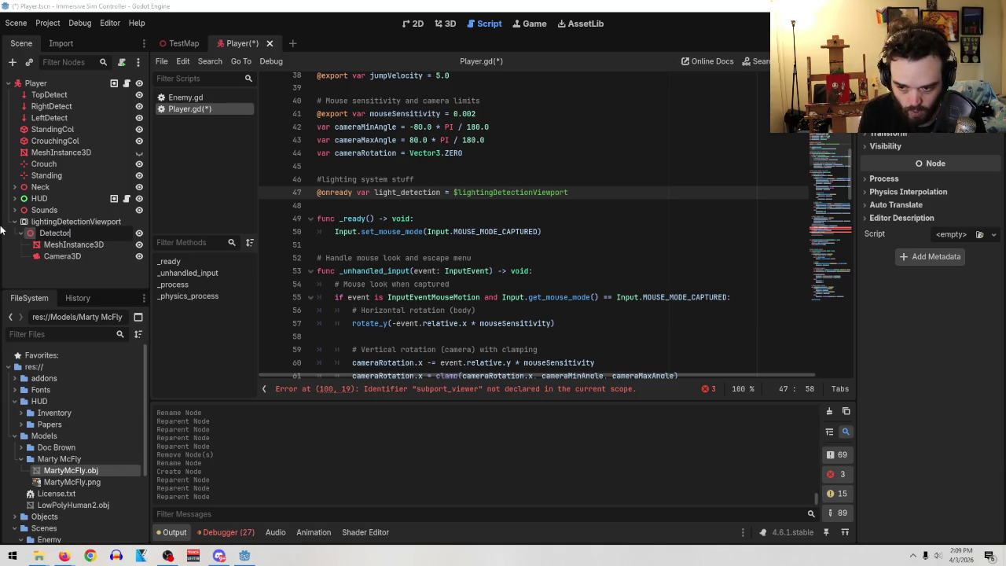
key(Return)
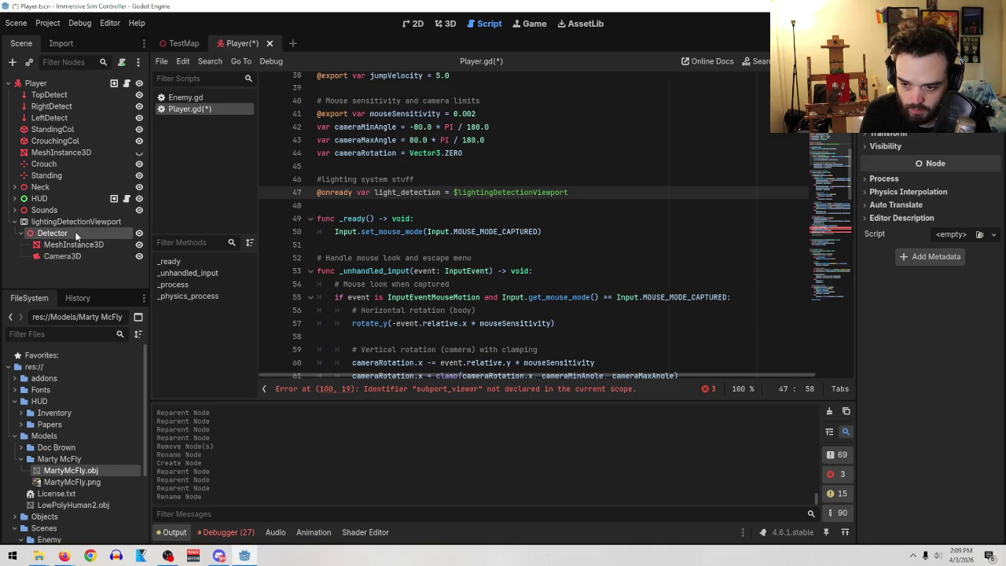
- Point line 47 at $lightingDetectionViewport/Detector and save Player.tscn
mouse_move(603, 192)
mouse_down()
mouse_move(318, 192)
mouse_move(454, 191)
mouse_up()
key(BackSpace)
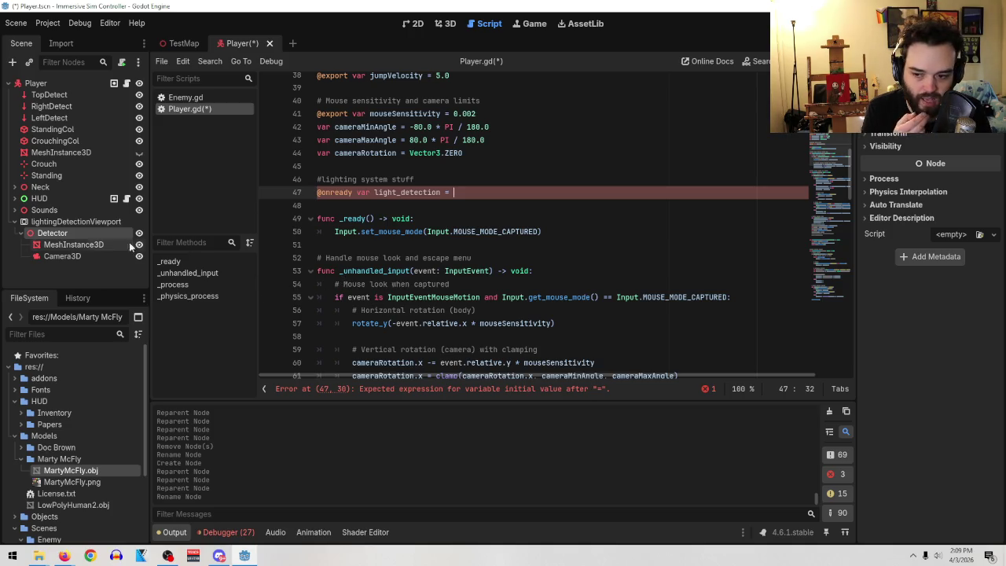
mouse_move(67, 230)
mouse_down()
mouse_move(560, 213)
mouse_move(544, 194)
mouse_up()
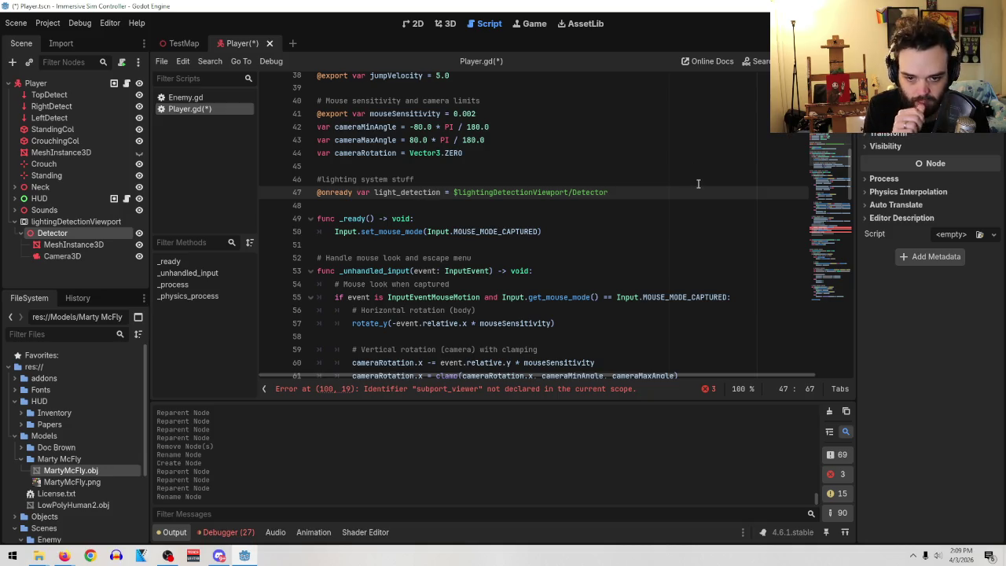
click(13, 27)
click(37, 105)
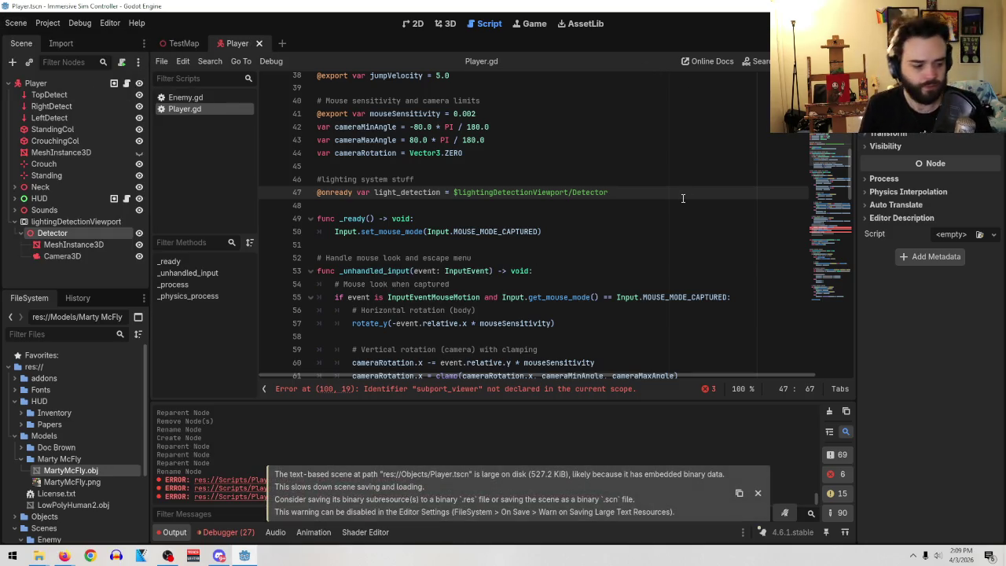
- Check the color_rect line at line 103, then scroll back to line 47
scroll(702, 316, down, 19)
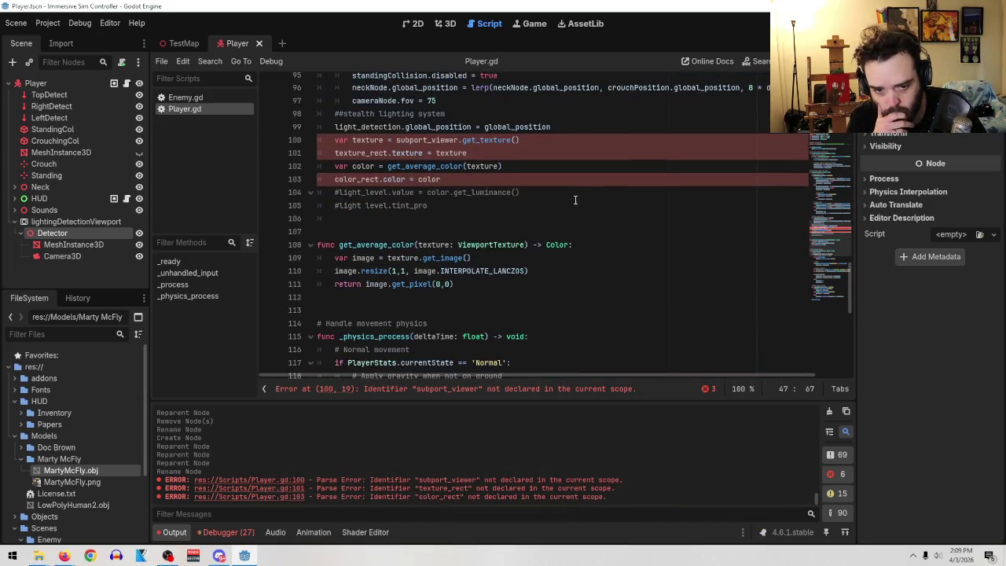
click(576, 180)
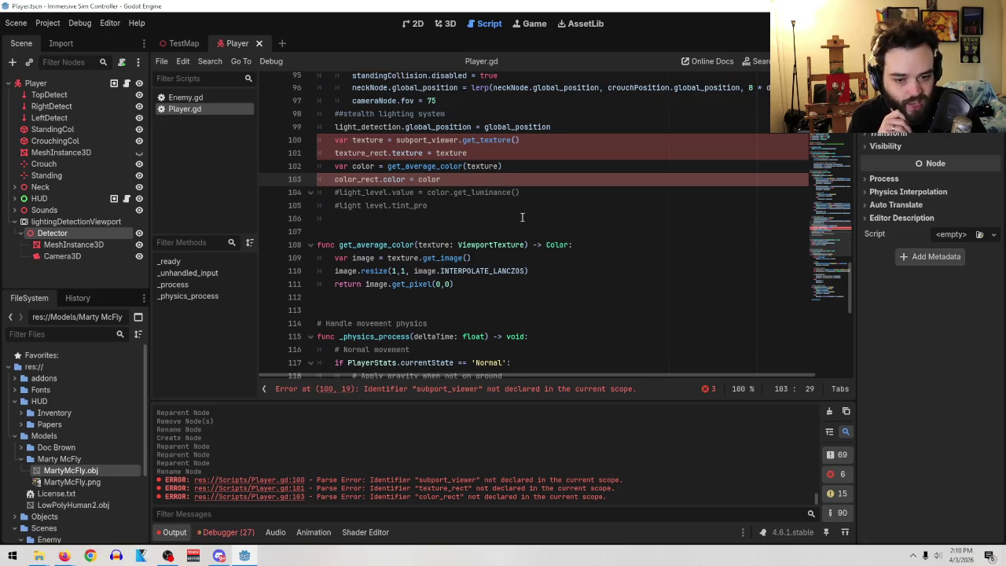
scroll(618, 205, up, 8)
scroll(618, 204, up, 12)
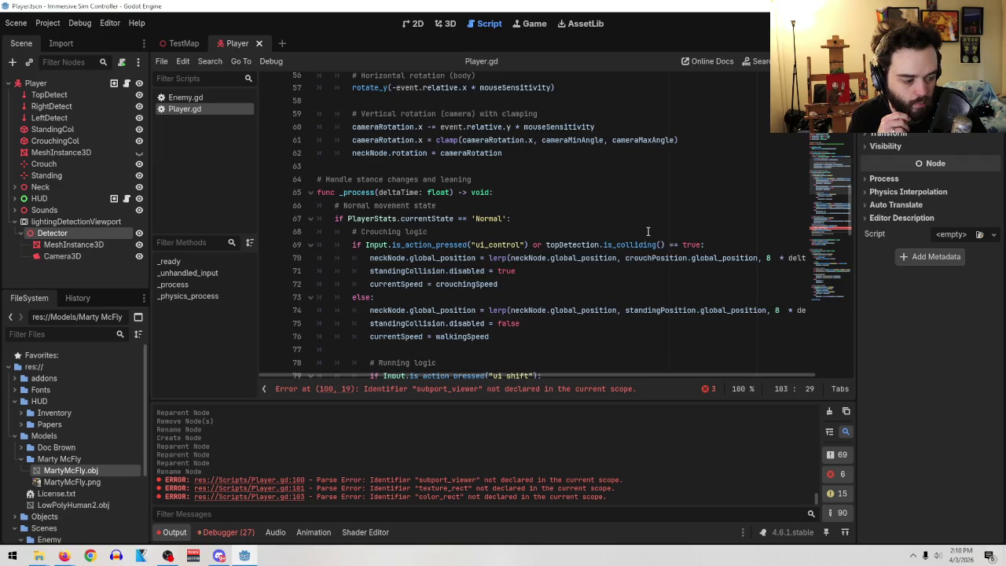
scroll(690, 291, up, 5)
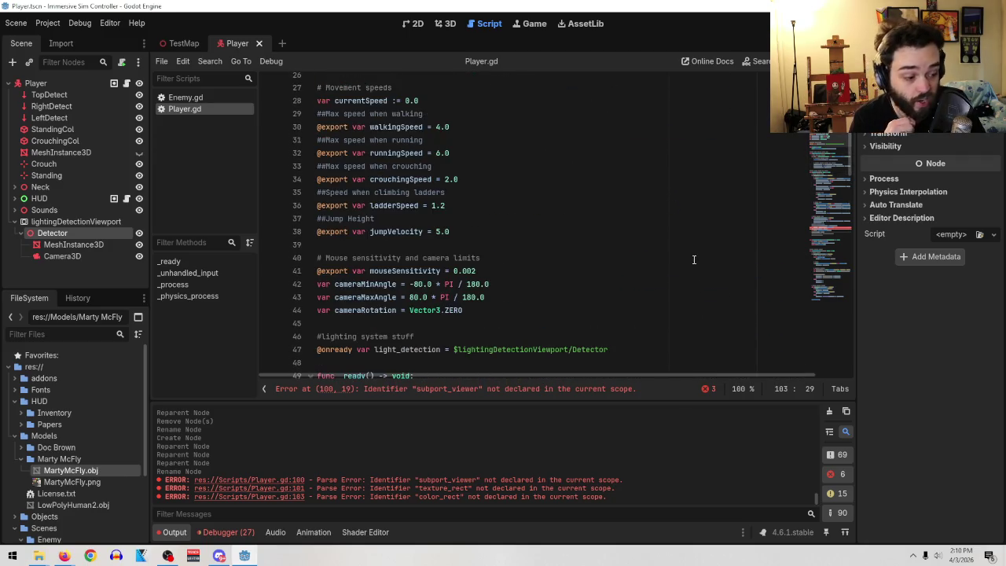
scroll(694, 264, down, 6)
click(659, 190)
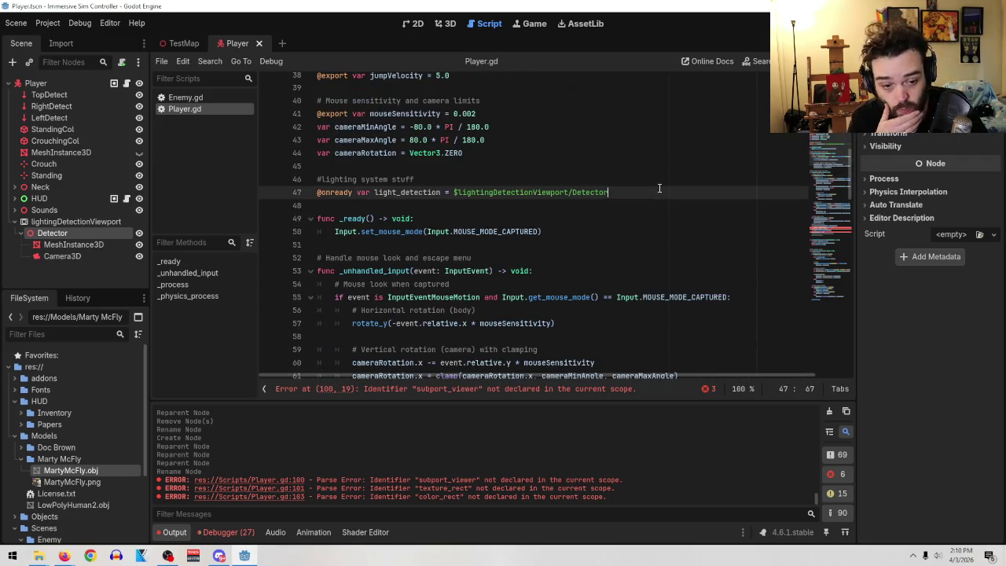
key(Return)
text(@o)
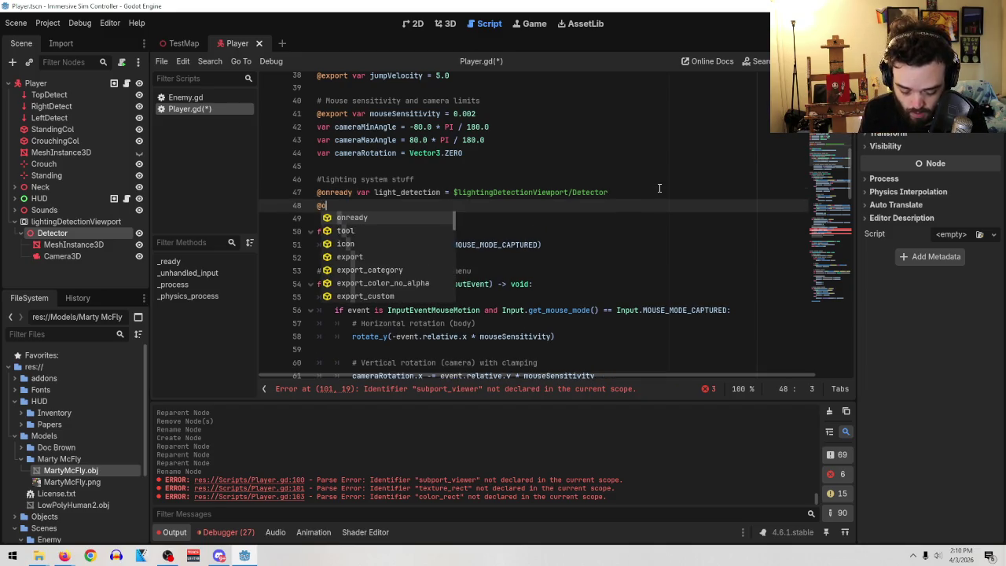
text(nready var)
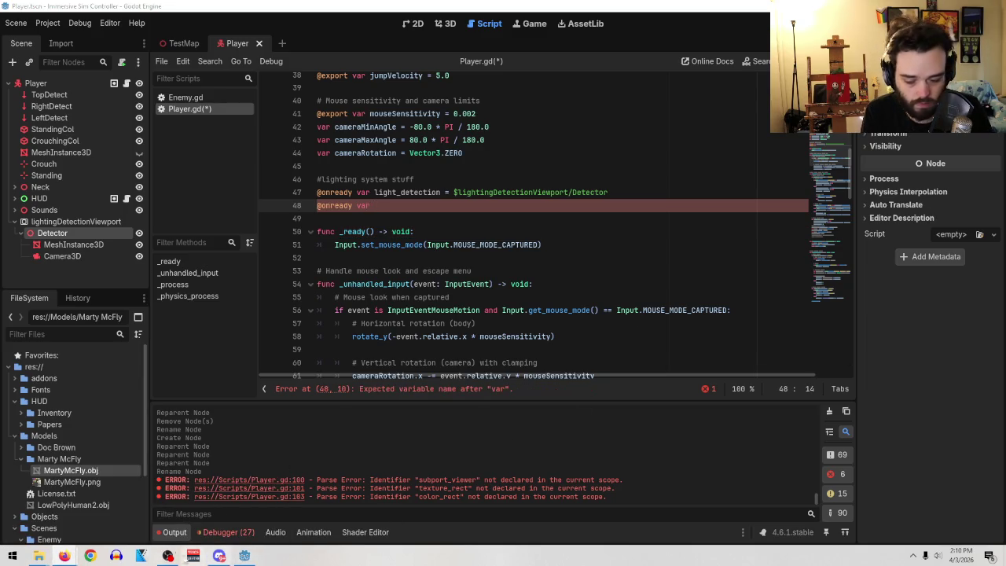
mouse_move(64, 556)
click(256, 511)
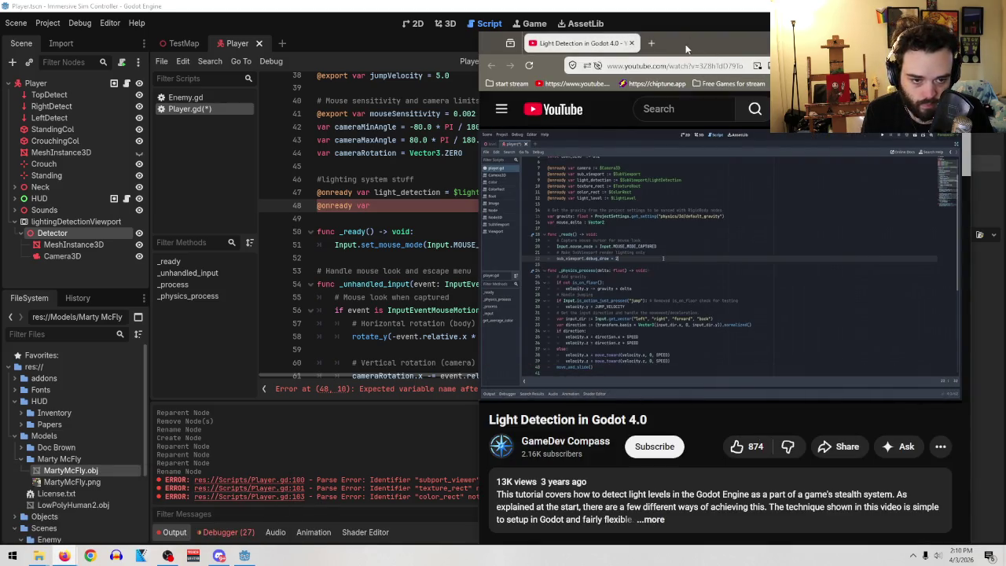
key(alt+Tab)
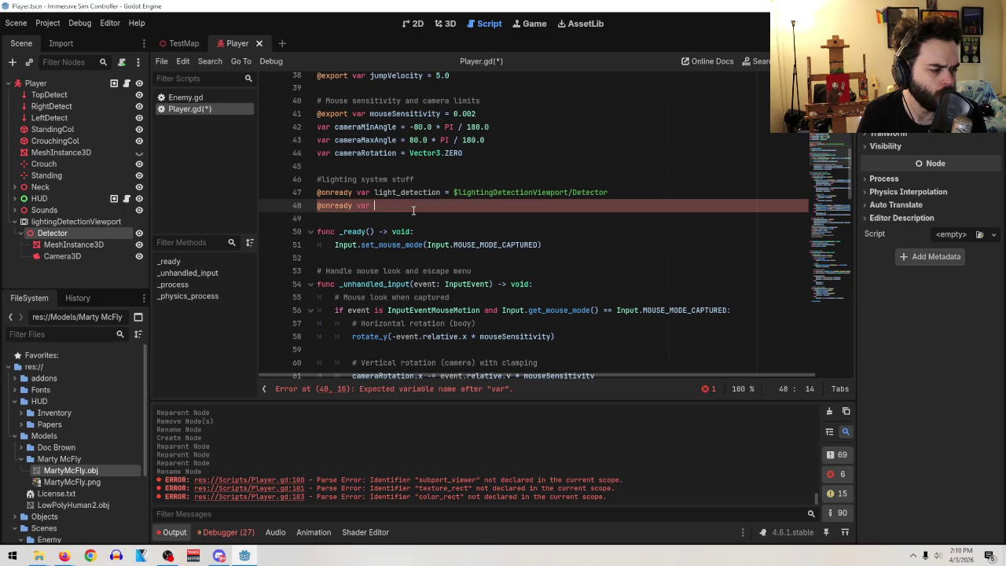
key(shift+Left)
key(shift+Left)
key(shift+Left)
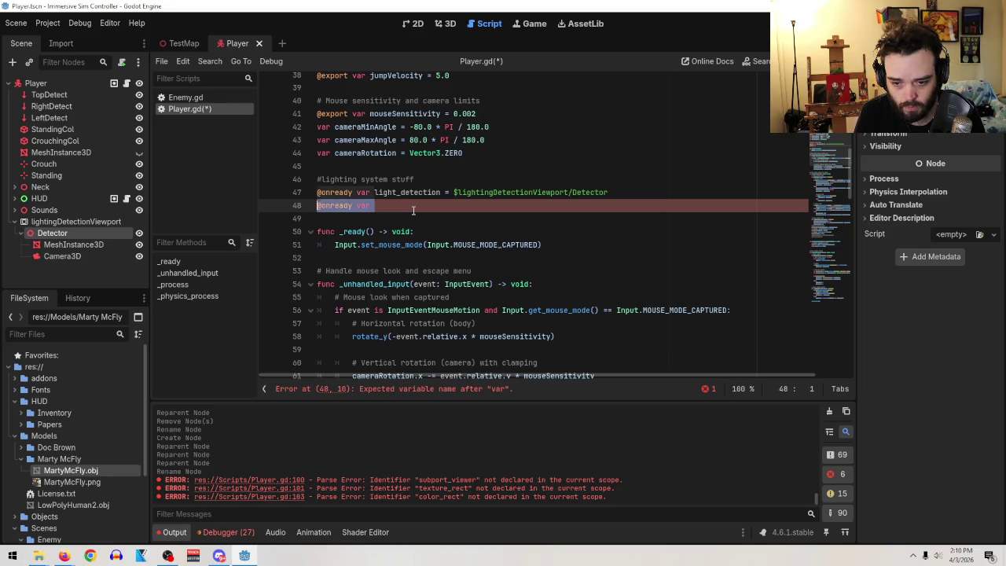
key(alt+Up)
key(End)
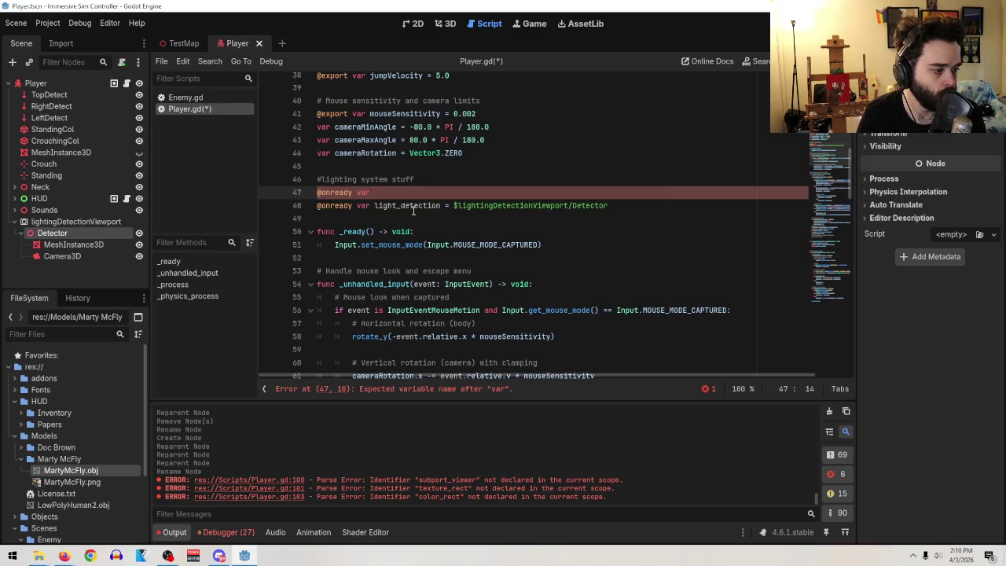
text(sub)
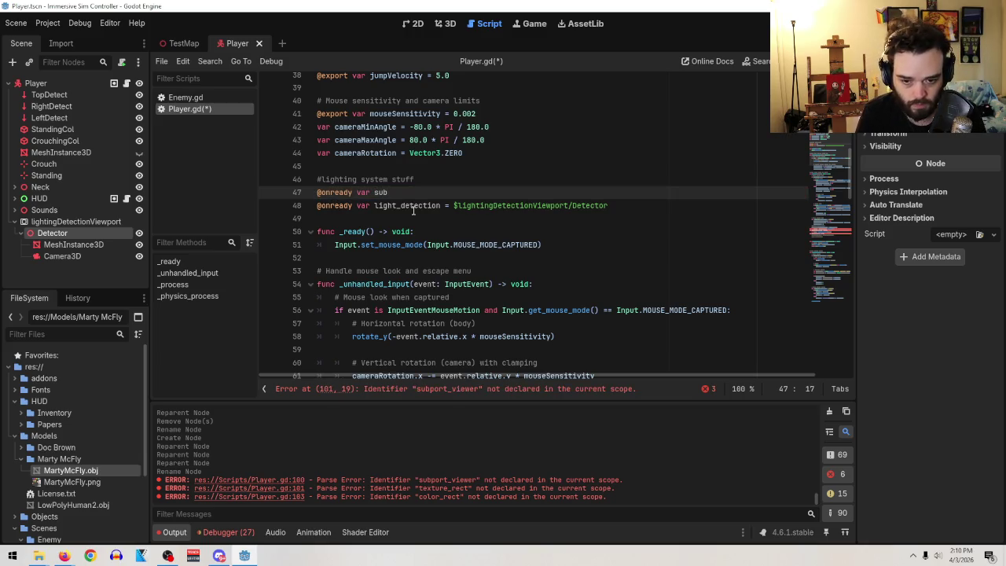
text(viewp)
key(BackSpace)
key(BackSpace)
key(BackSpace)
text(_viewport)
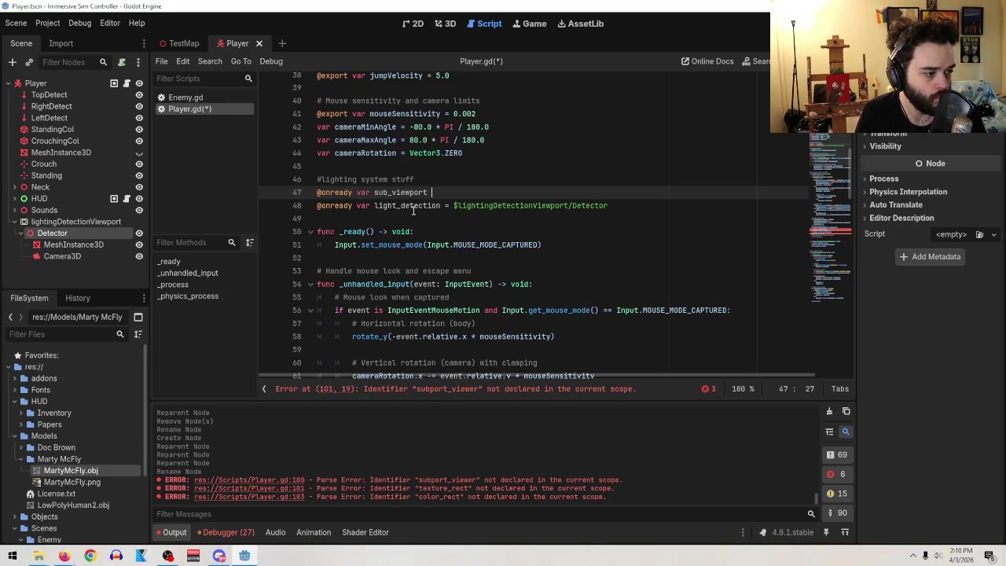
text(:=)
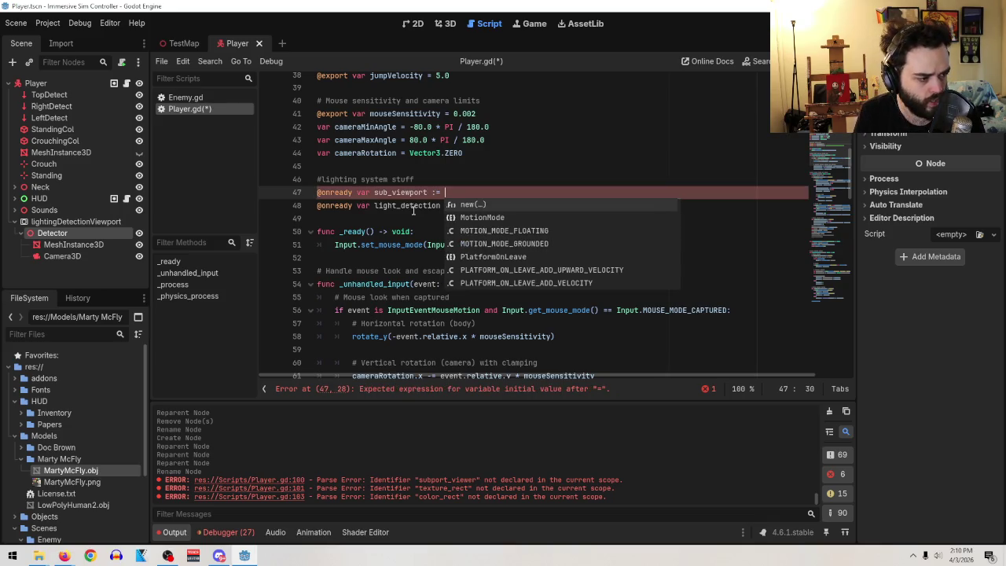
click(528, 192)
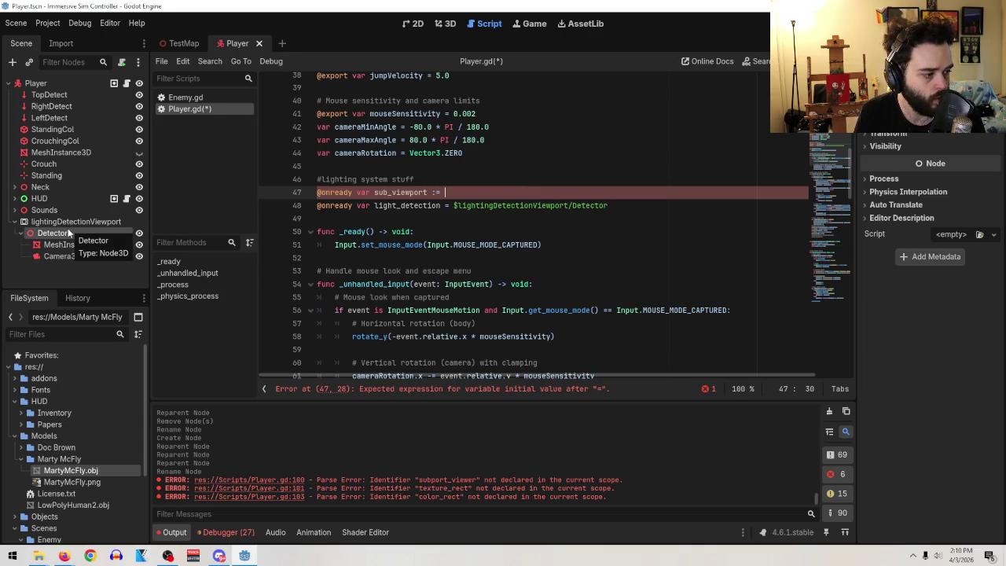
mouse_move(72, 221)
mouse_down()
mouse_move(550, 168)
mouse_move(518, 190)
mouse_up()
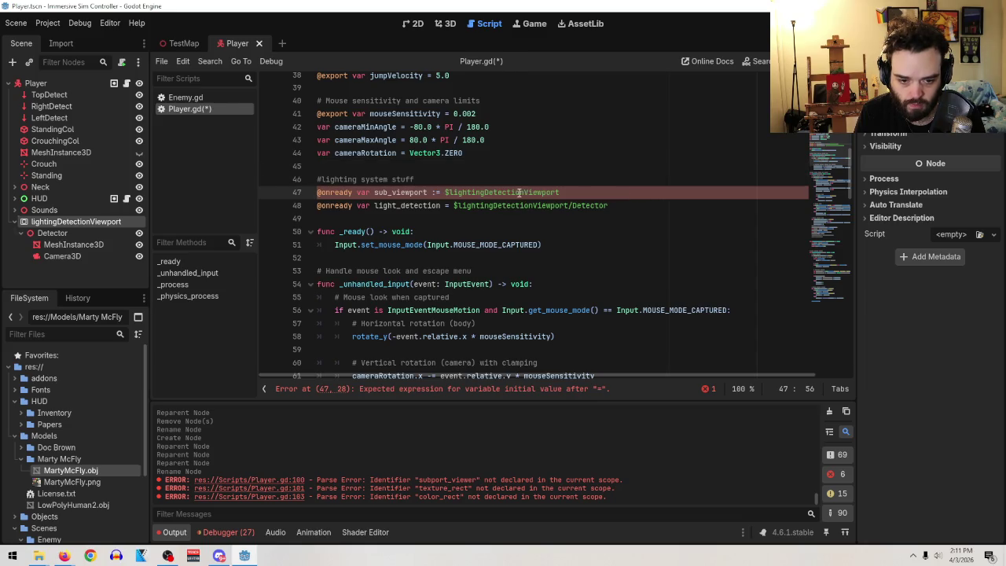
click(642, 204)
key(Return)
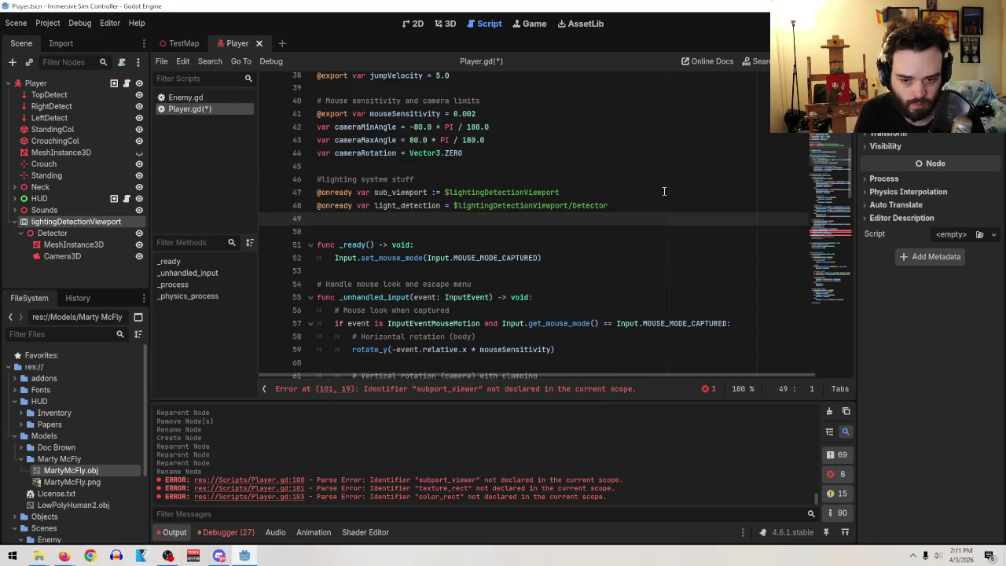
text(@ever)
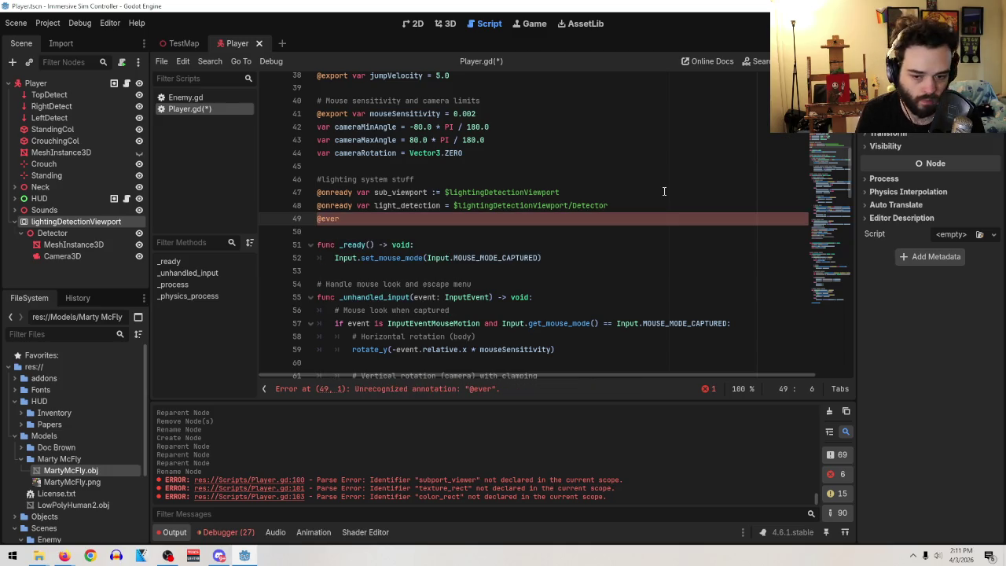
key(BackSpace)
key(BackSpace)
key(BackSpace)
text(on)
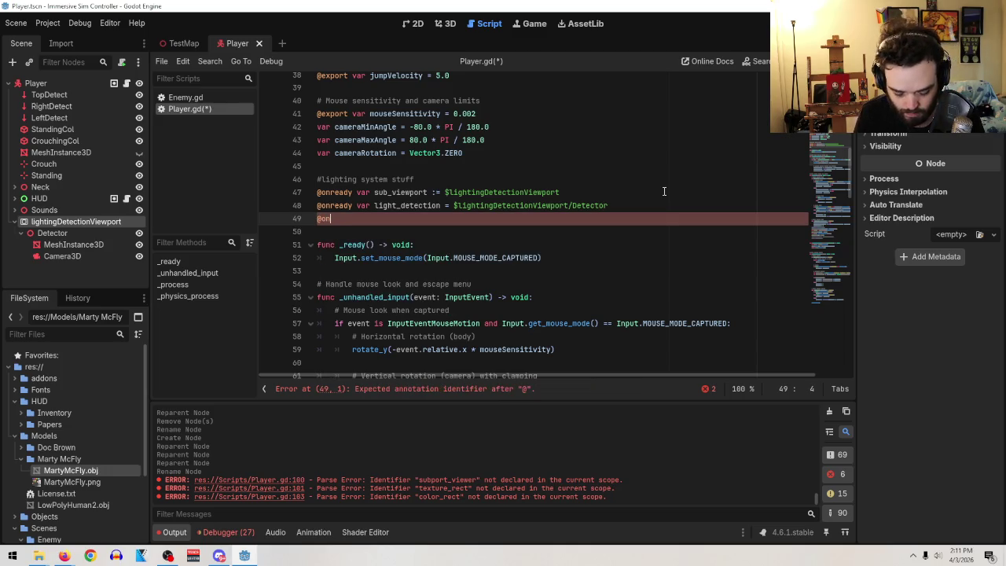
text(ready var)
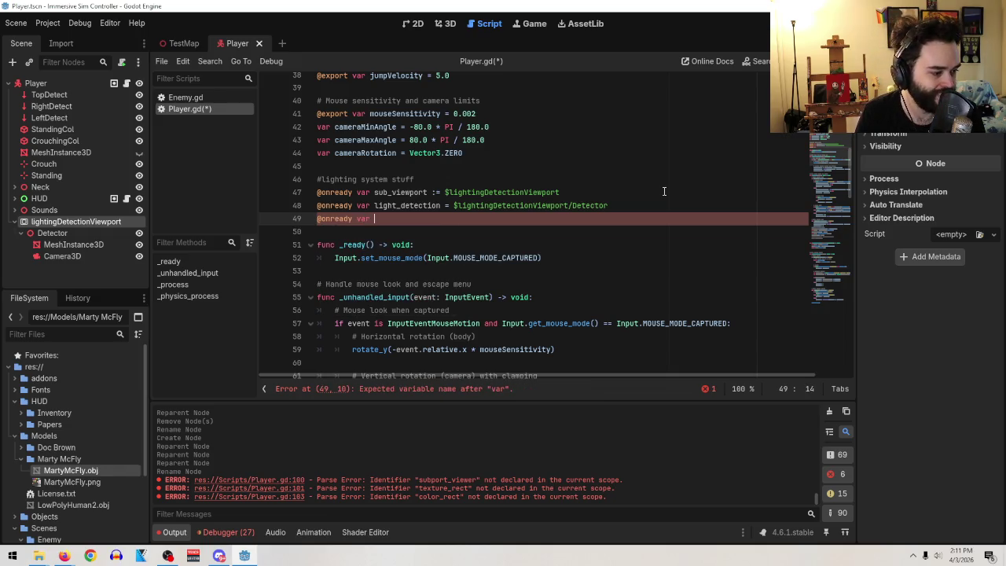
text(text)
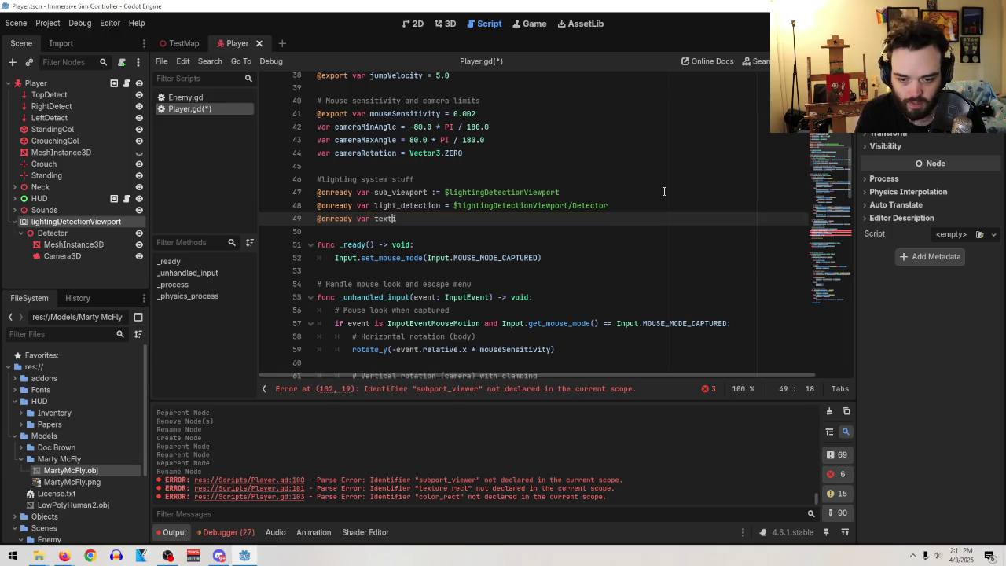
text(ure )
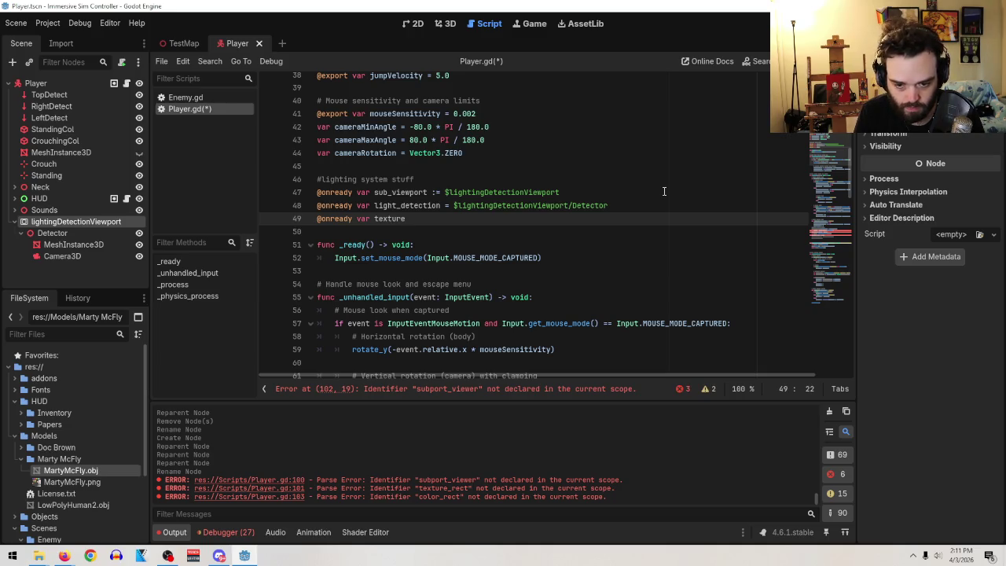
text(rect)
key(BackSpace)
key(BackSpace)
key(BackSpace)
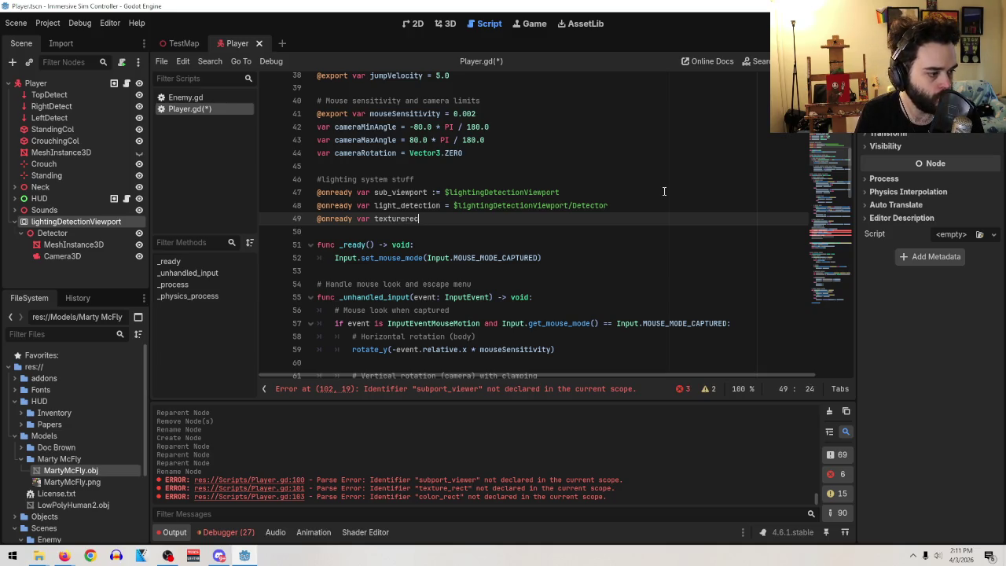
key(BackSpace)
text(_rect)
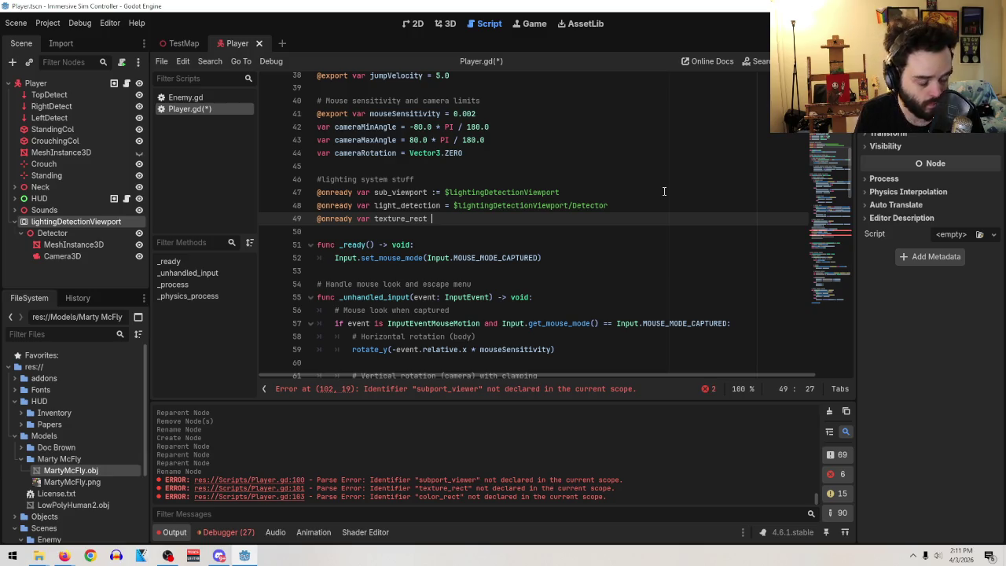
text( :=)
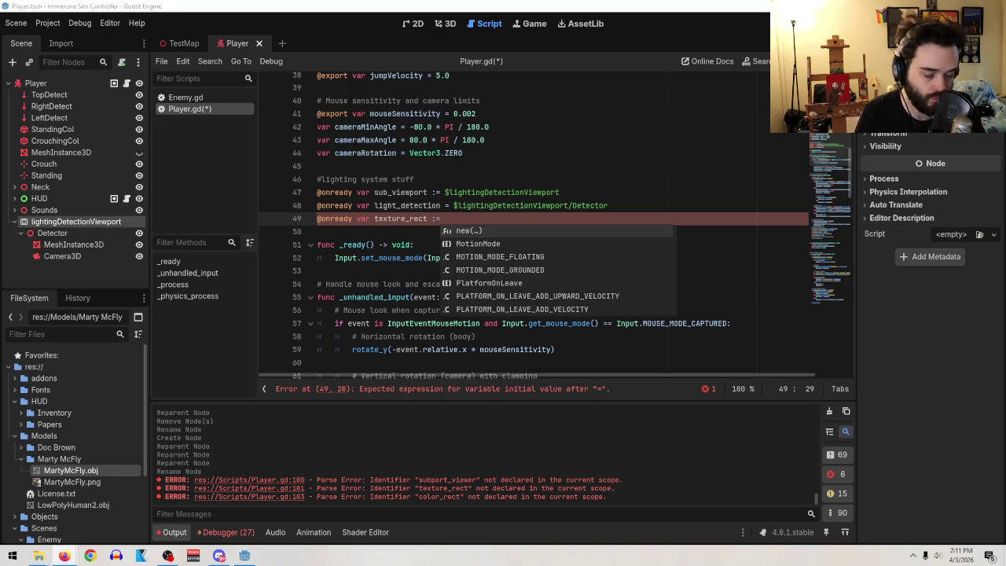
key(Escape)
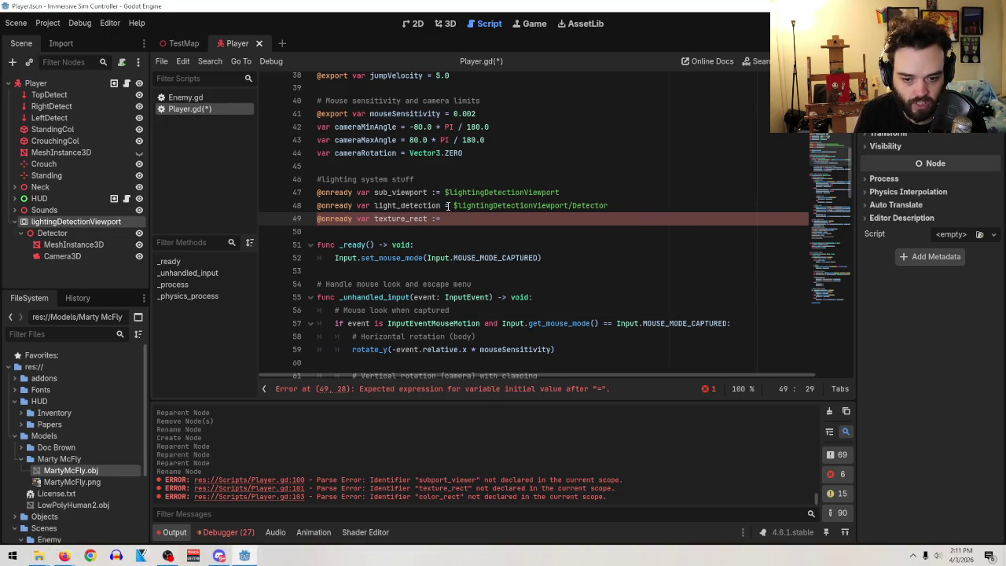
- Remove a stray P from line 48 and drop the new() completion after texture_rect
click(448, 205)
text(P)
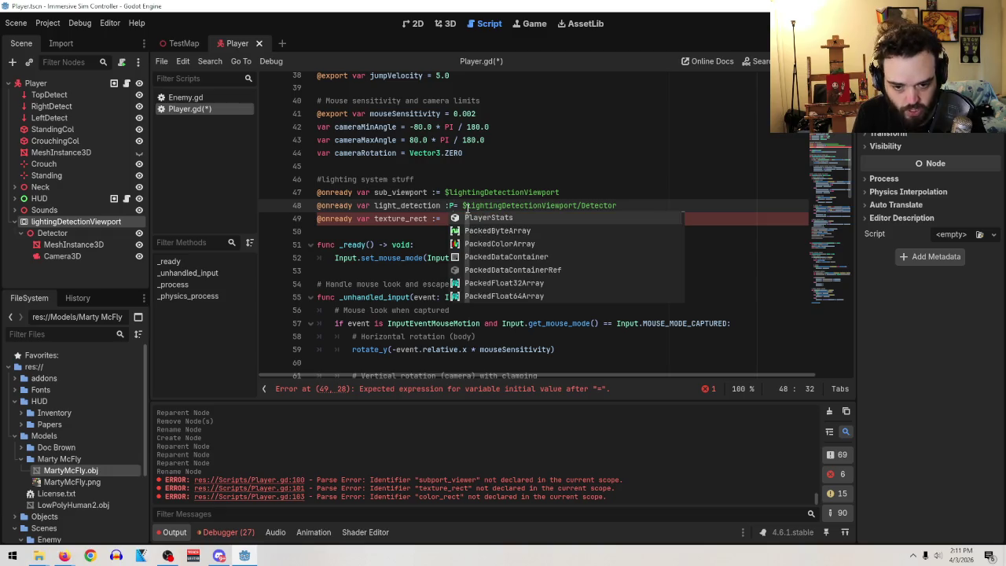
key(BackSpace)
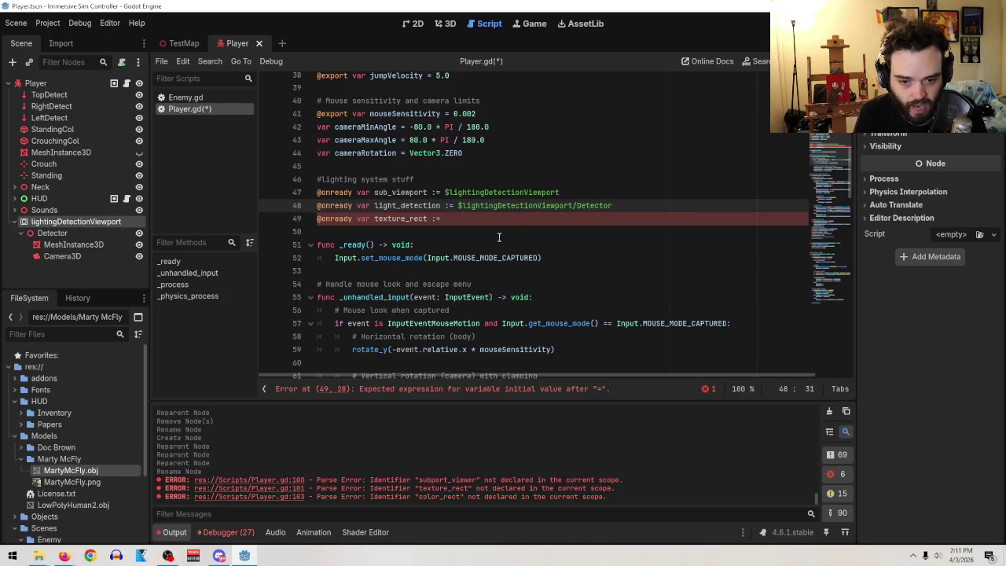
click(489, 224)
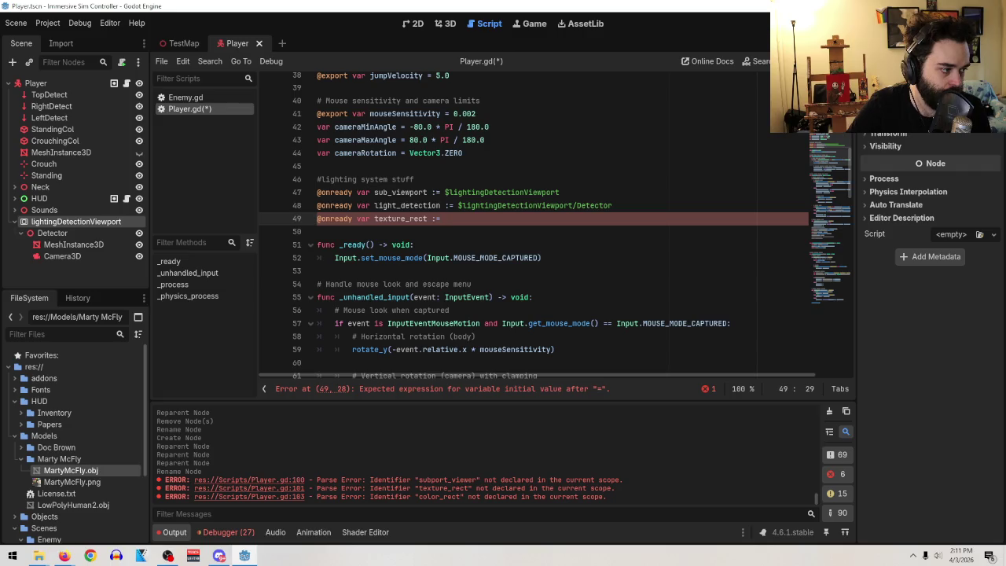
key(alt+Tab)
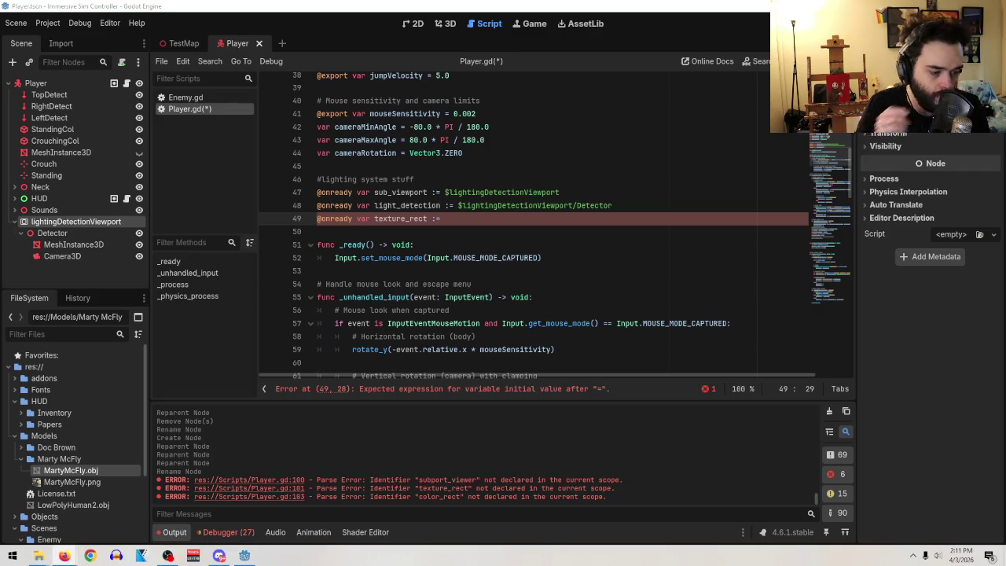
click(520, 217)
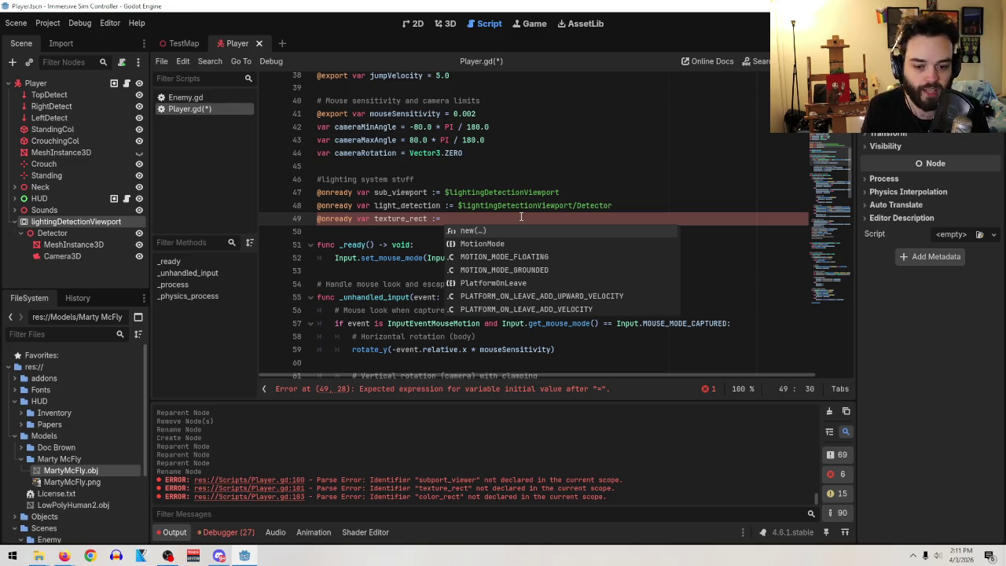
key(Return)
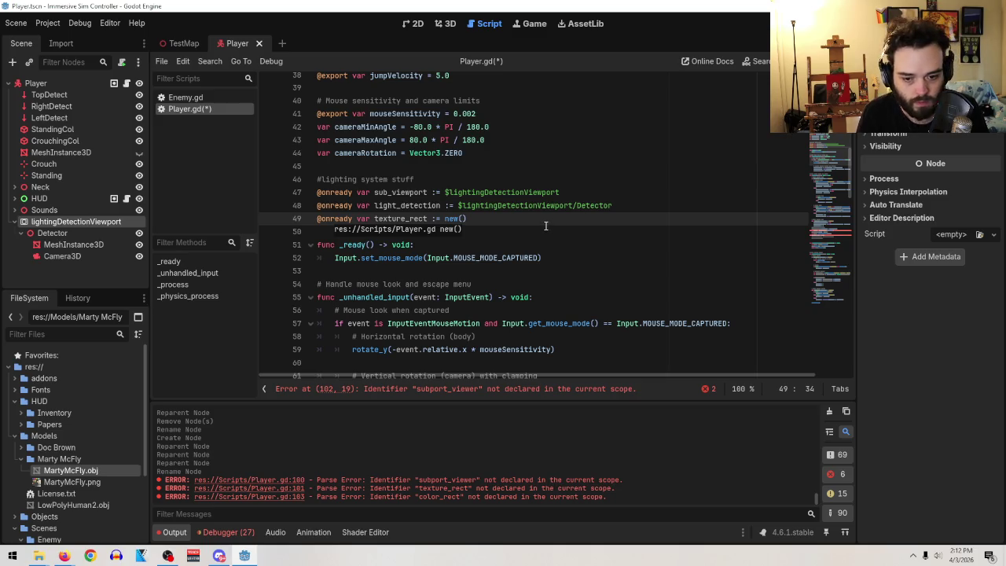
key(BackSpace)
key(BackSpace)
key(BackSpace)
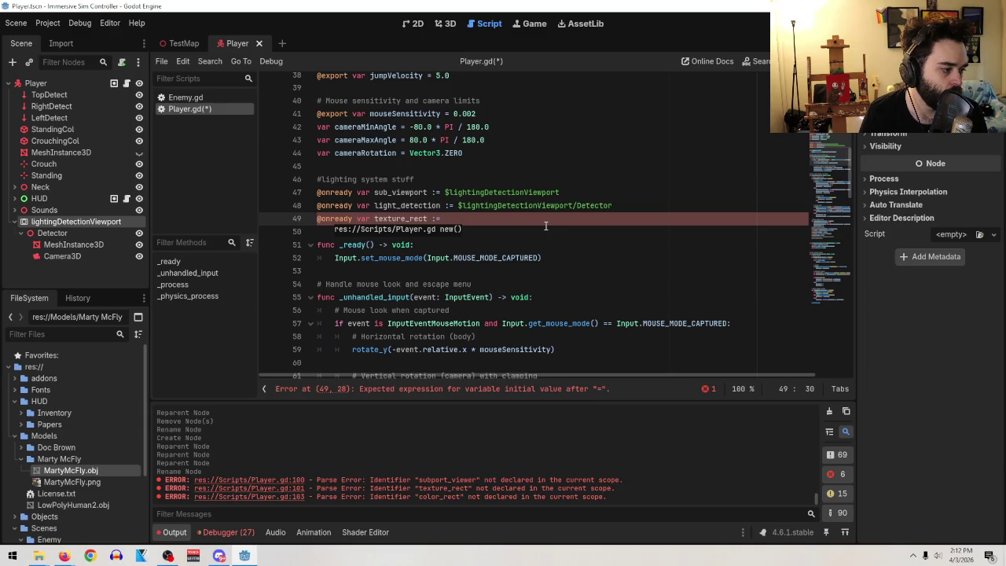
key(Return)
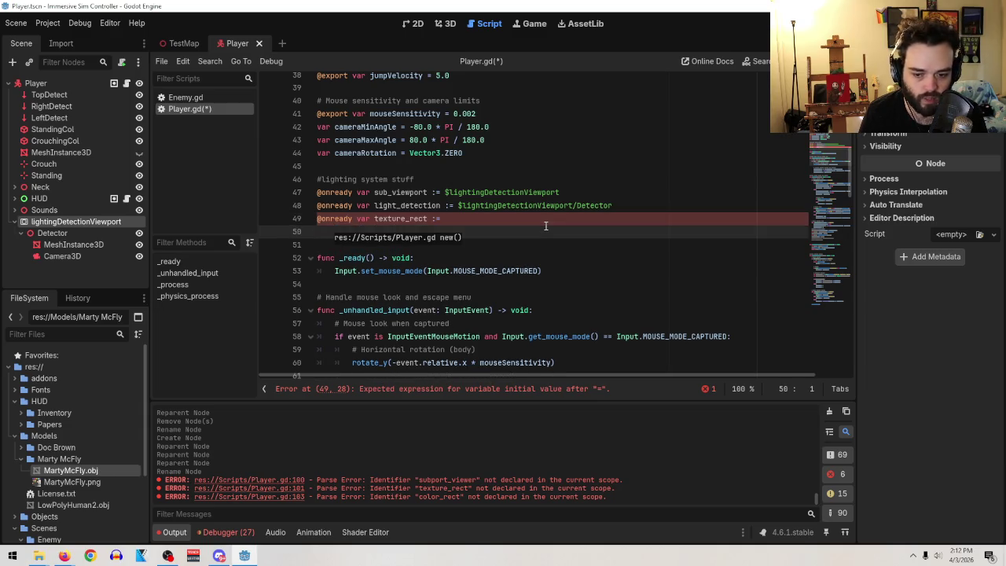
text(@onready var )
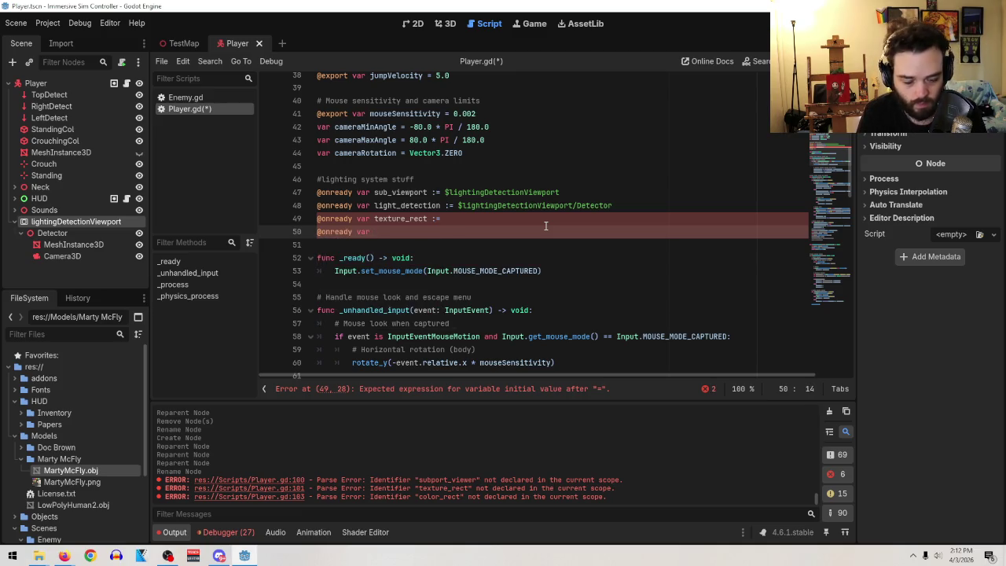
text(color)
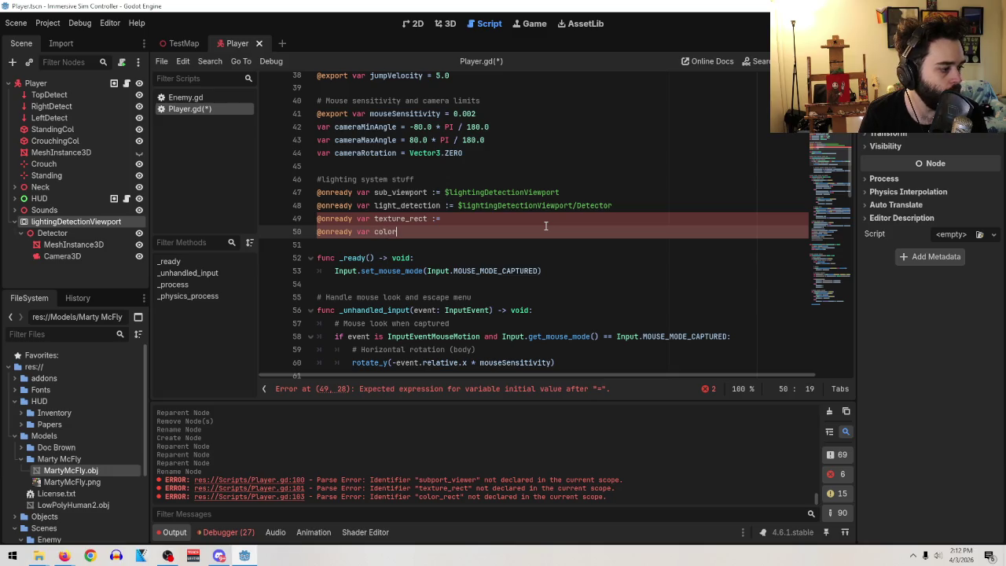
text(_rect )
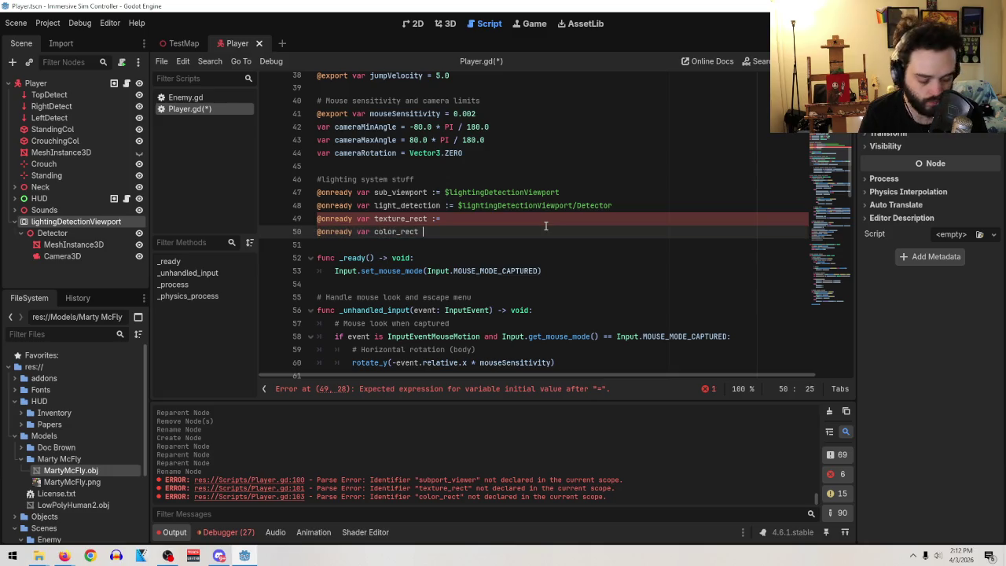
text(:= color)
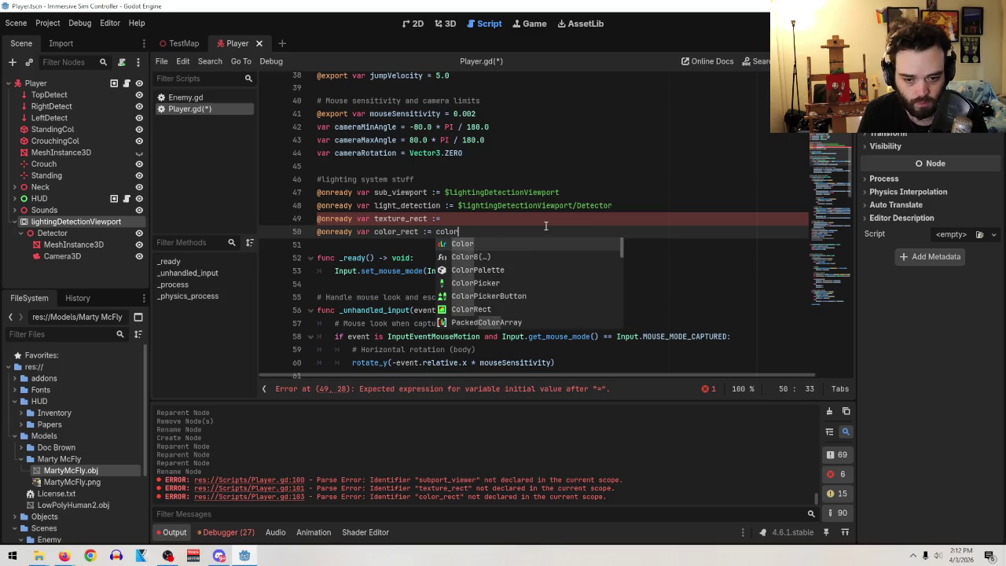
key(BackSpace)
key(BackSpace)
key(BackSpace)
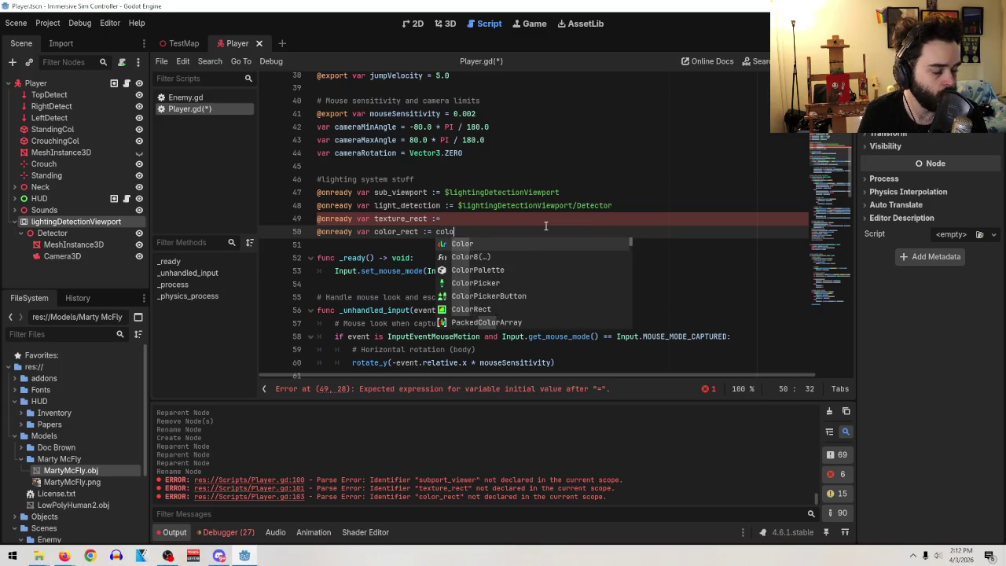
text(new())
key(Return)
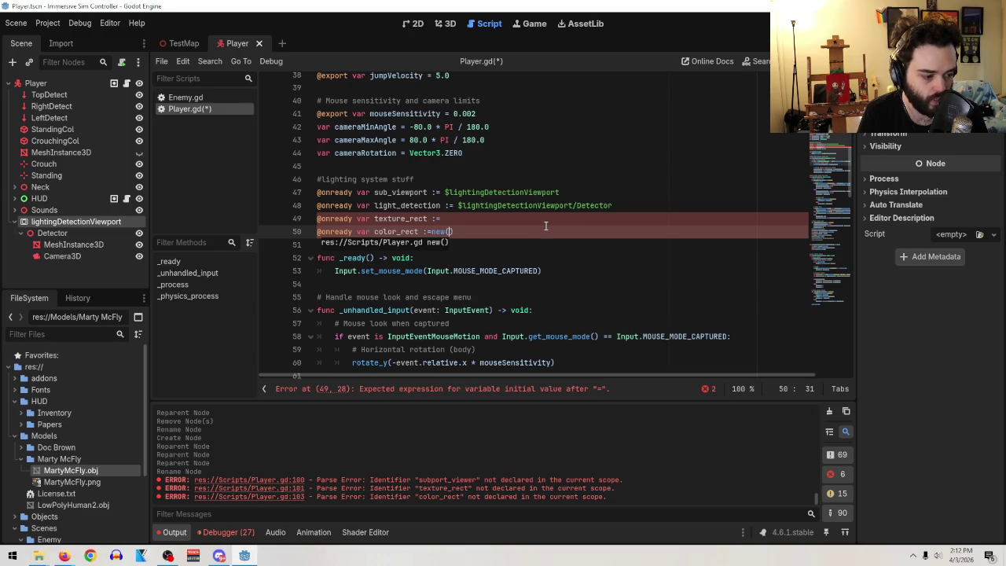
key(BackSpace)
key(BackSpace)
key(BackSpace)
key(Return)
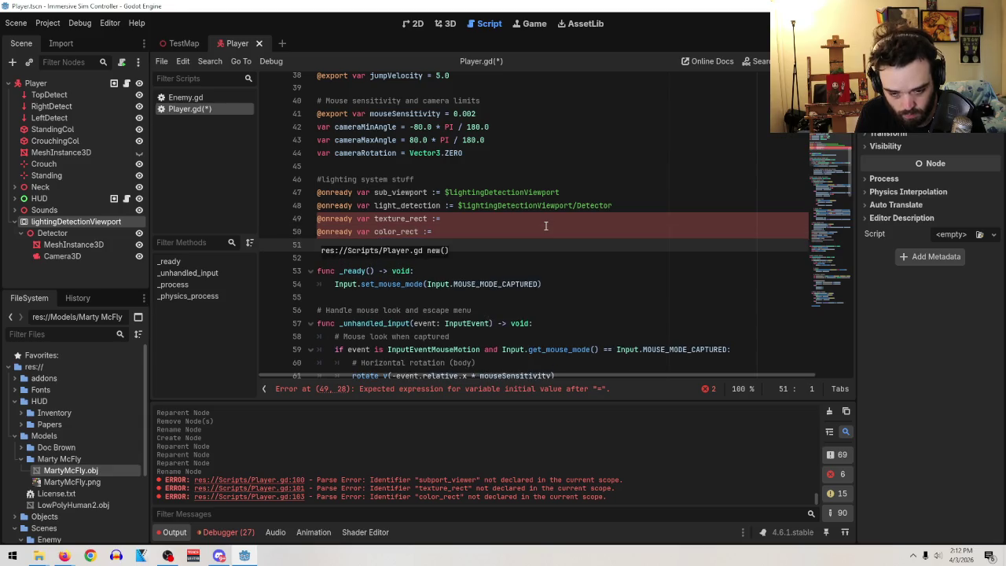
text(@)
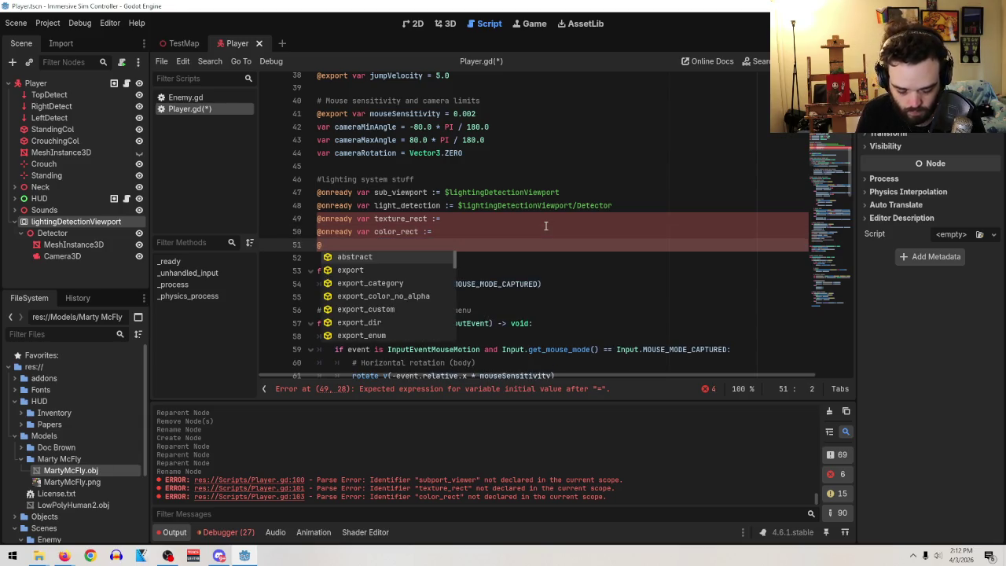
text(onready var )
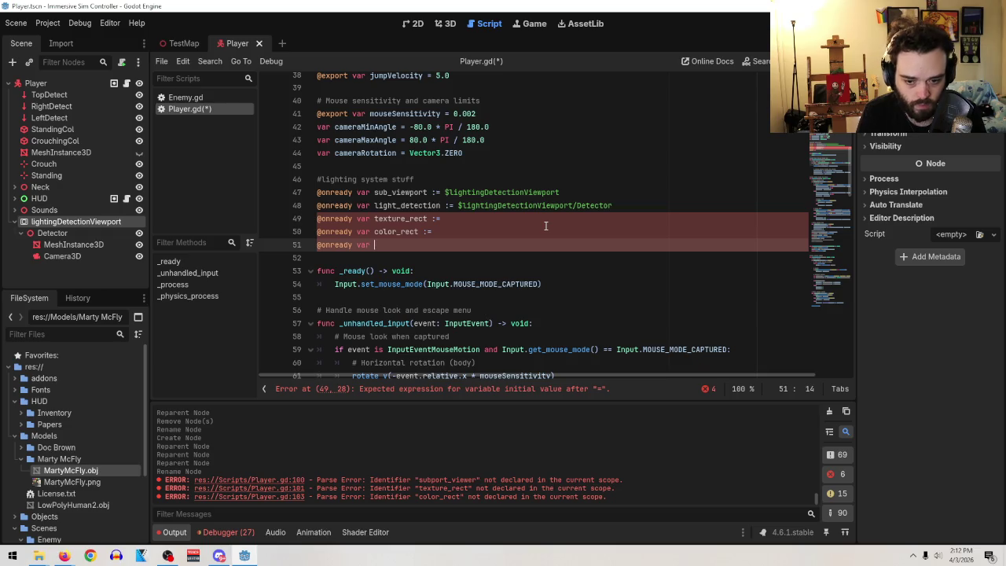
text(ligh)
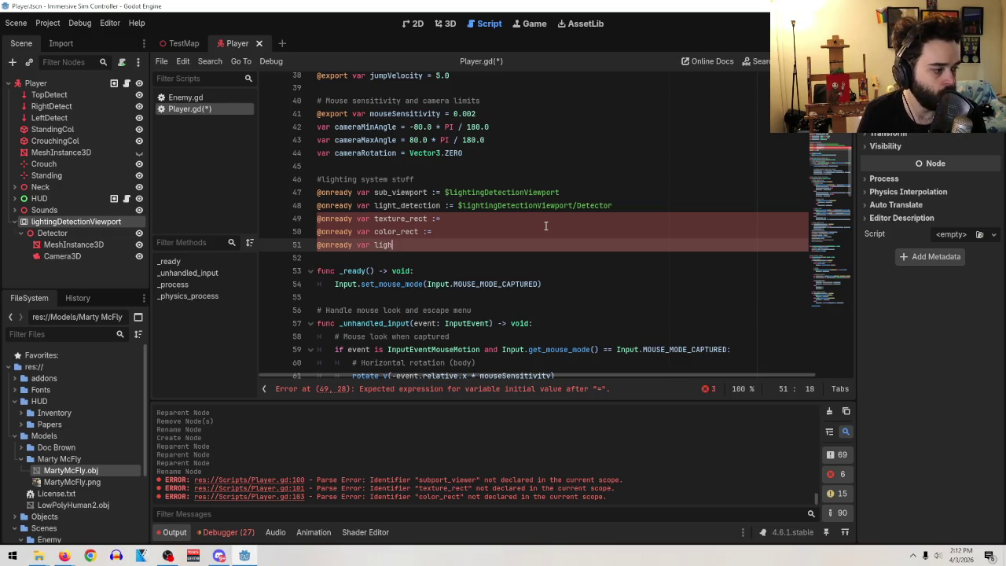
text(t_level)
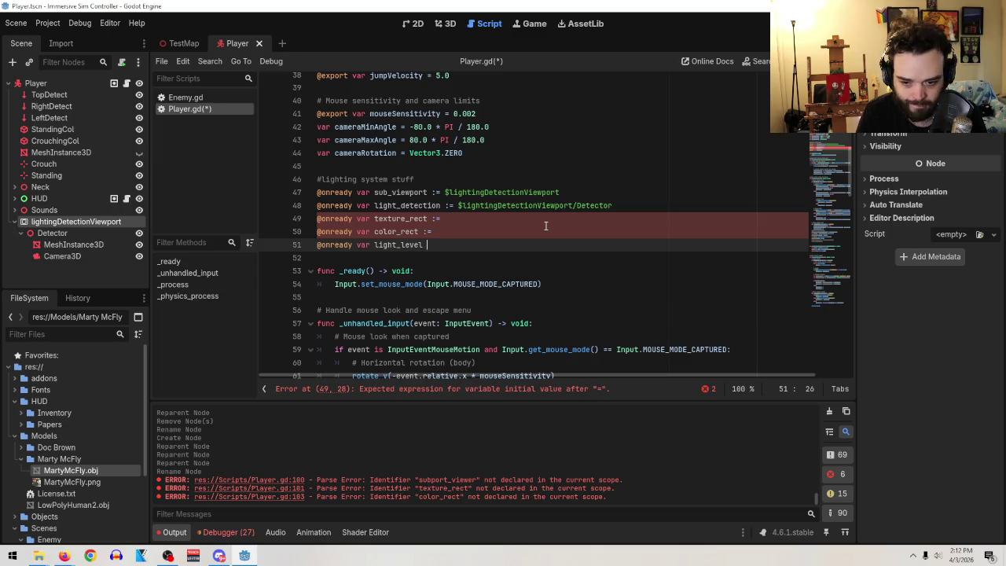
click(460, 228)
key(BackSpace)
key(BackSpace)
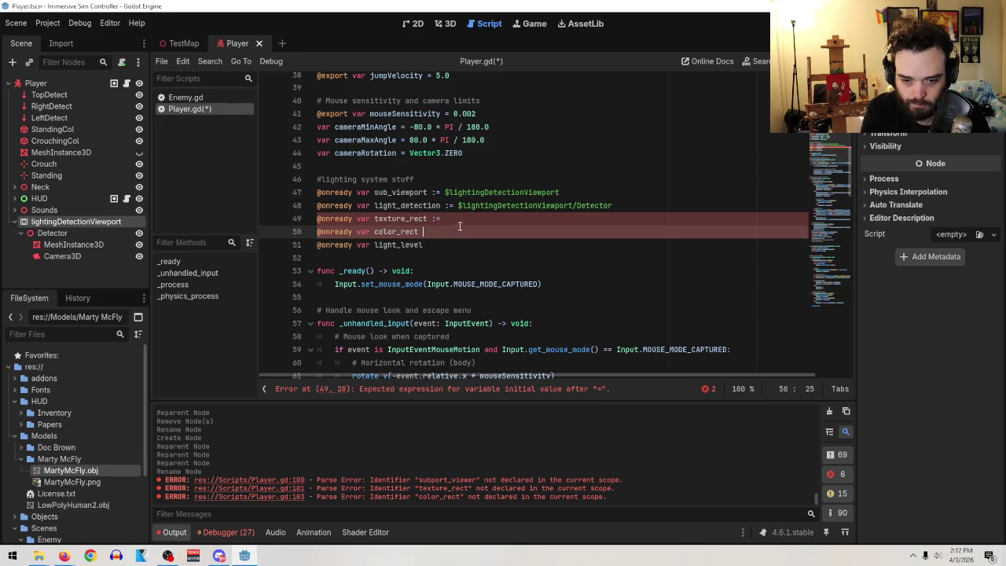
key(Up)
key(End)
key(BackSpace)
key(BackSpace)
key(BackSpace)
key(Down)
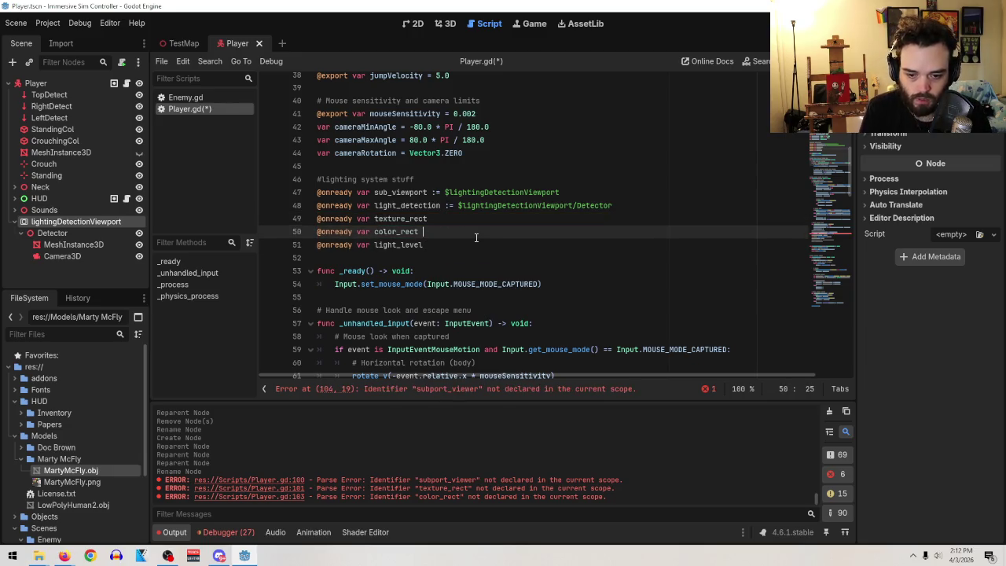
- Insert an empty indented line after the mouse-capture call at the end of _ready()
scroll(660, 236, down, 10)
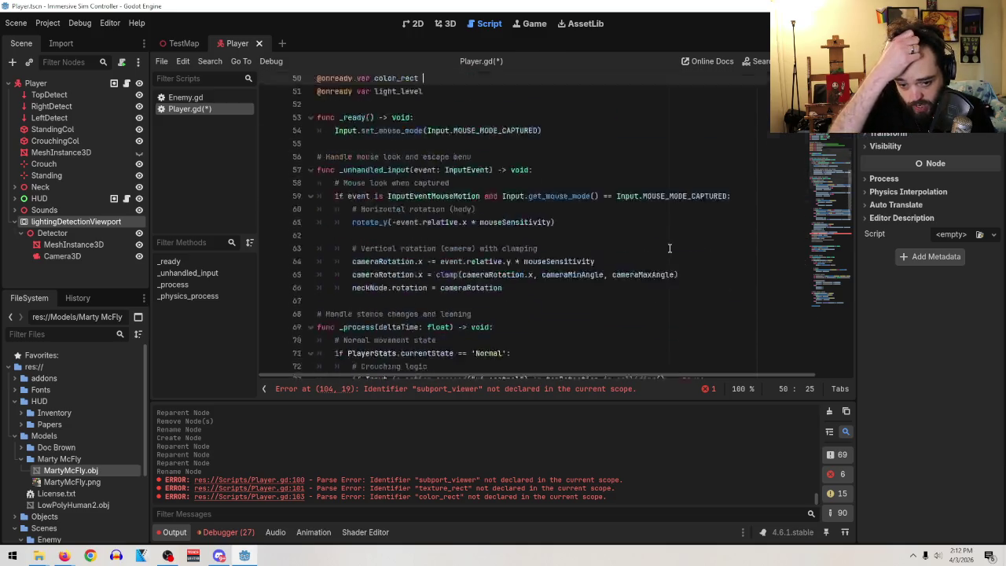
scroll(694, 259, down, 2)
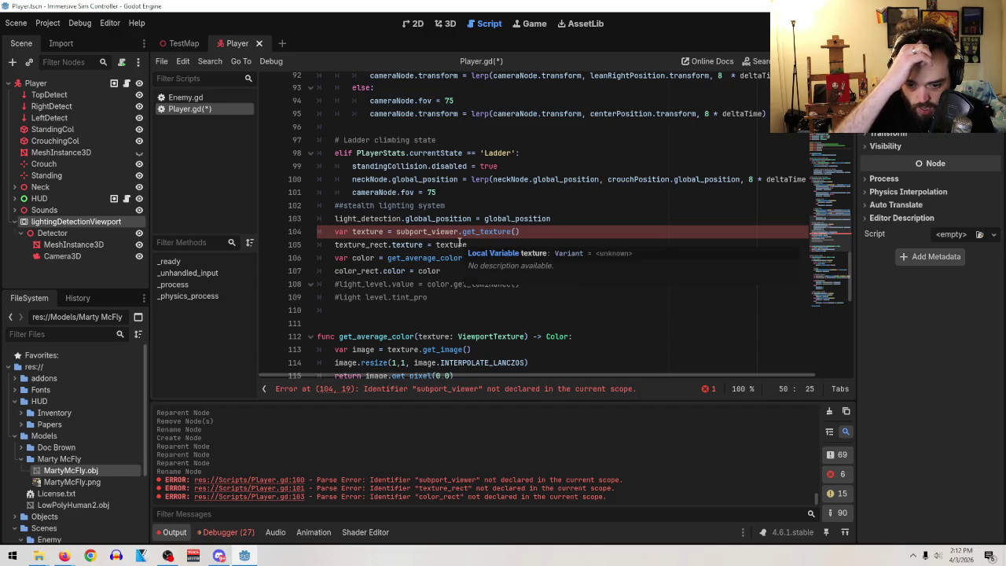
scroll(651, 250, up, 14)
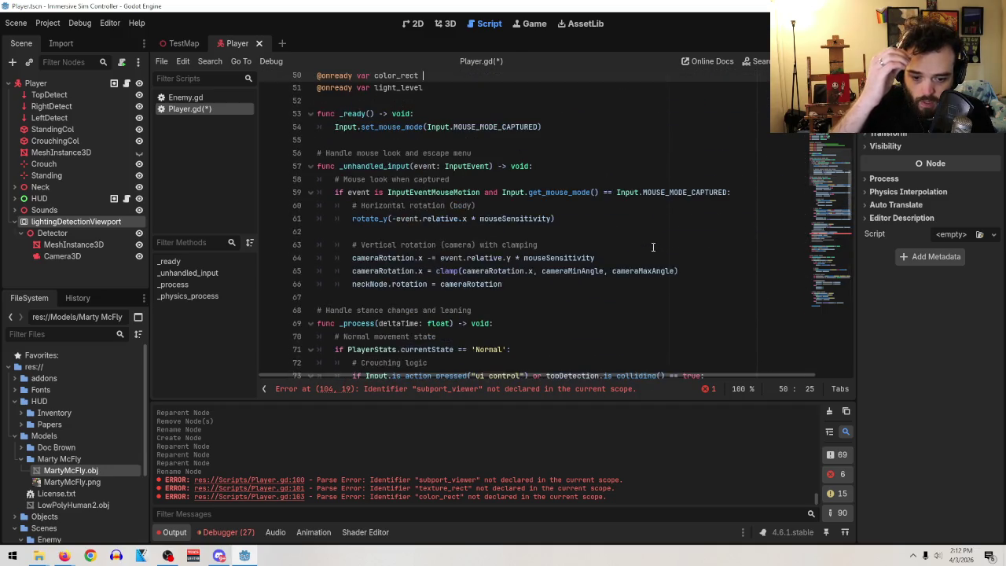
scroll(649, 250, up, 5)
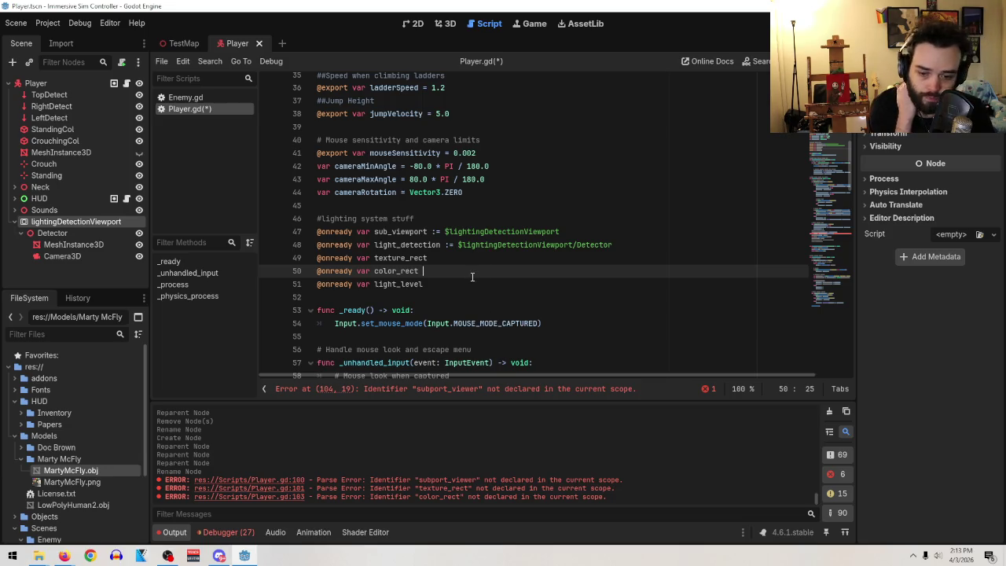
scroll(472, 278, down, 1)
click(577, 286)
key(Return)
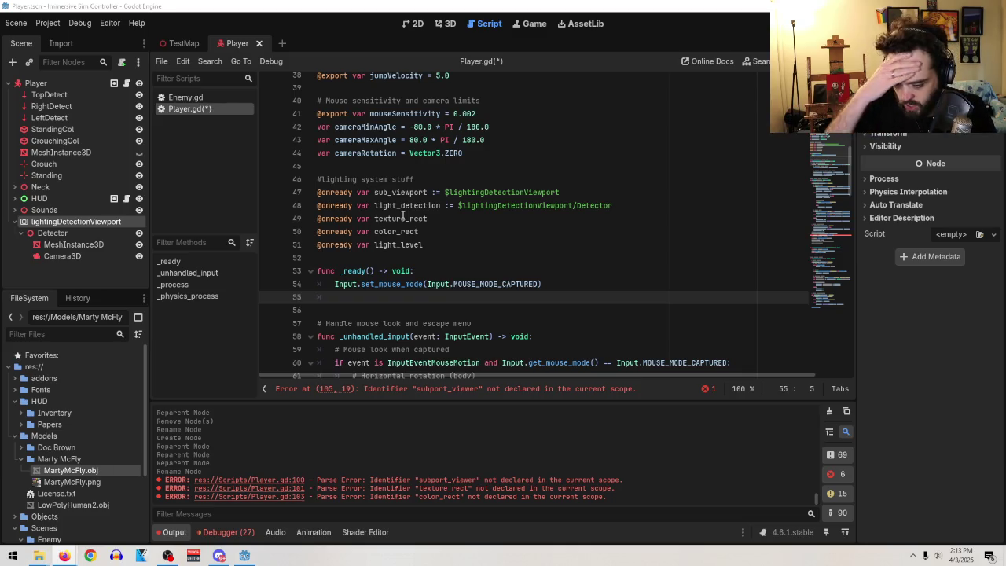
click(489, 246)
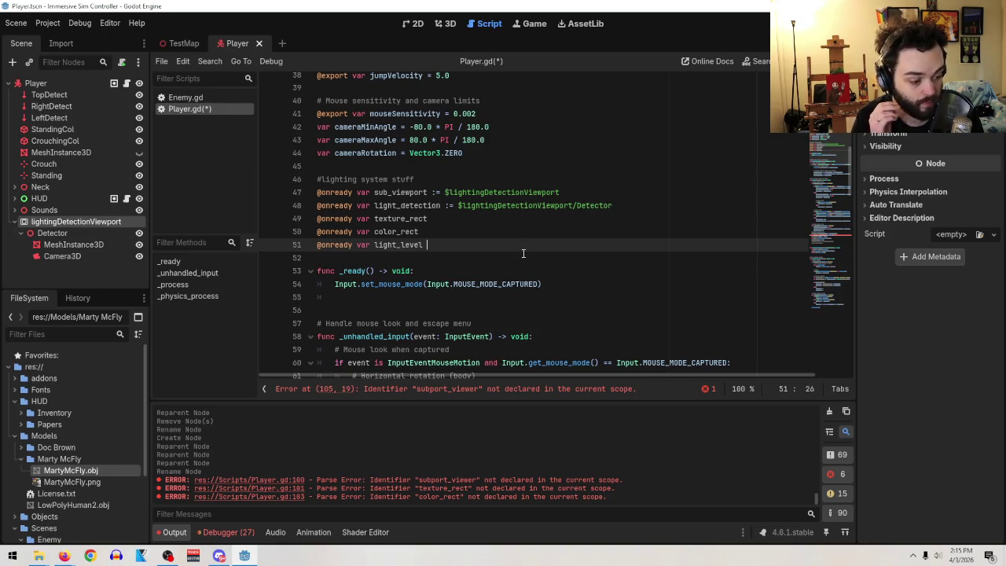
scroll(528, 240, down, 20)
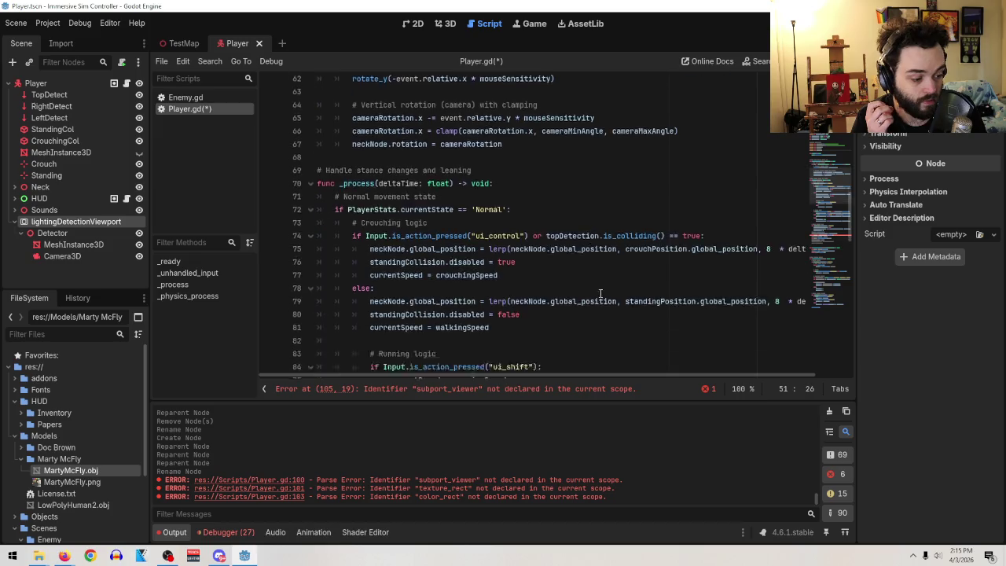
scroll(611, 298, up, 2)
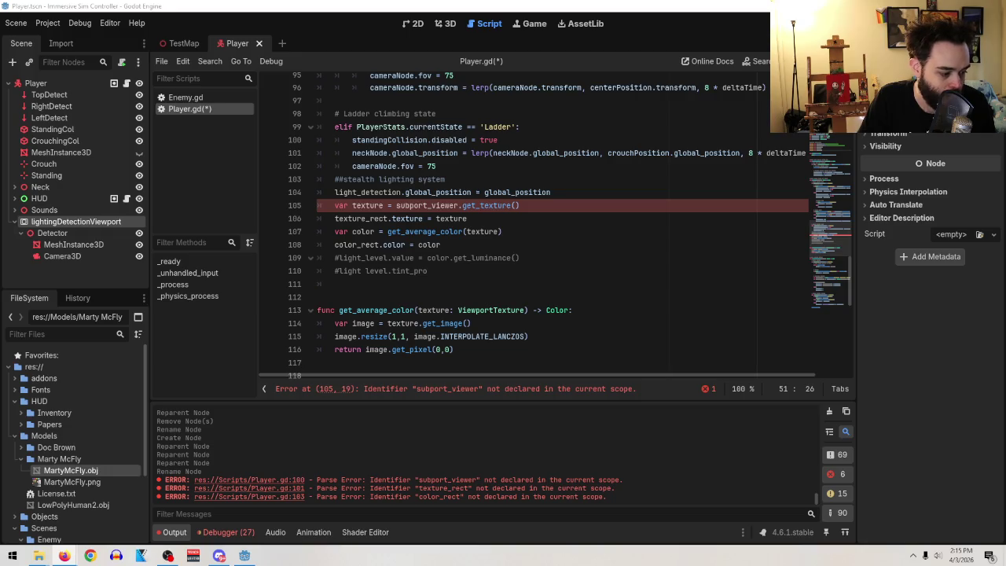
key(alt+Tab)
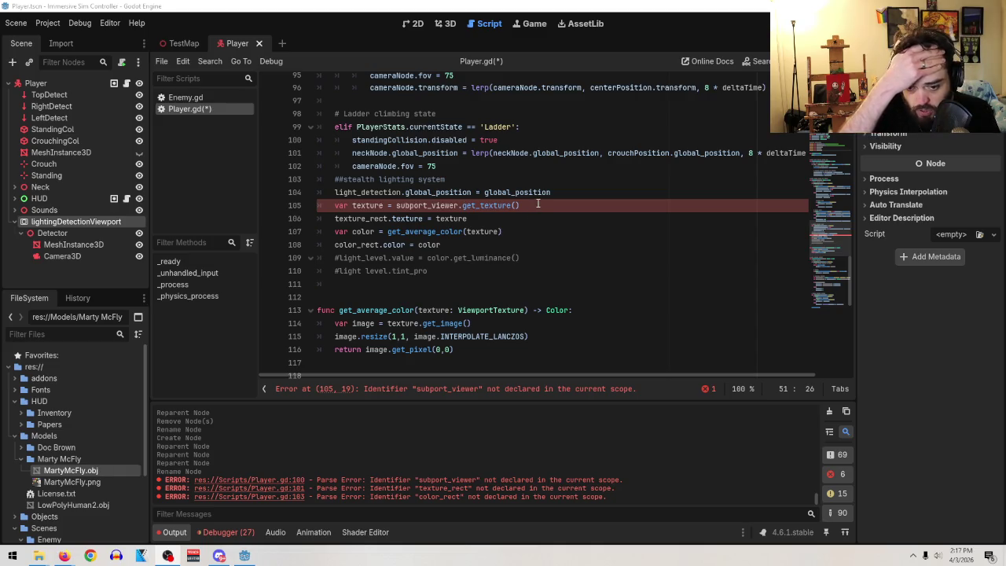
mouse_move(63, 555)
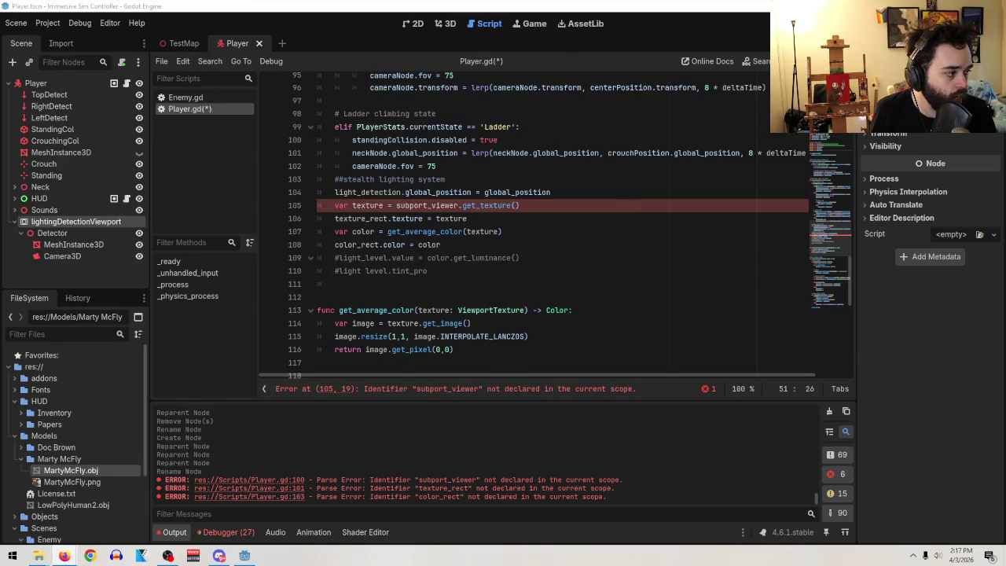
- Play the Light Detection tutorial briefly, then pause it to review its code
key(alt+Tab)
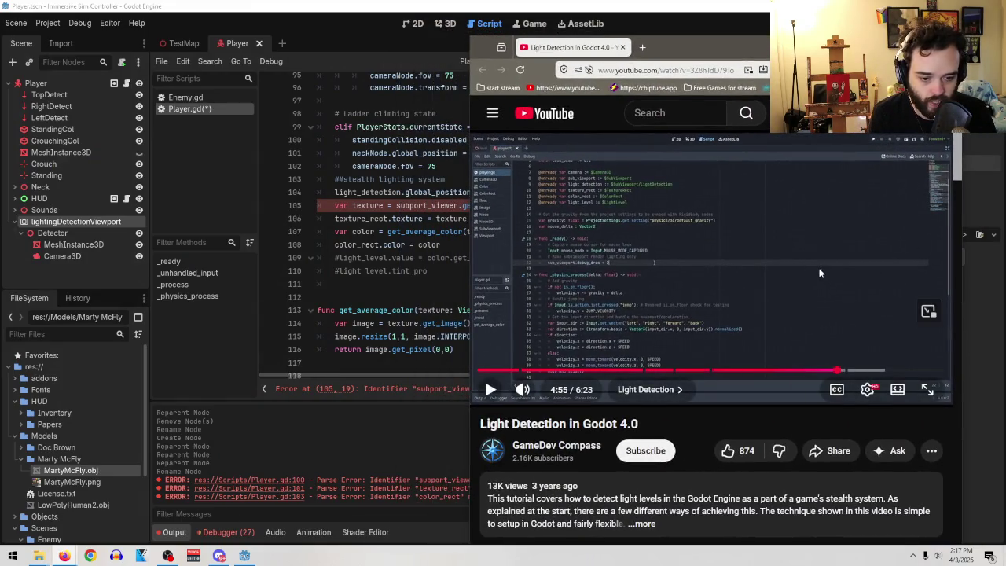
click(811, 272)
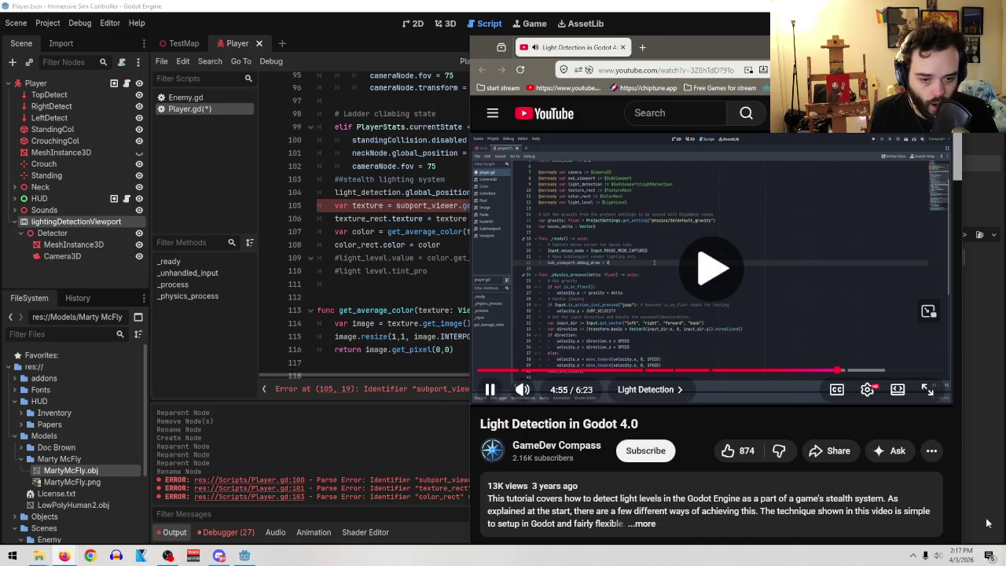
click(654, 262)
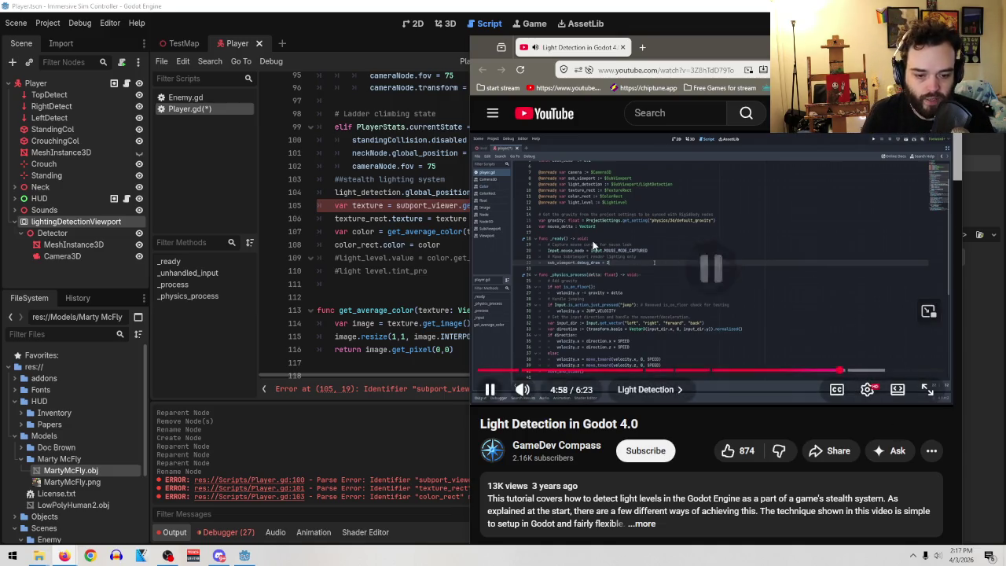
- Add an indented blank line after the mouse-capture call in _ready, checking the video again
click(355, 213)
scroll(356, 212, up, 20)
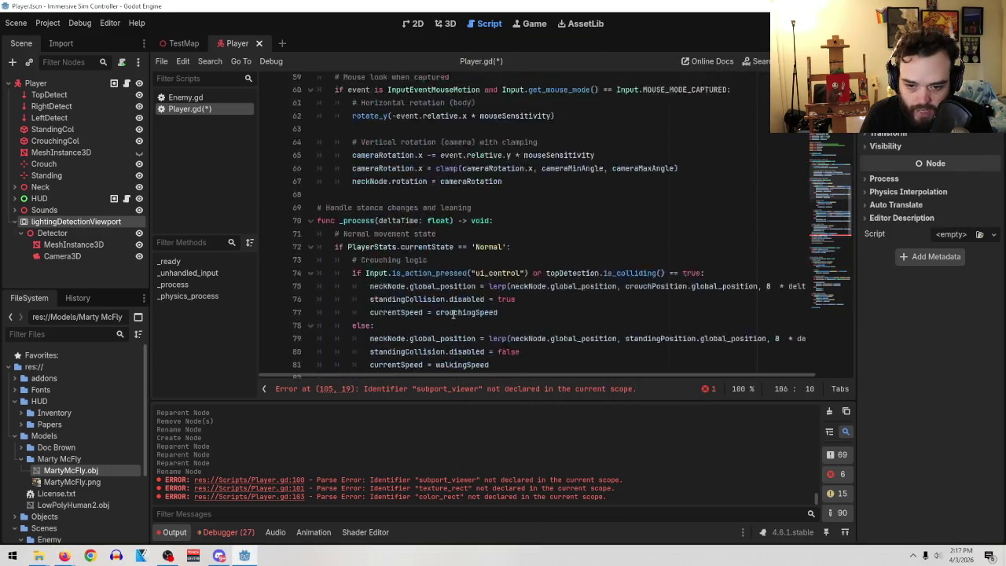
scroll(457, 195, down, 3)
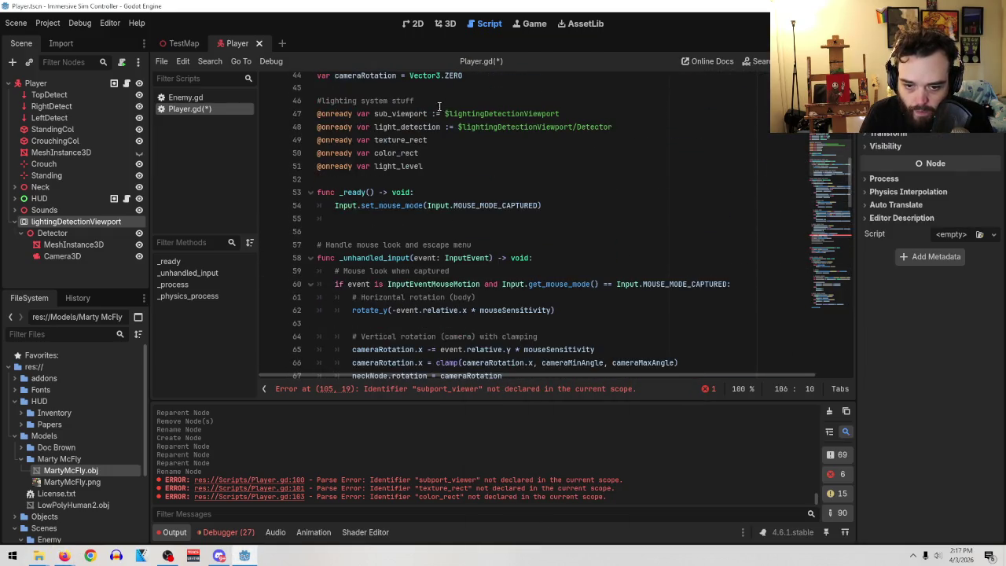
click(570, 201)
key(Return)
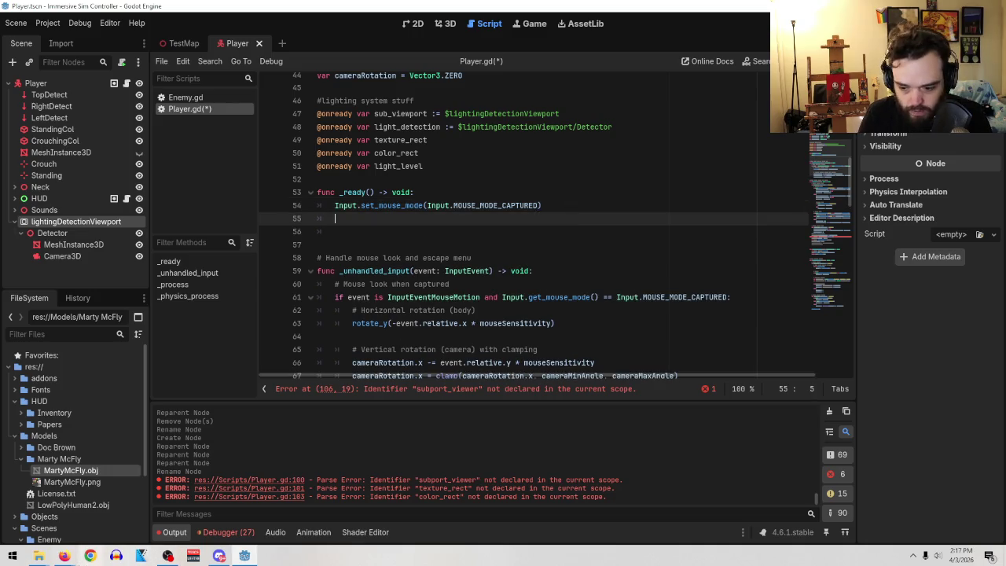
mouse_move(91, 555)
click(256, 503)
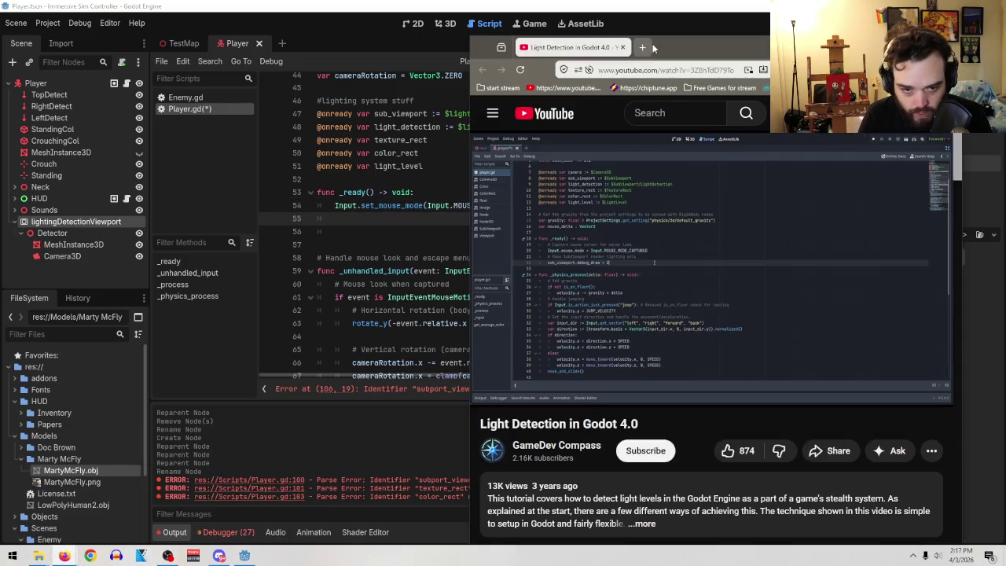
key(alt+Tab)
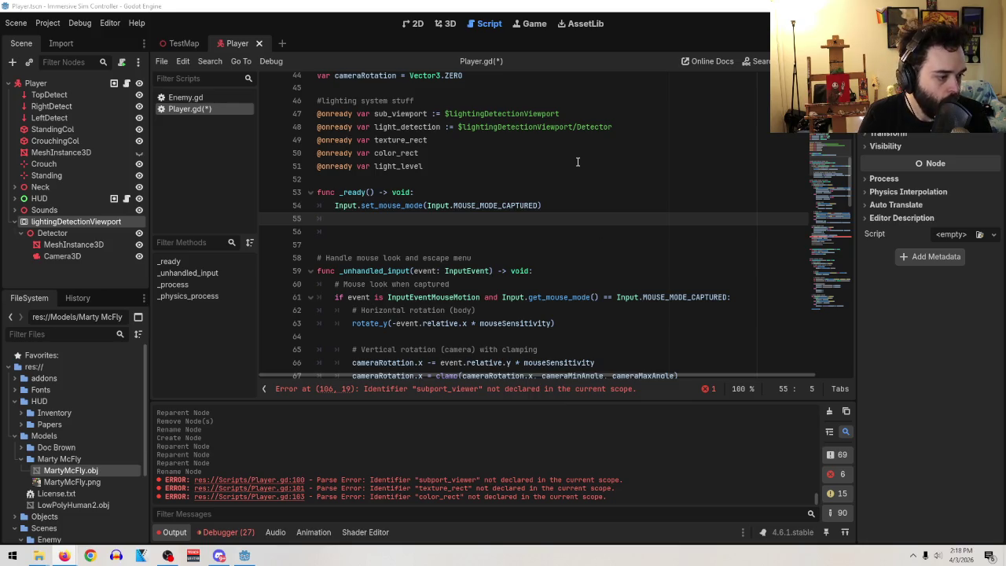
- Write 'sub_viewport.debug_draw = 2' on line 55, then drag the tutorial window over the editor
text(su)
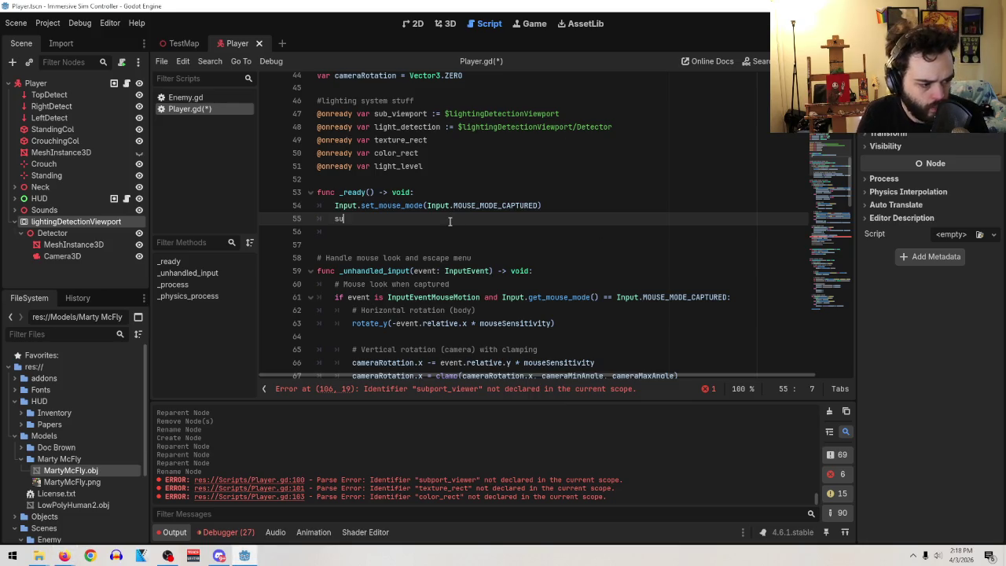
text(b_vioew)
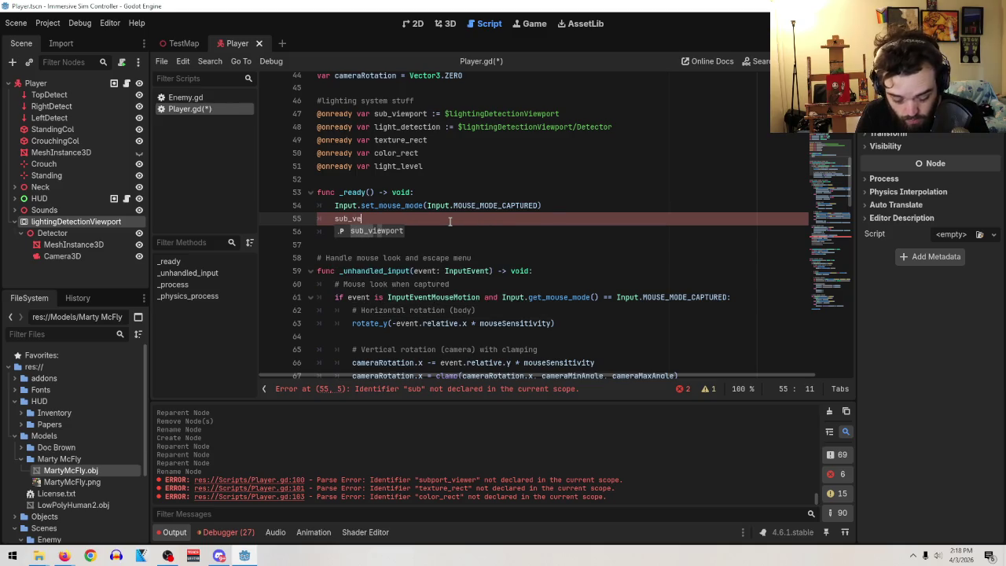
key(BackSpace)
key(BackSpace)
key(BackSpace)
text(ew)
key(Return)
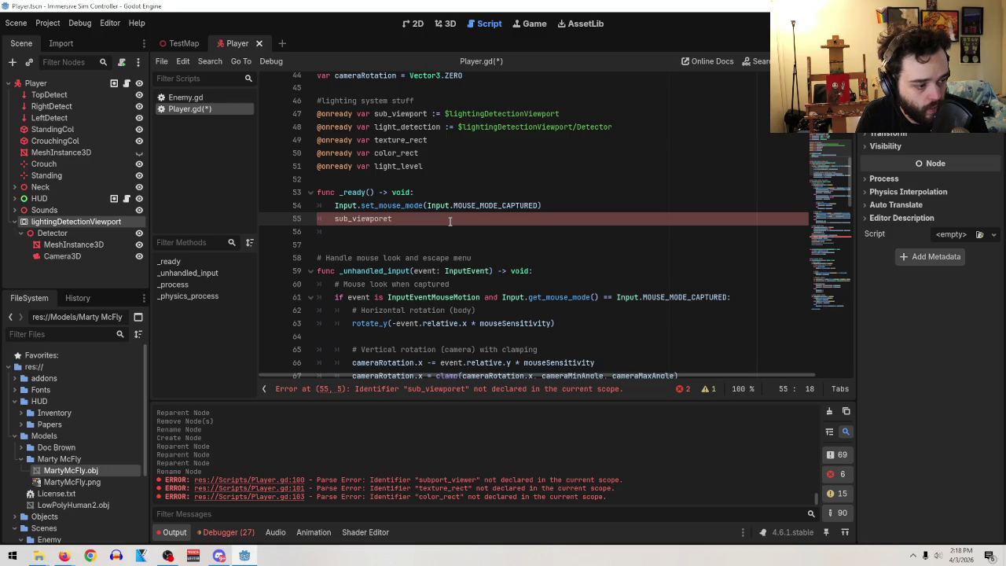
key(Left)
key(BackSpace)
key(Right)
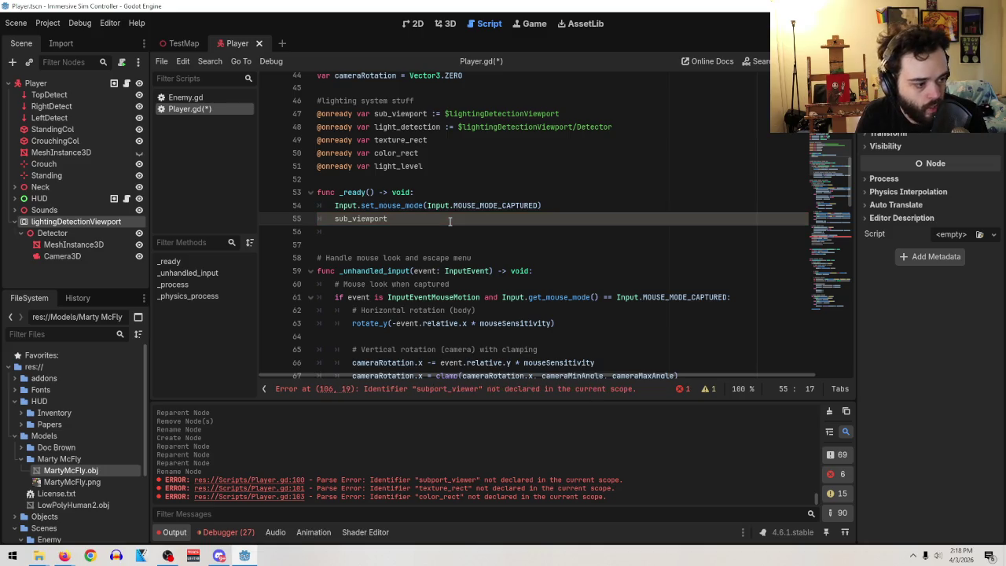
text(.de)
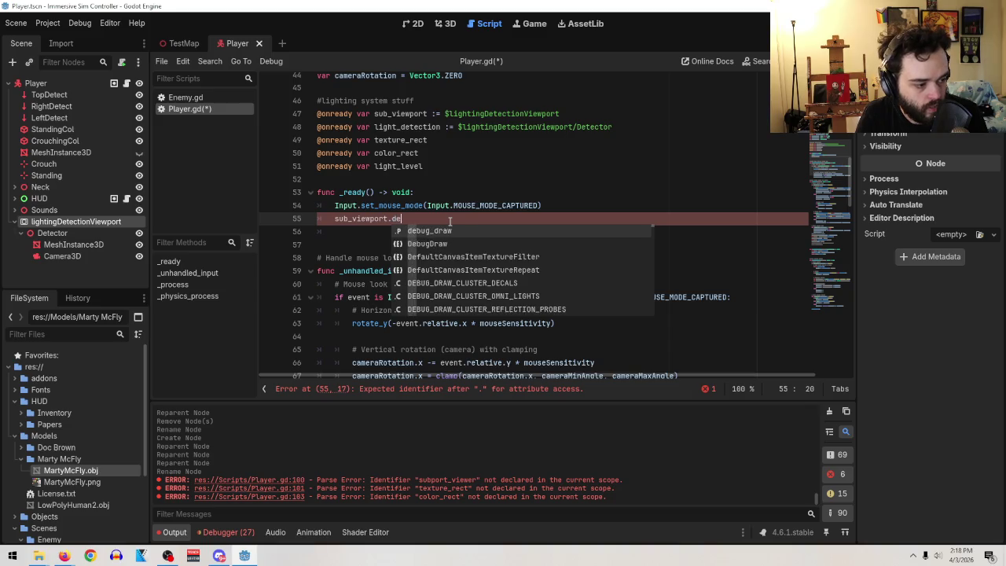
text(bug)
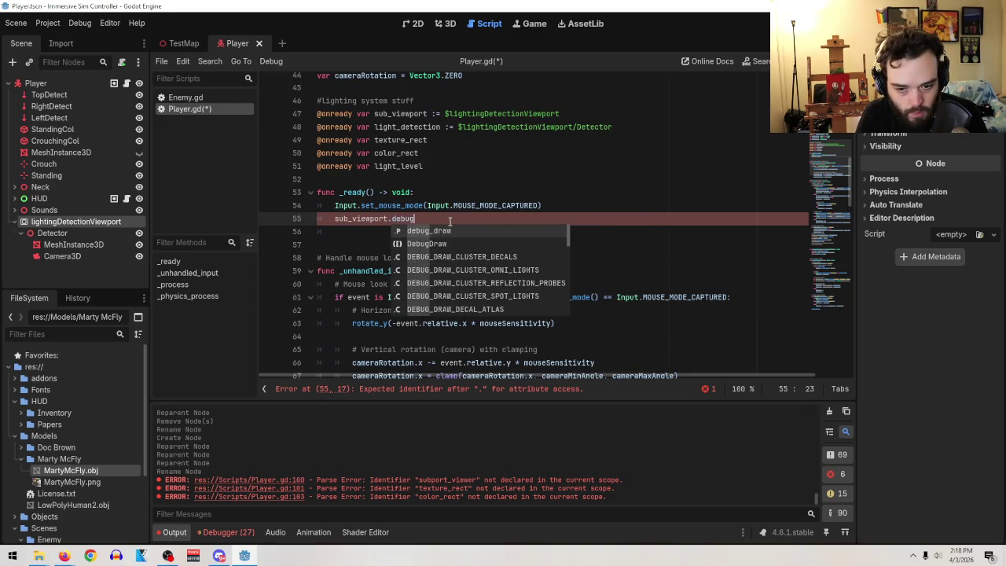
text(_)
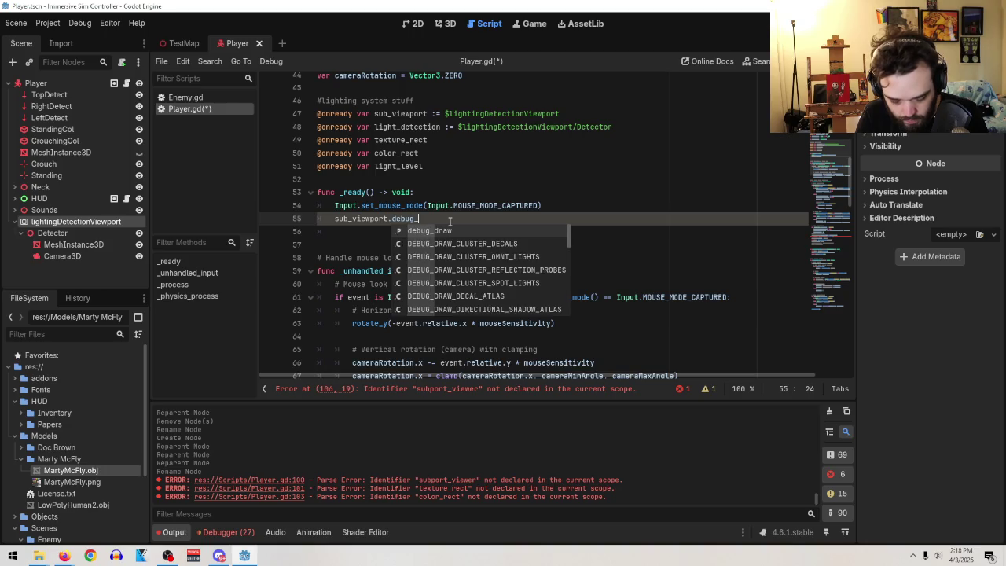
text(draw)
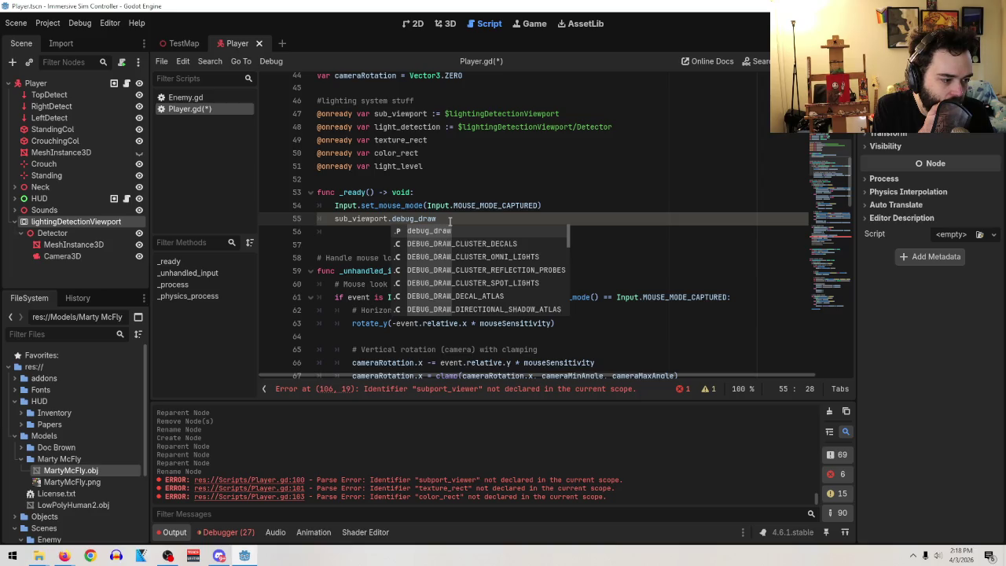
text( = 2)
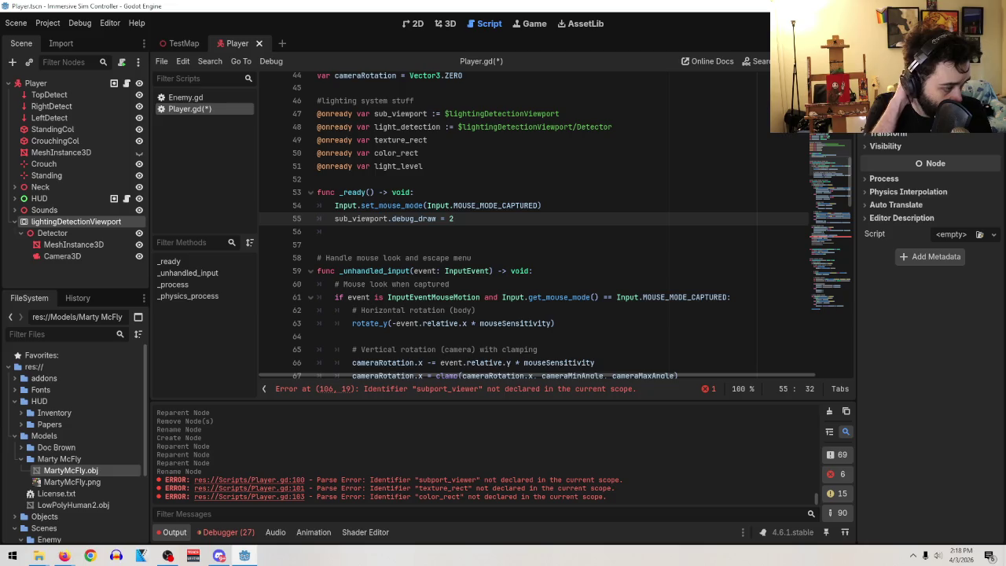
mouse_move(1005, 51)
mouse_down()
mouse_move(637, 48)
mouse_move(697, 57)
mouse_up()
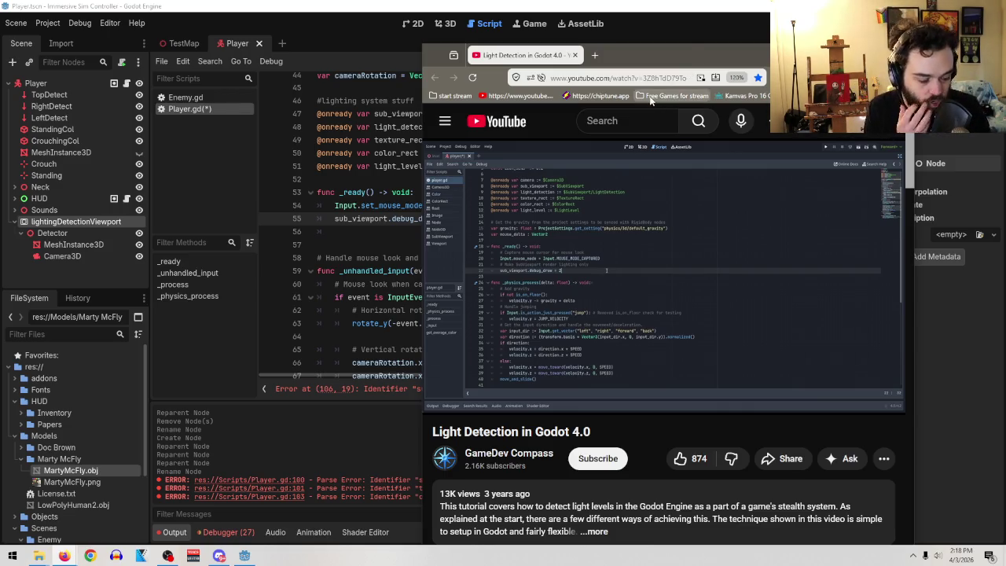
- Resume the tutorial, pause it at 6:09 of 6:23, and bring the Godot editor forward
mouse_move(727, 254)
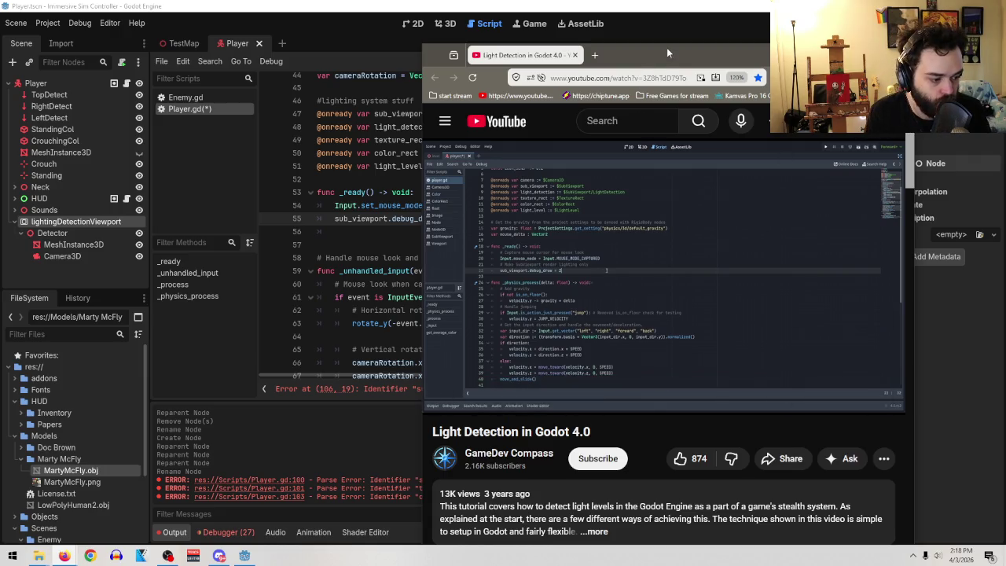
click(683, 213)
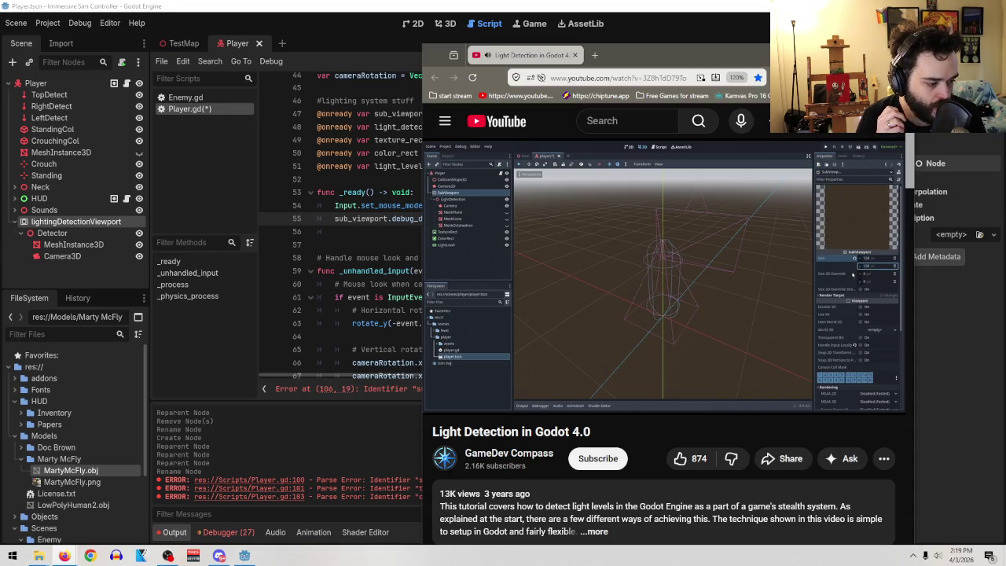
mouse_move(641, 239)
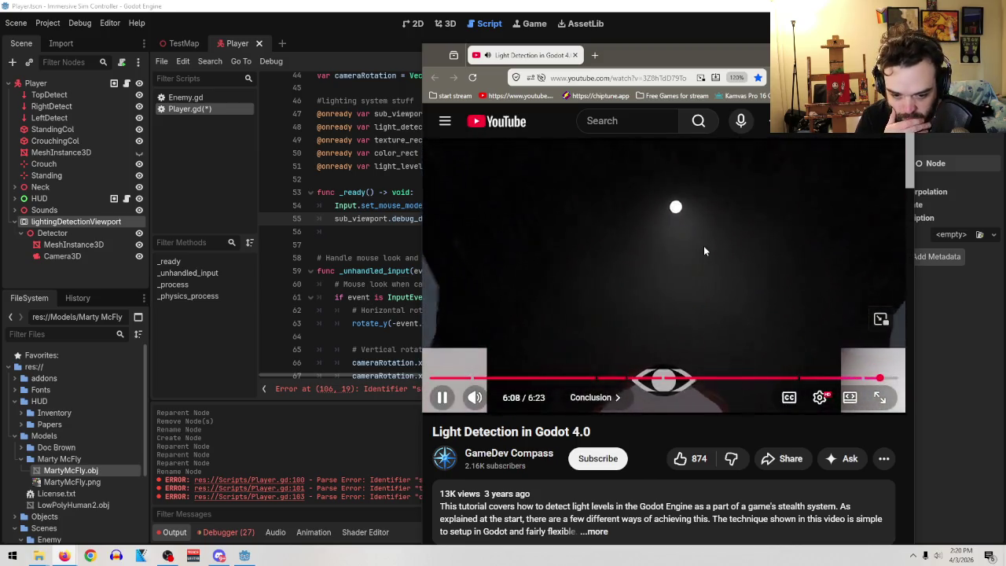
click(704, 249)
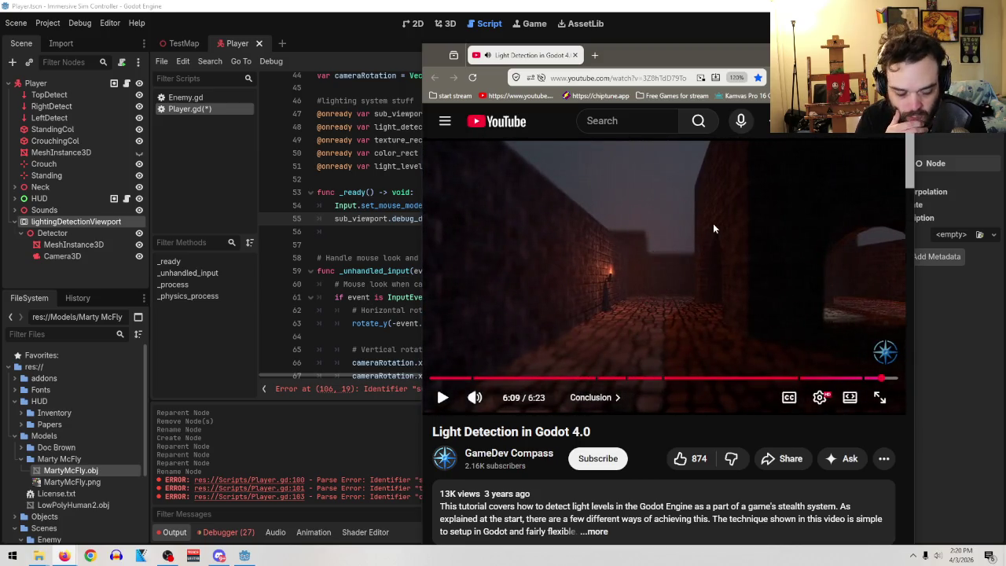
click(588, 4)
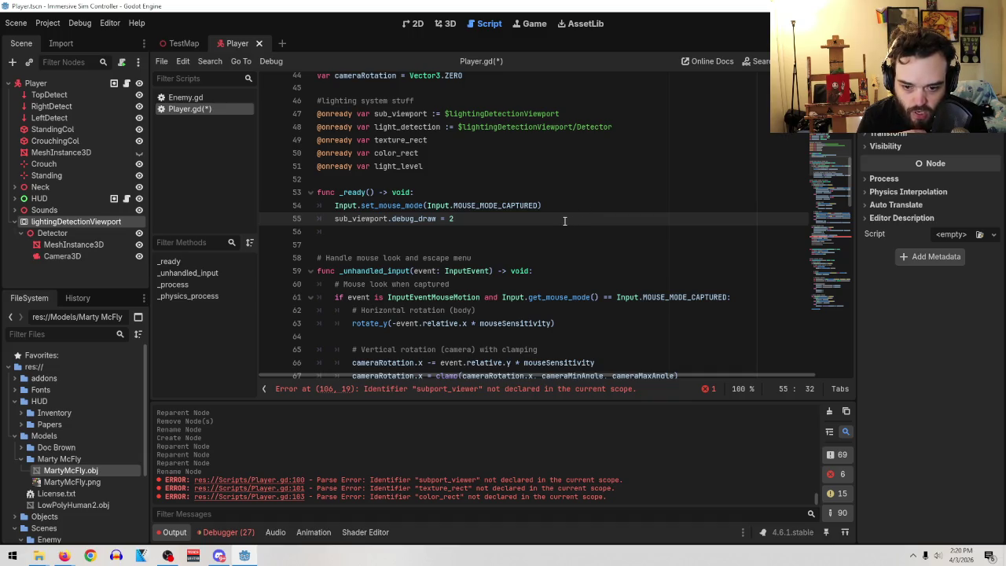
scroll(564, 221, down, 8)
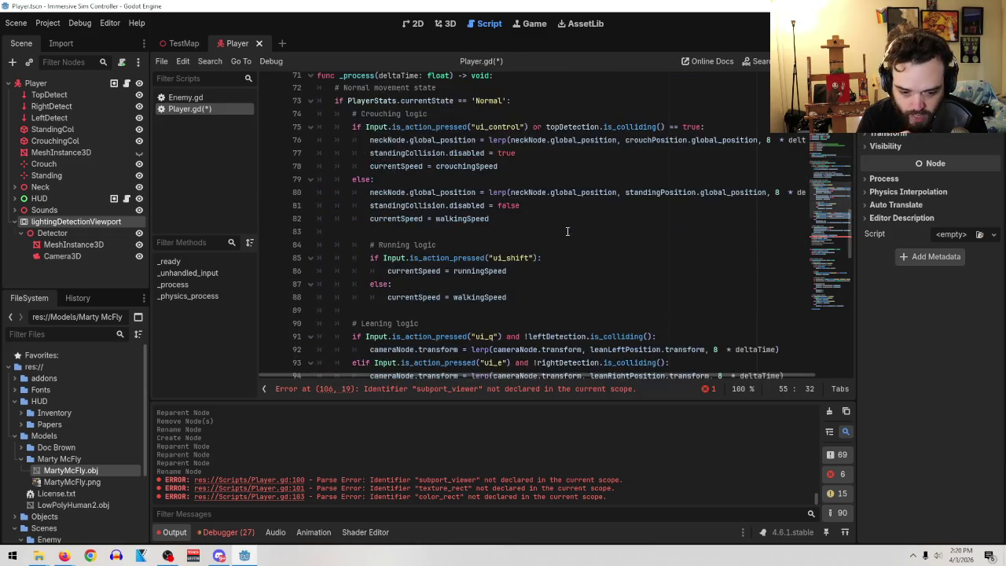
scroll(567, 231, up, 8)
scroll(567, 231, up, 5)
scroll(567, 231, down, 3)
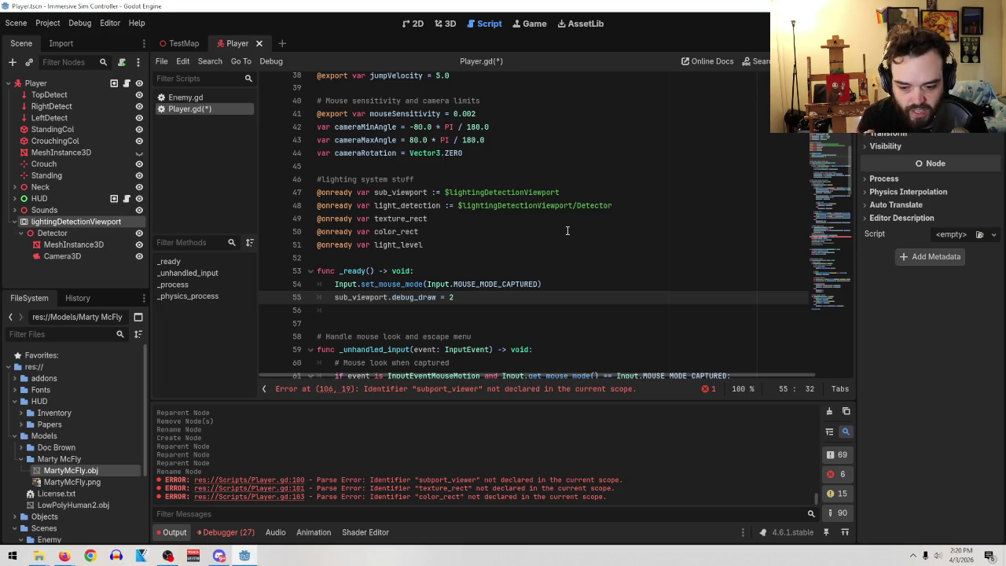
click(442, 218)
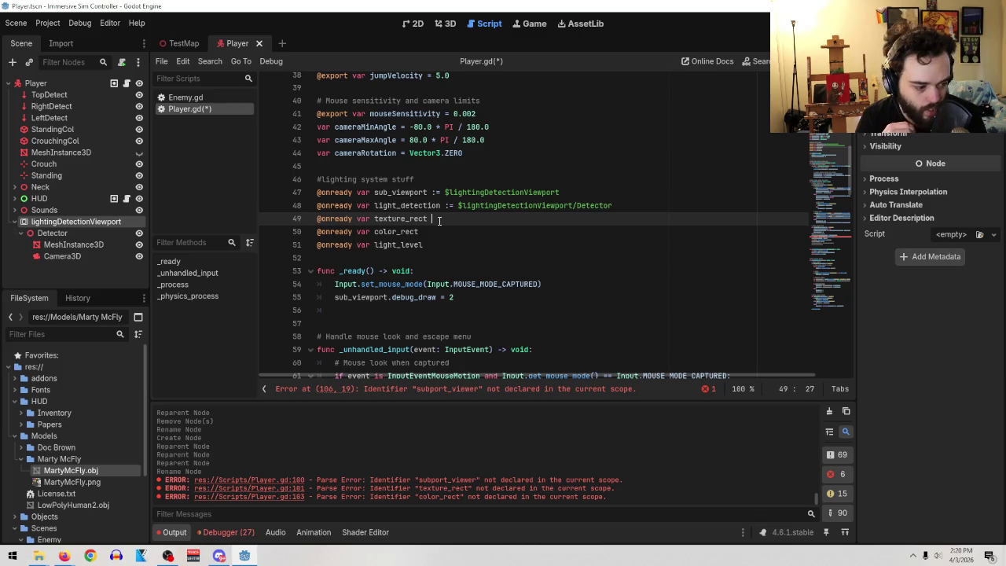
key(alt+Tab)
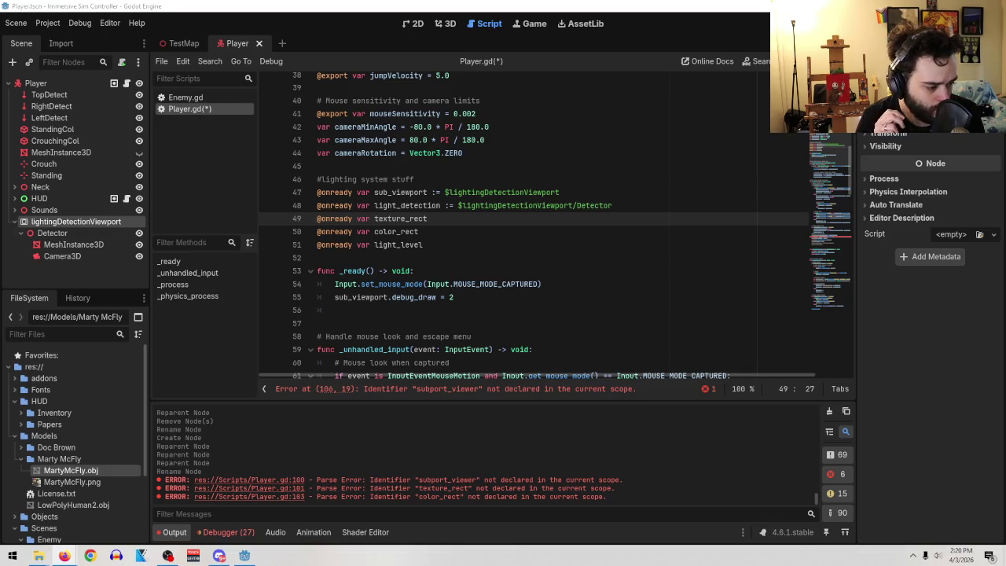
- Scrub the tutorial from 3:24 back to 2:41 in Player Setup and maximize Firefox
key(alt+Tab)
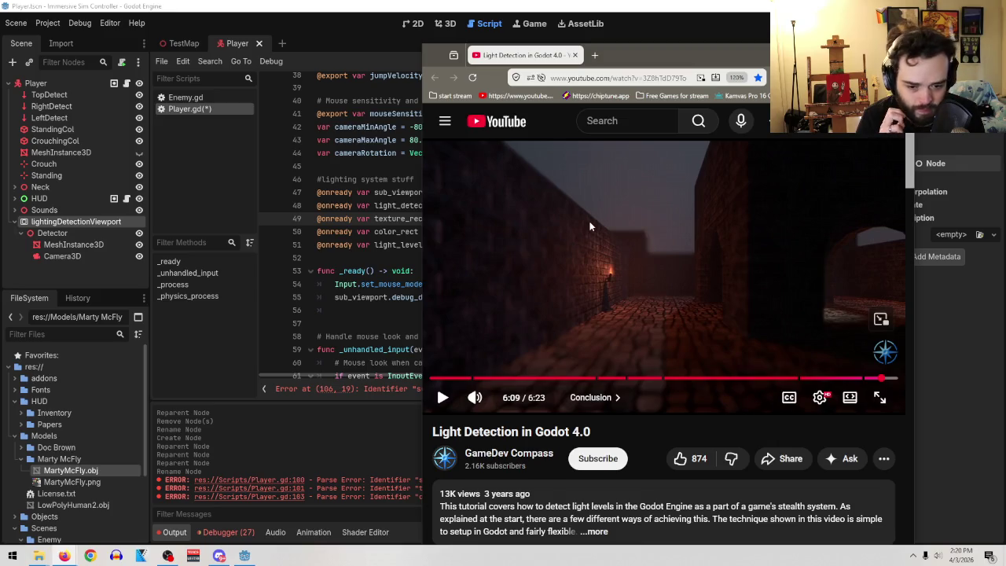
click(750, 380)
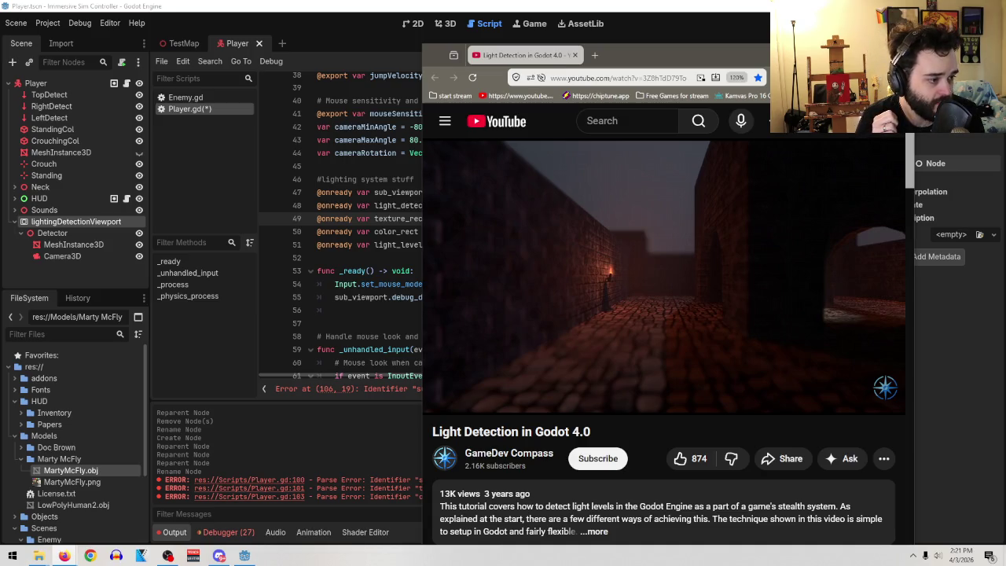
drag(668, 55, 671, 36)
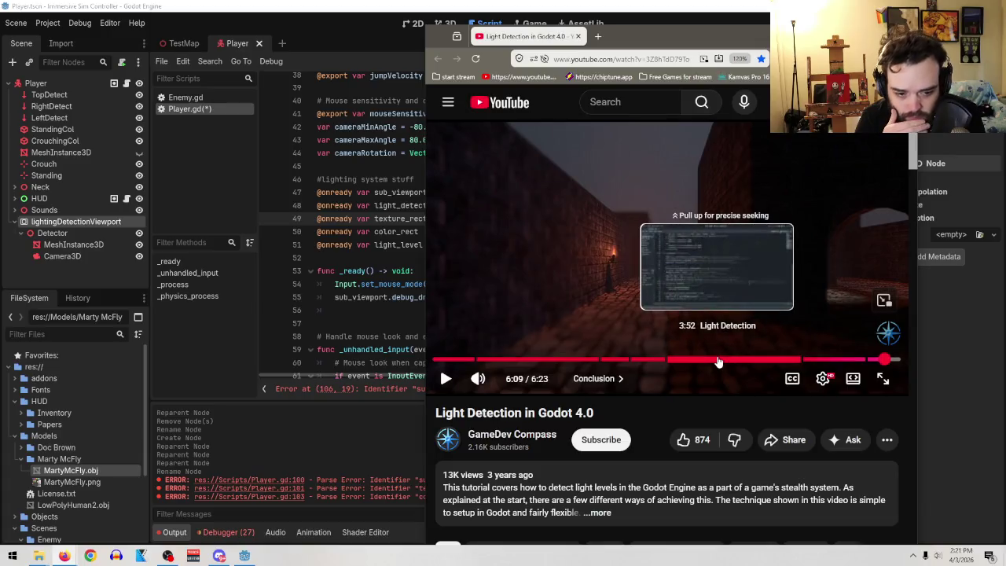
click(685, 361)
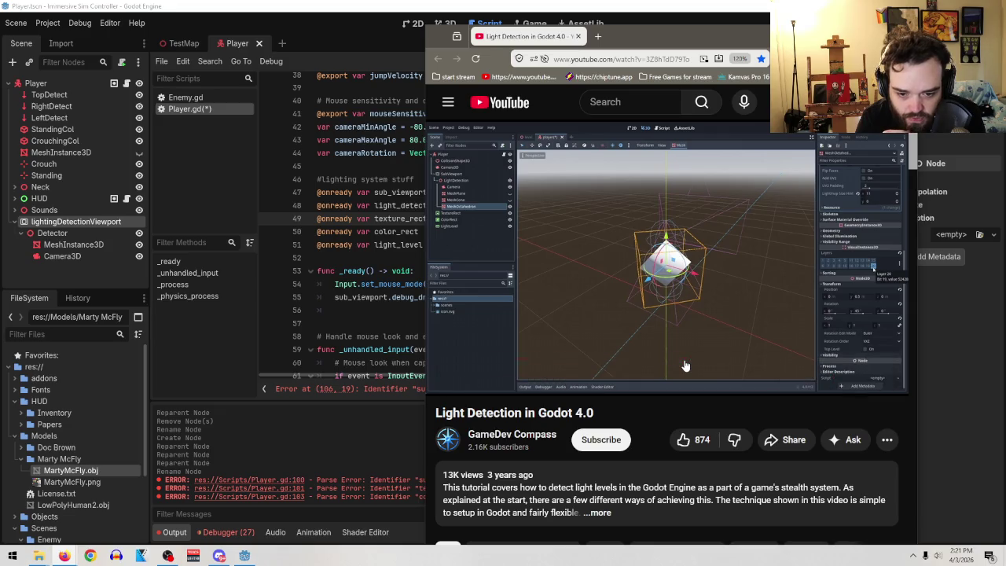
mouse_move(685, 364)
mouse_down()
mouse_move(663, 364)
mouse_move(615, 323)
mouse_up()
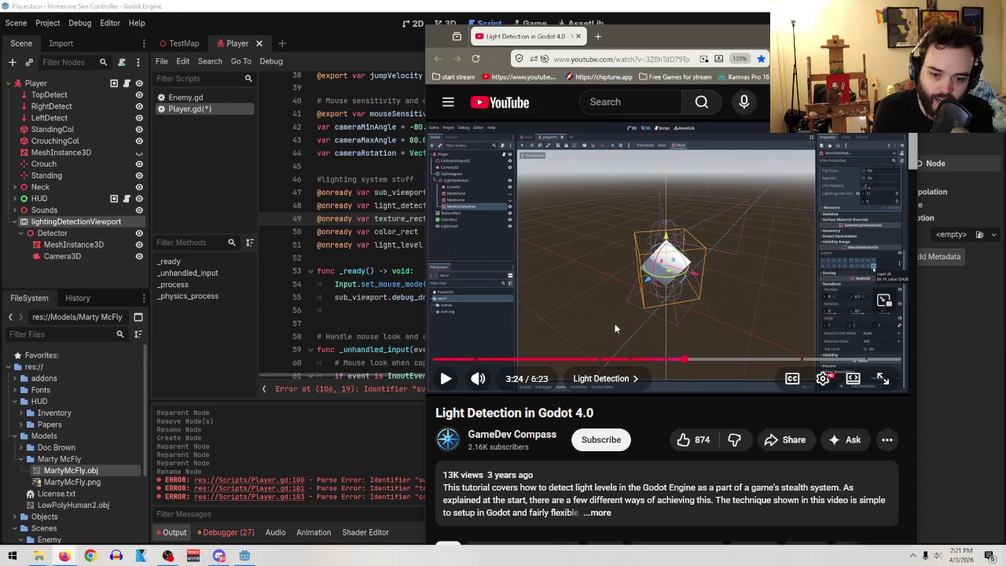
mouse_move(684, 360)
mouse_down()
mouse_move(762, 362)
mouse_move(589, 363)
mouse_move(628, 361)
mouse_up()
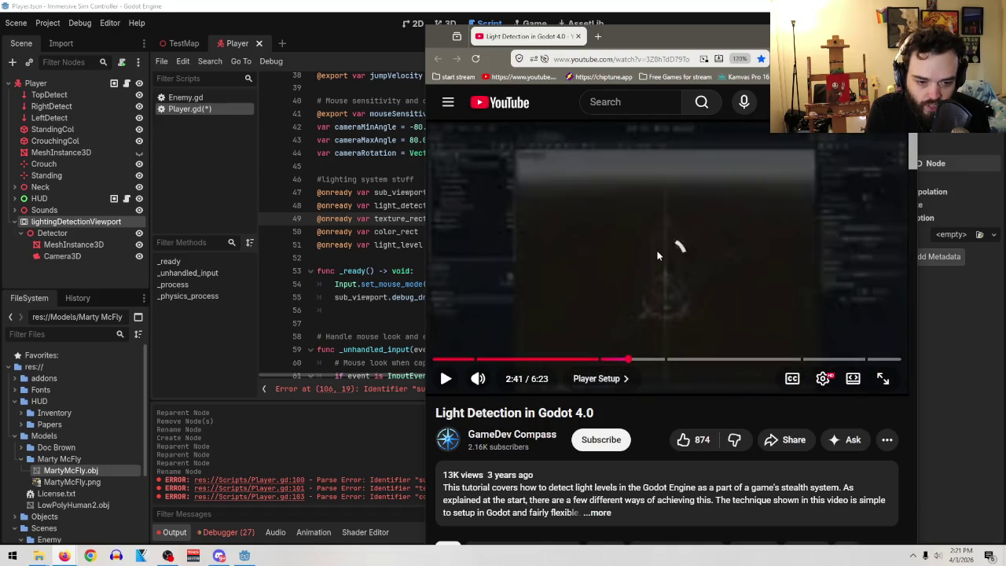
key(super+Up)
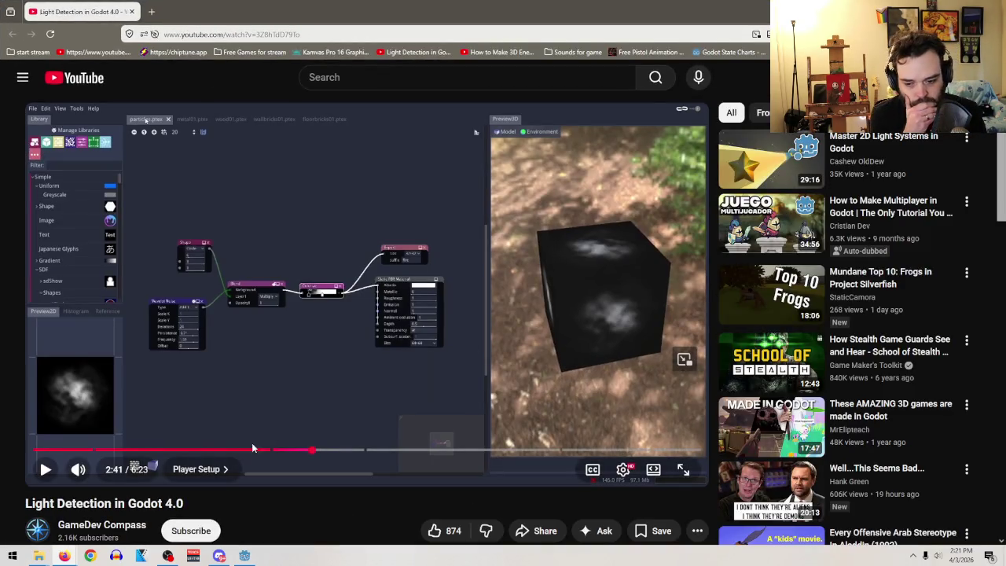
- Play the tutorial from 2:41, pausing at 3:25 and 3:29 on camera and octahedron settings
click(237, 311)
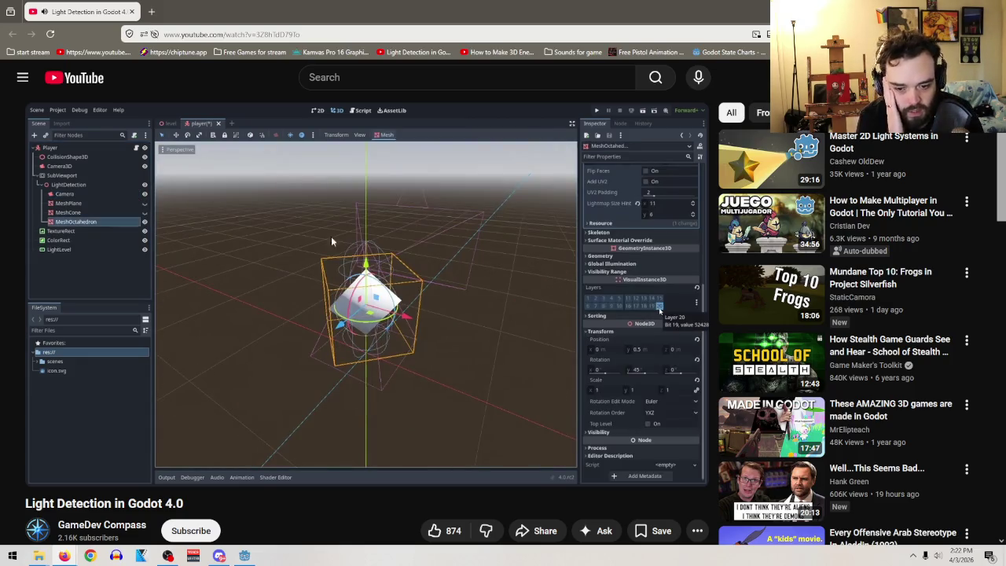
click(358, 301)
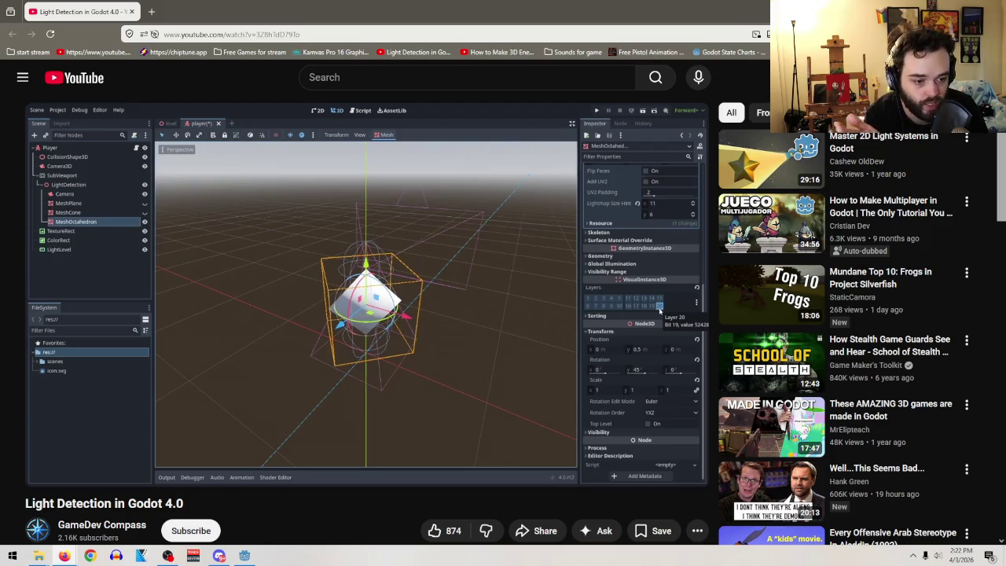
mouse_move(439, 283)
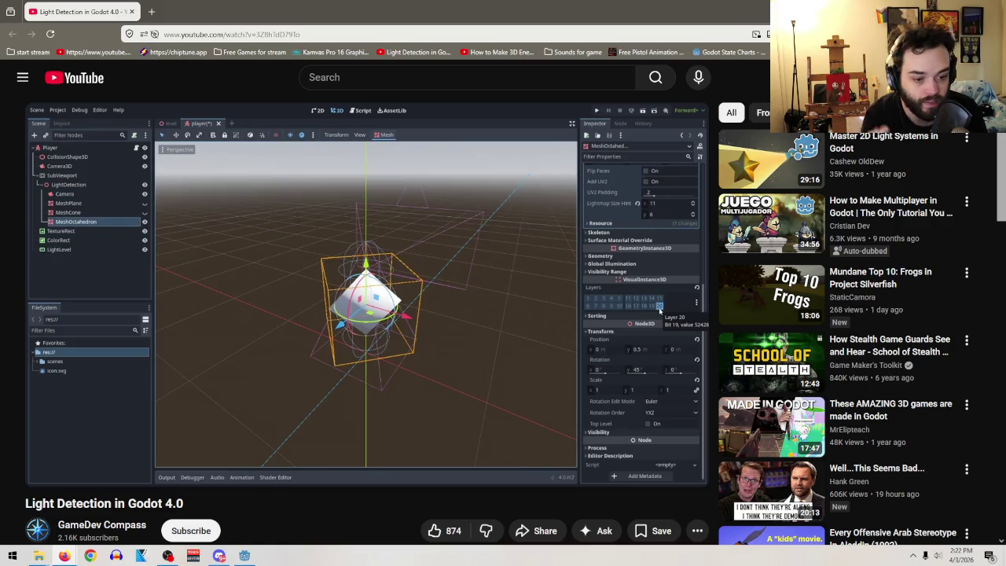
click(440, 277)
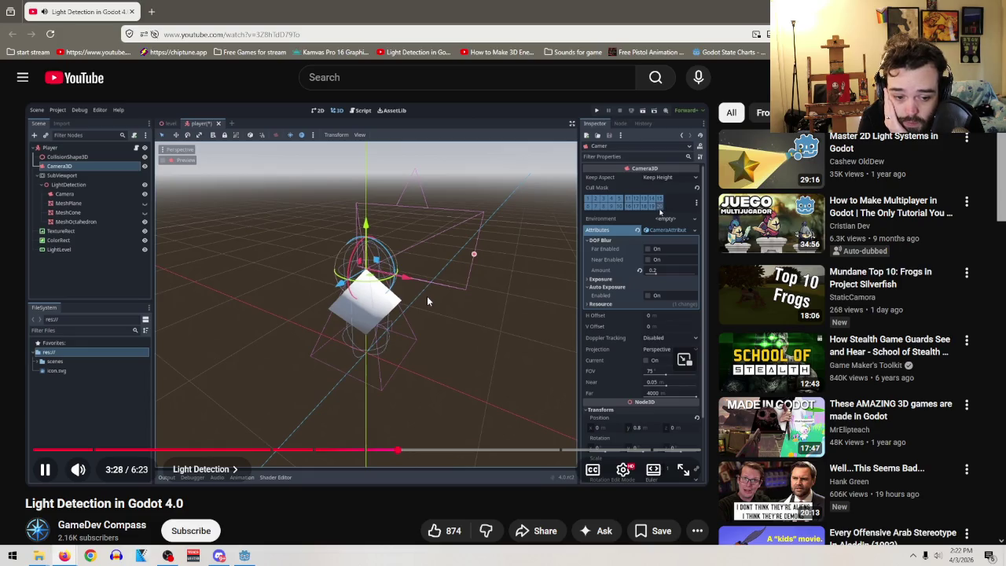
click(409, 281)
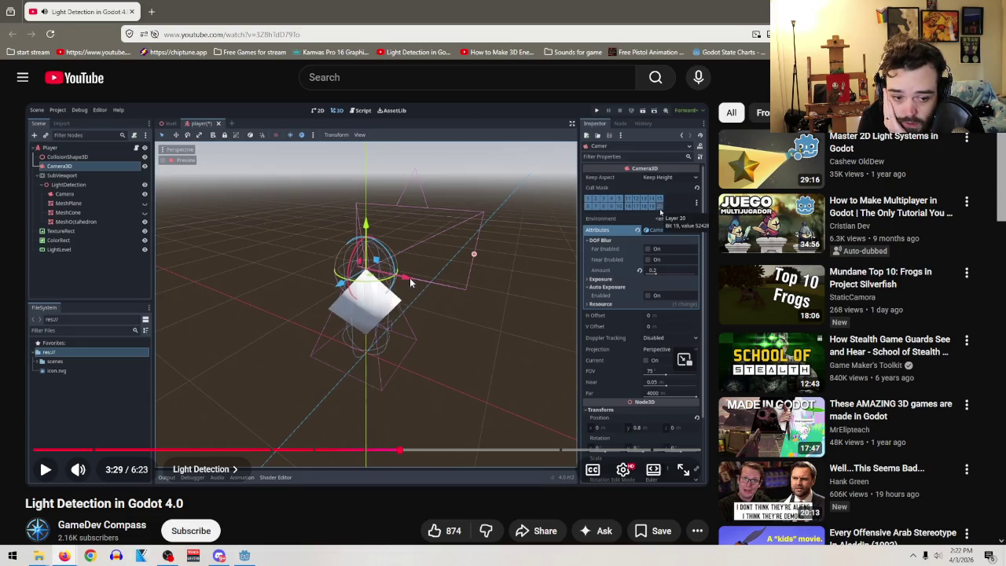
click(409, 282)
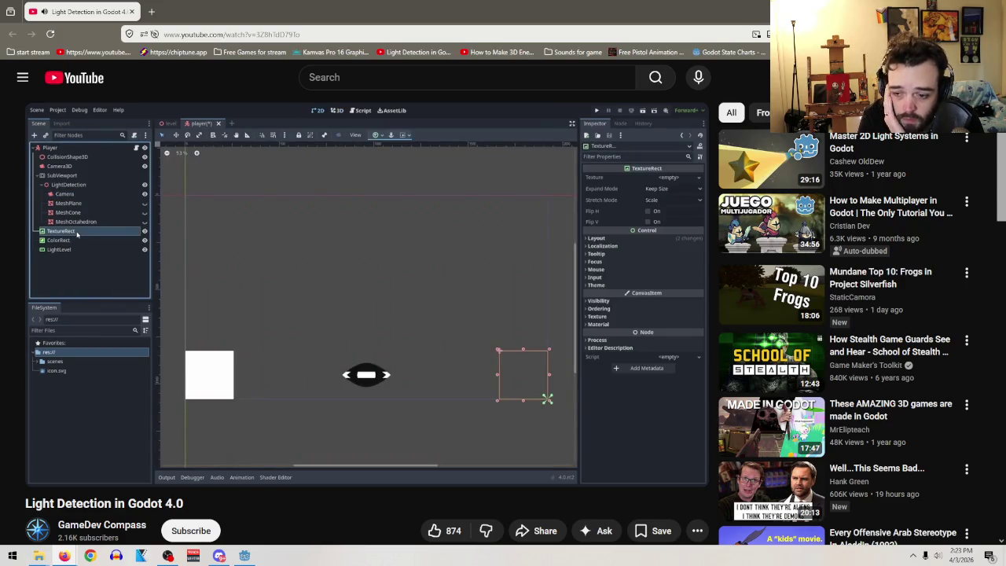
- Pause on the 2D scene view, then rewind the tutorial to 3:40 and resume playback
click(384, 243)
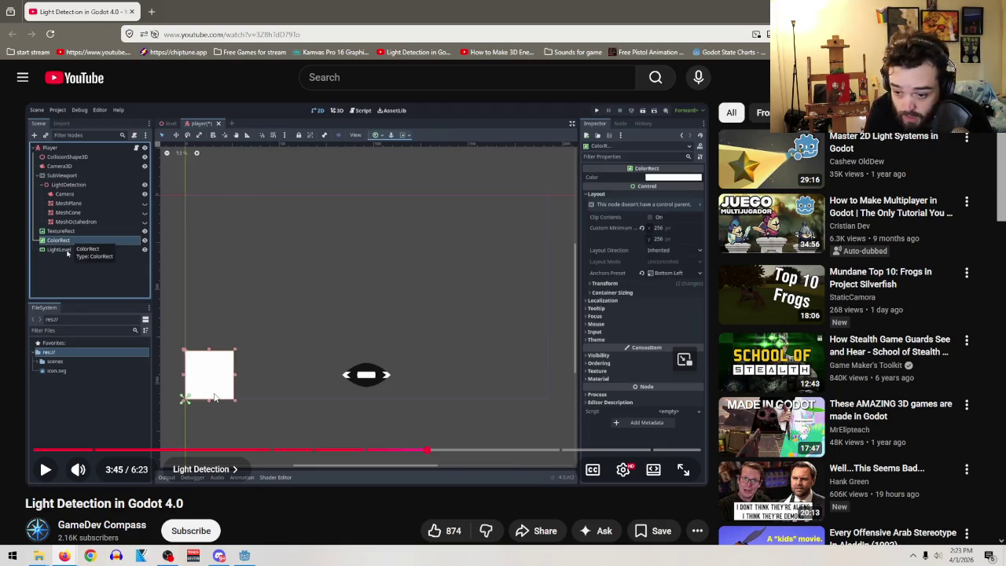
key(alt+Tab)
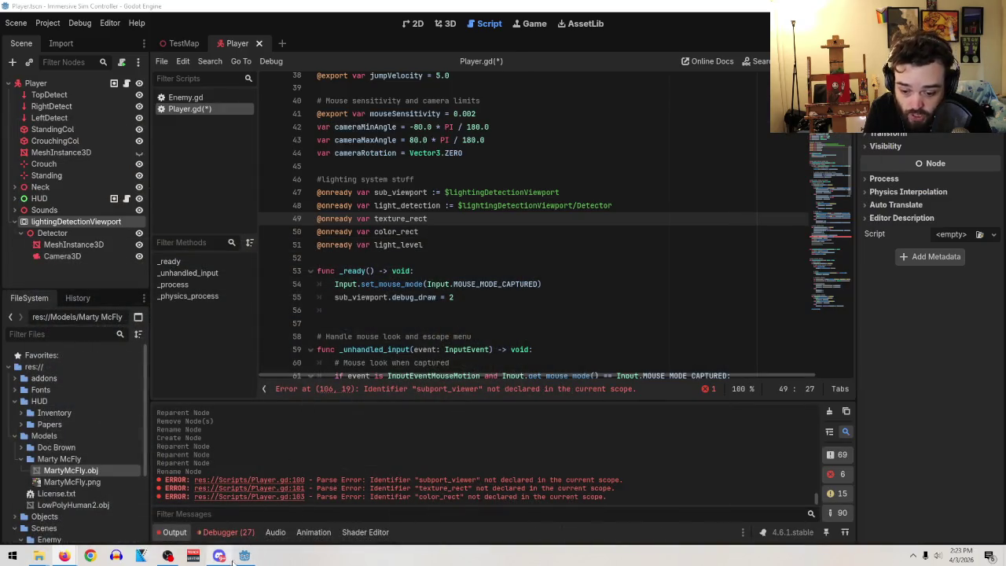
mouse_move(245, 556)
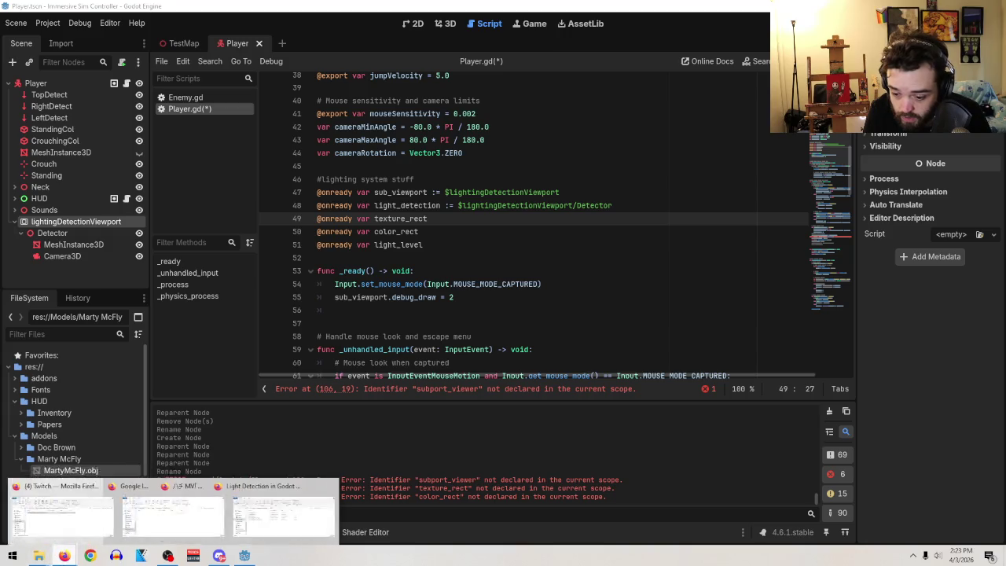
mouse_move(64, 555)
click(262, 505)
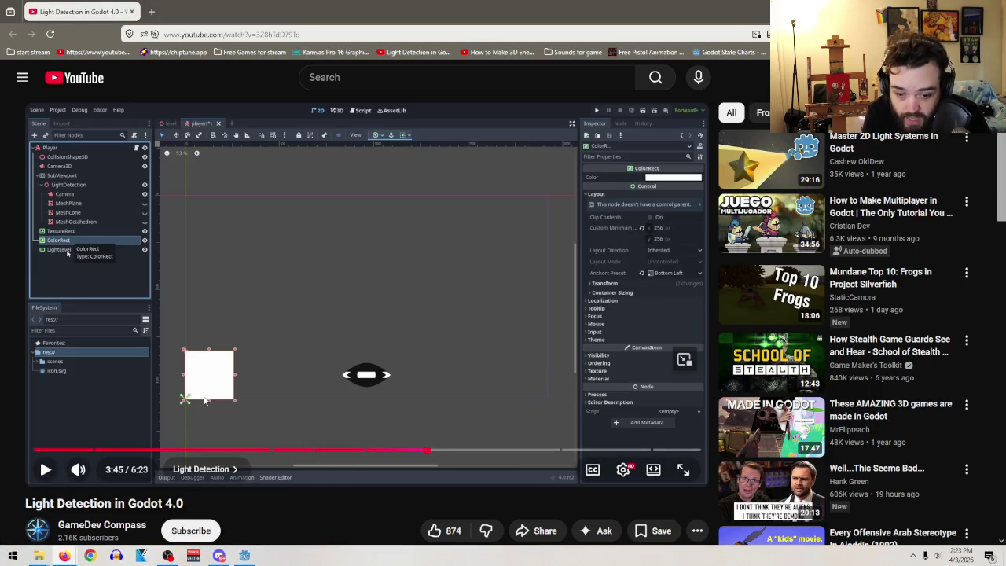
click(417, 449)
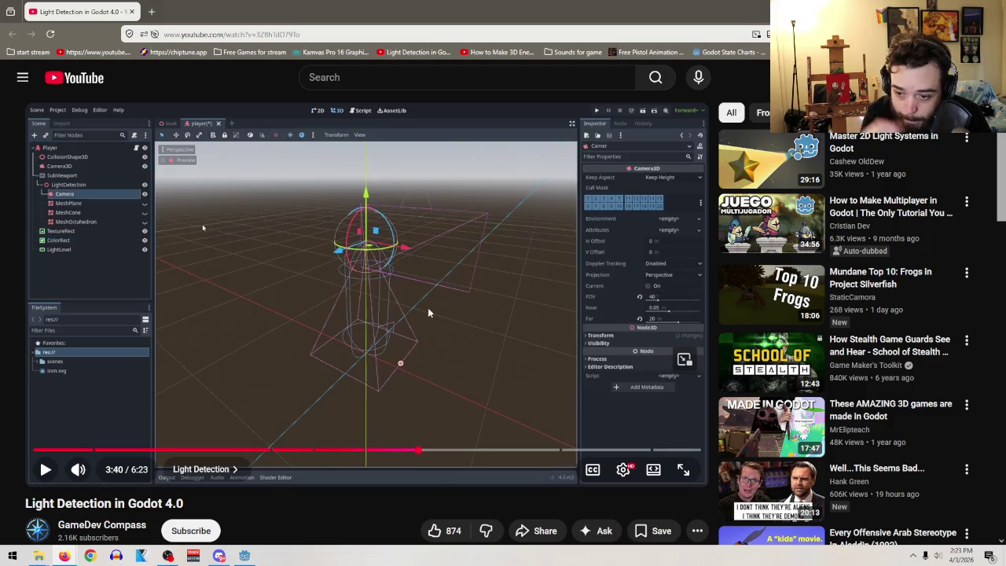
click(426, 291)
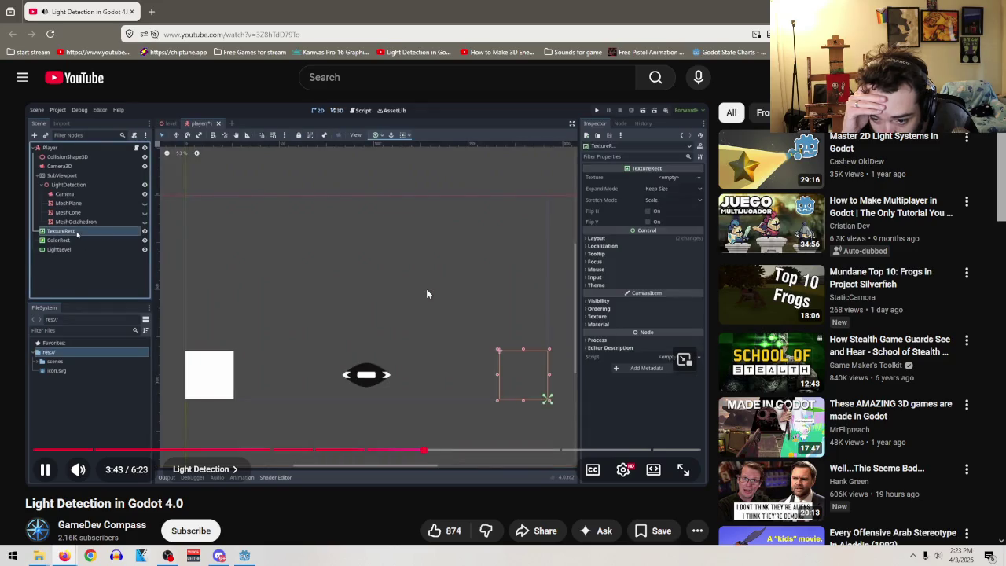
- Pause at 3:46 on the LightLevel TextureProgressBar settings, return to Player.gd, and select the color_rect line
click(427, 294)
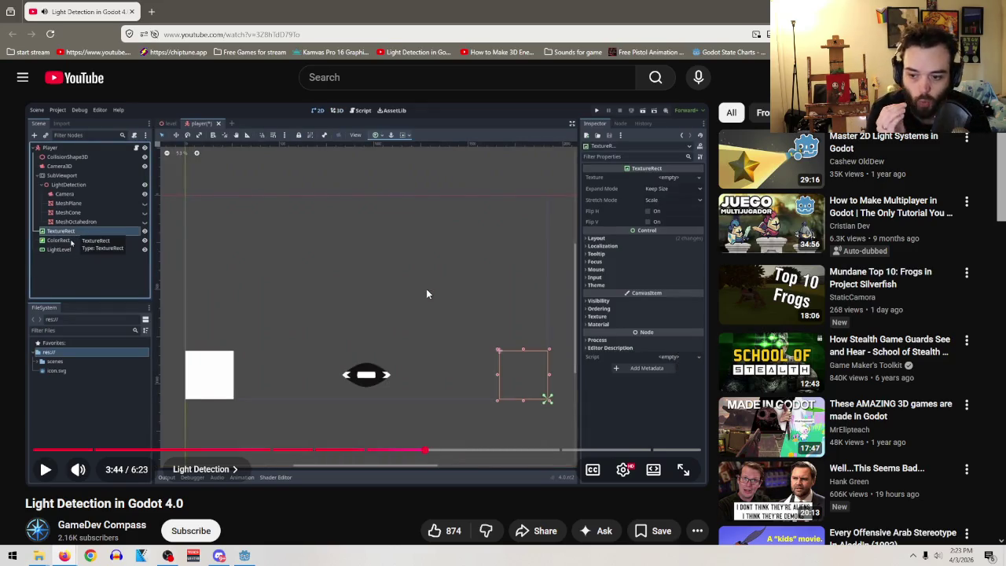
click(427, 294)
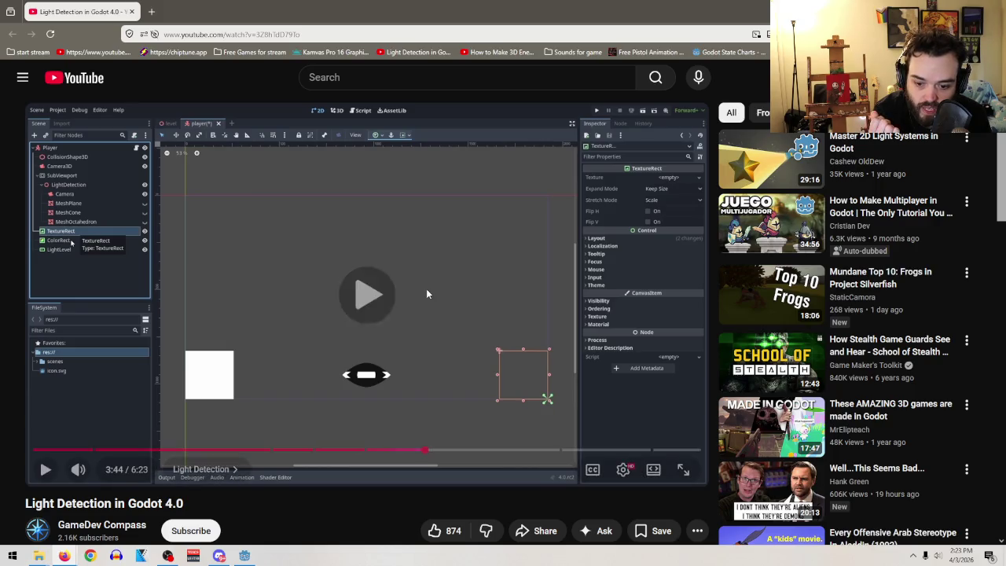
click(427, 294)
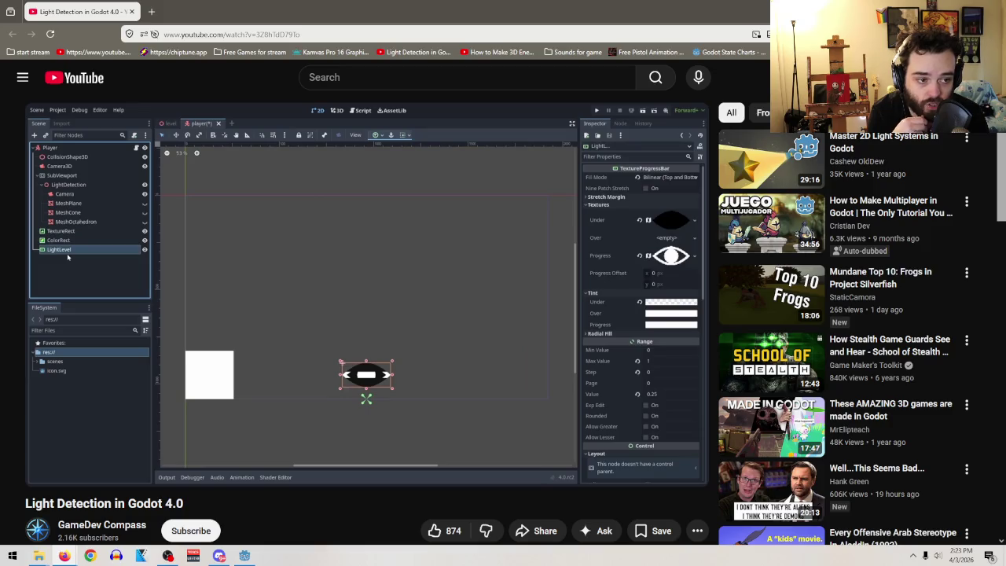
key(alt+Tab)
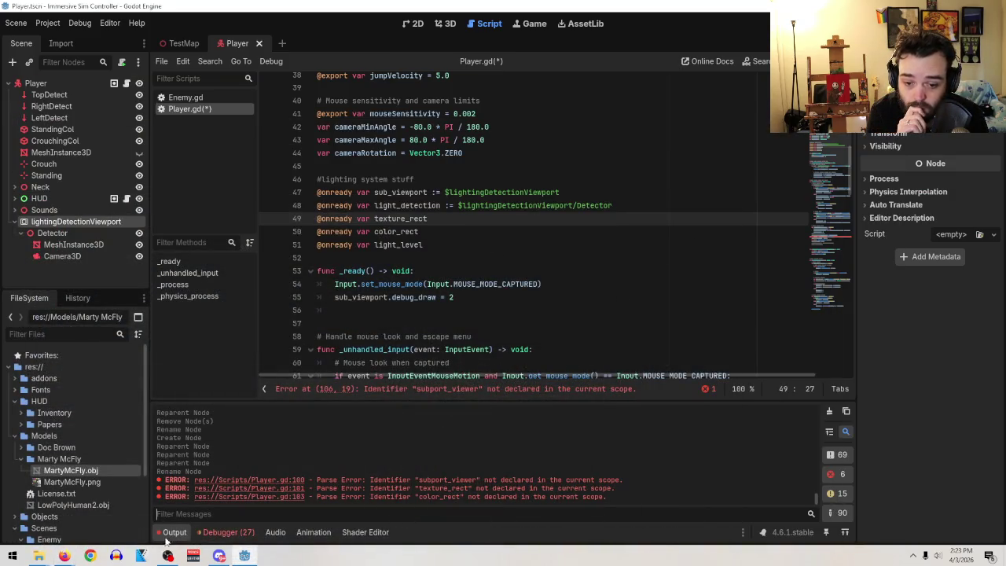
mouse_move(64, 556)
click(257, 498)
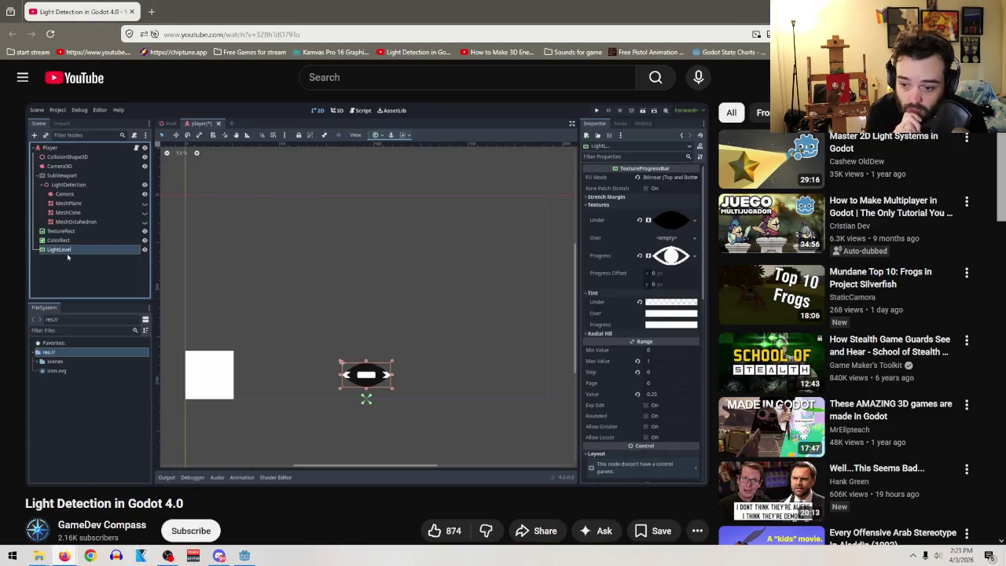
key(alt+Tab)
drag(424, 231, 280, 230)
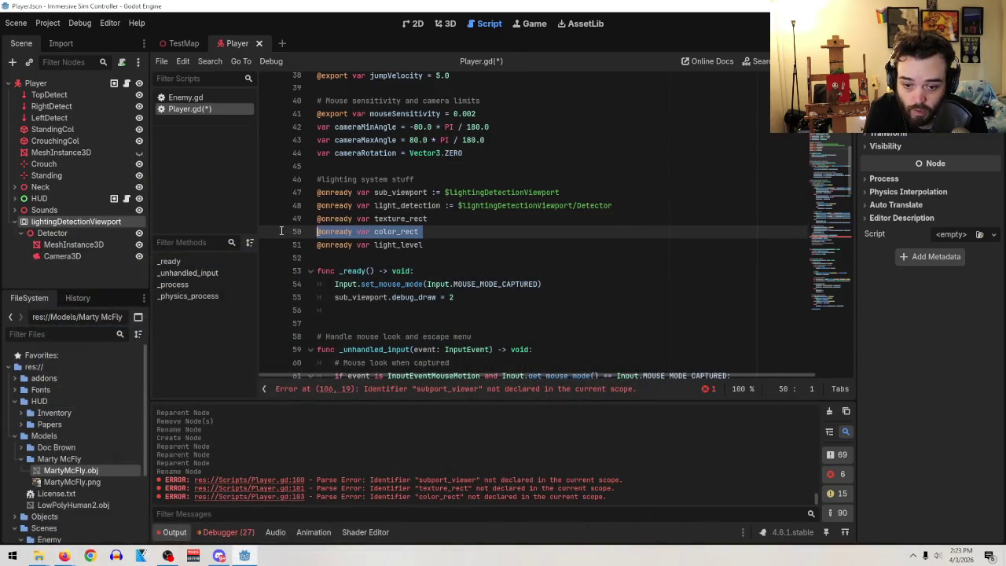
- Delete the texture_rect and color_rect declarations and their assignment lines from Player.gd
shift+click(280, 217)
key(BackSpace)
key(BackSpace)
scroll(618, 224, down, 1)
scroll(618, 224, down, 15)
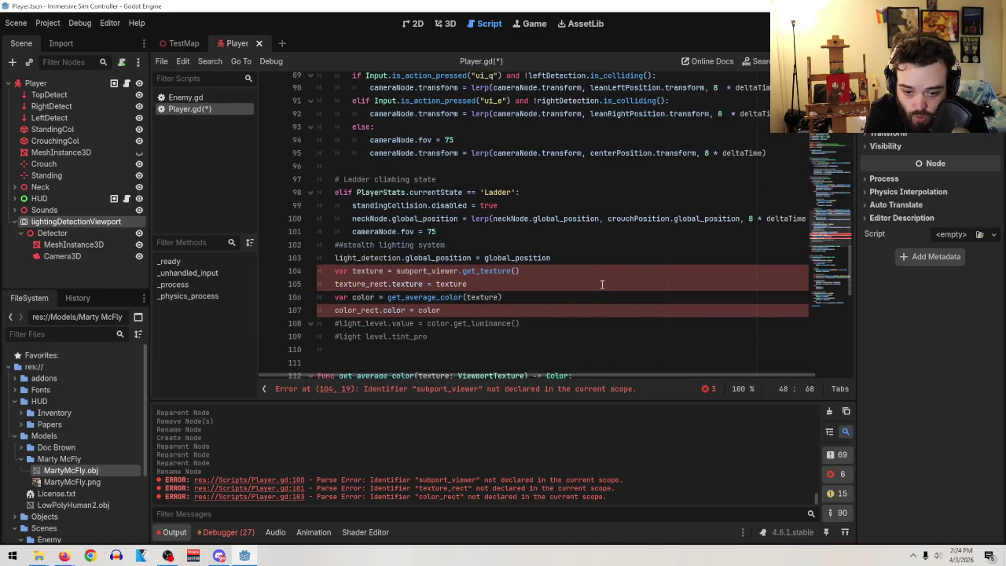
drag(510, 286, 283, 285)
key(BackSpace)
key(BackSpace)
mouse_move(444, 299)
mouse_down()
mouse_move(284, 291)
mouse_move(279, 303)
mouse_up()
click(285, 291)
key(BackSpace)
key(BackSpace)
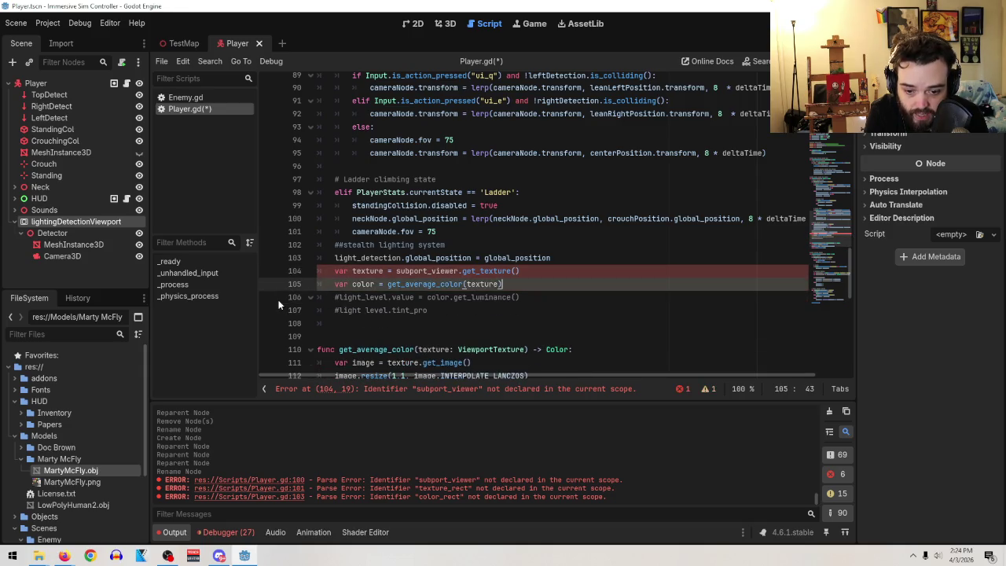
- Uncomment 'light_level.value = color.get_luminance()' while keeping the tint_pro line commented
click(340, 297)
key(BackSpace)
click(340, 311)
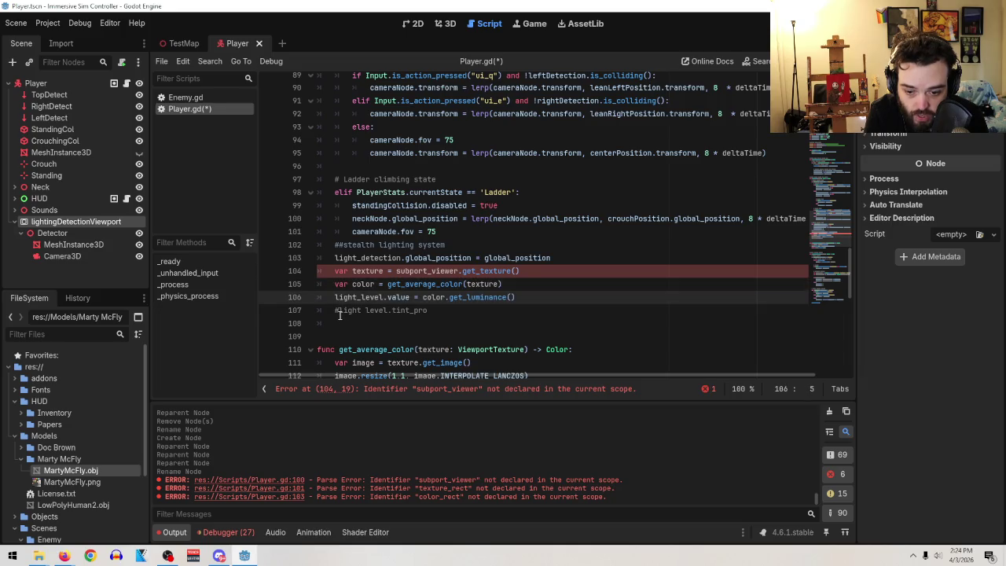
key(BackSpace)
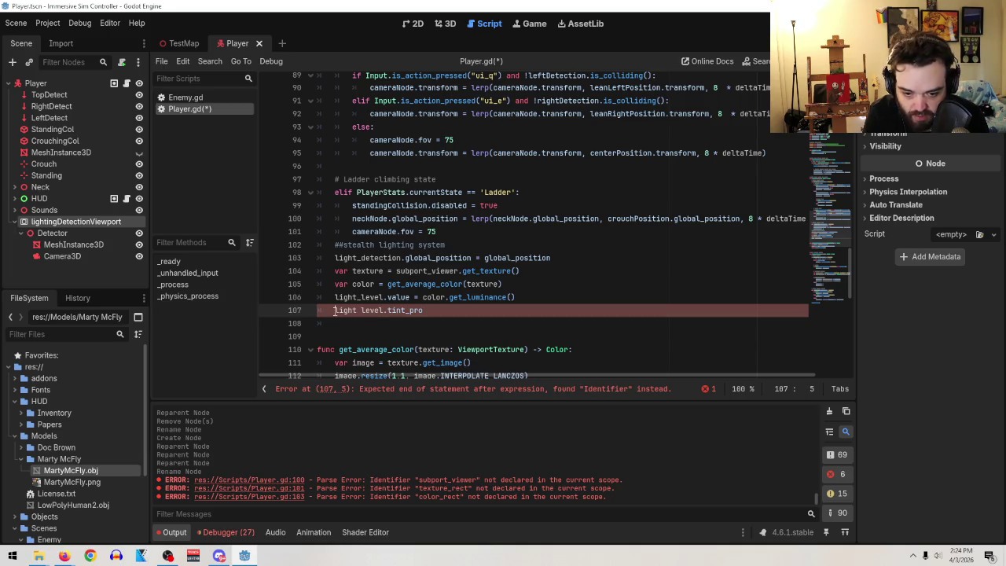
text(#)
click(490, 313)
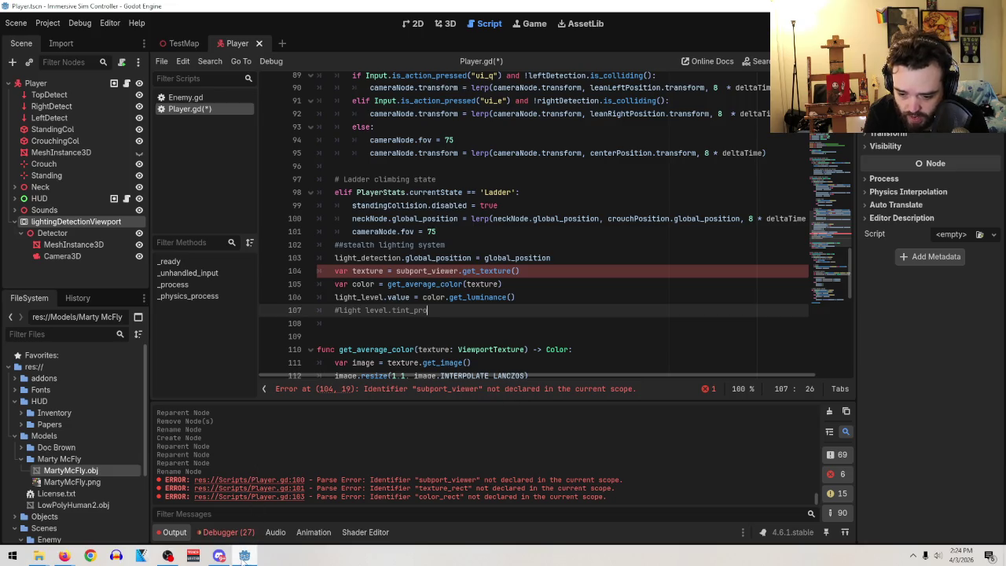
- Check the tutorial, then expand the HUD node and hide its CrosshairText node
mouse_move(64, 556)
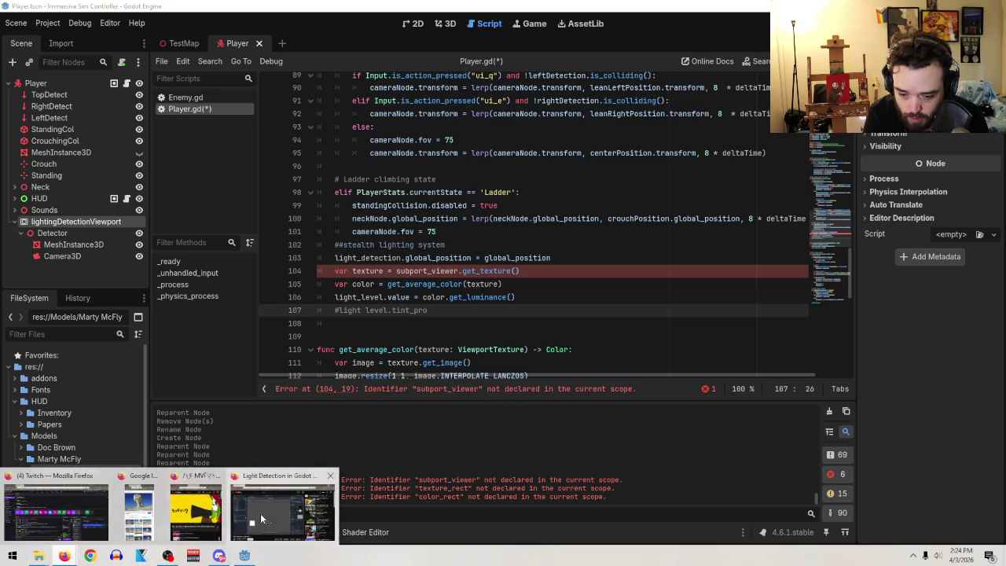
click(260, 513)
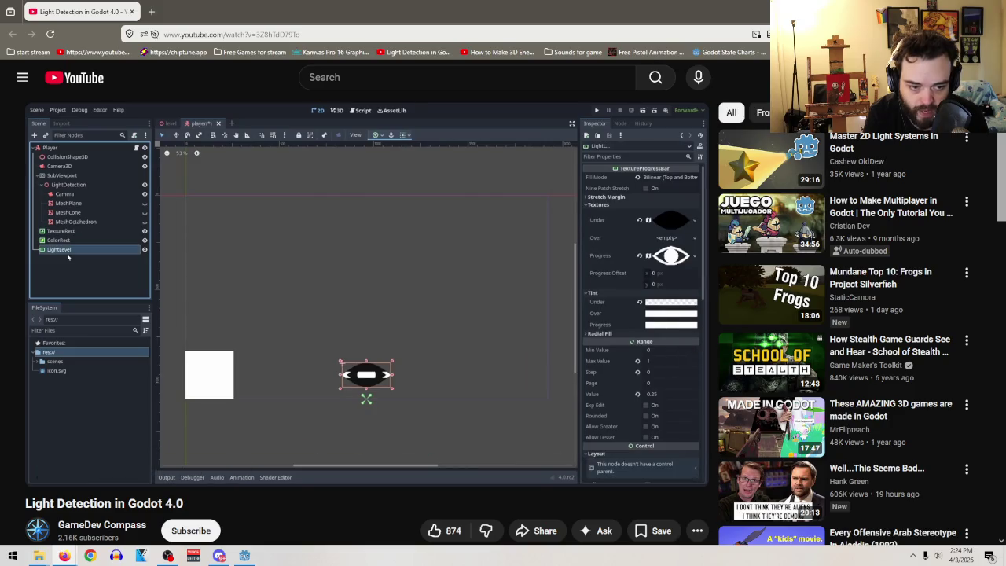
key(alt+Tab)
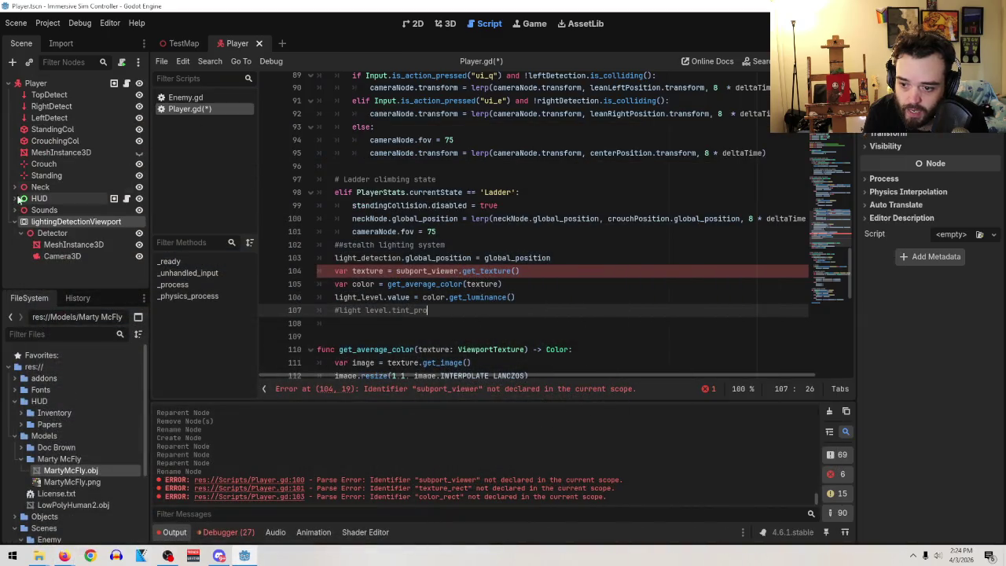
click(15, 199)
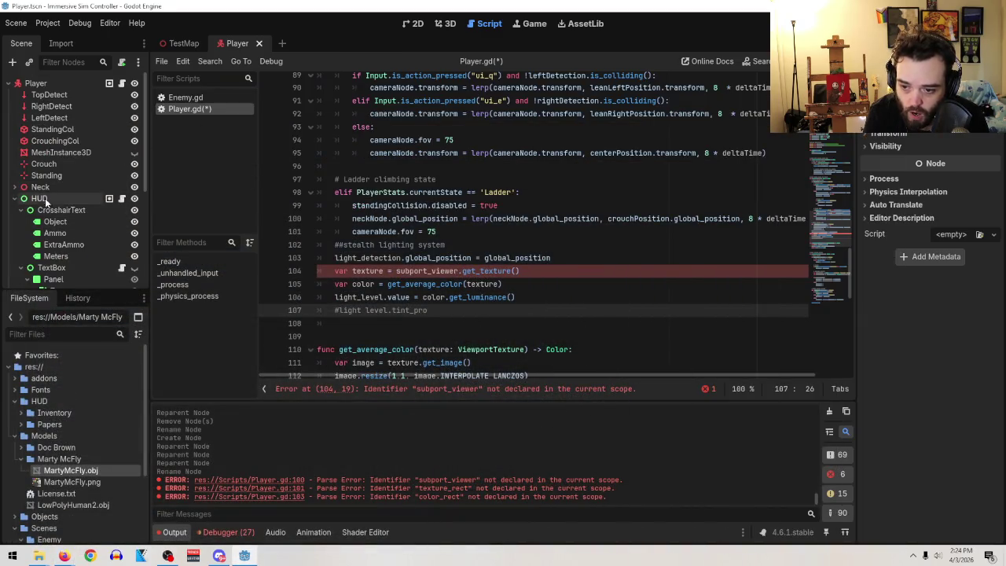
click(41, 199)
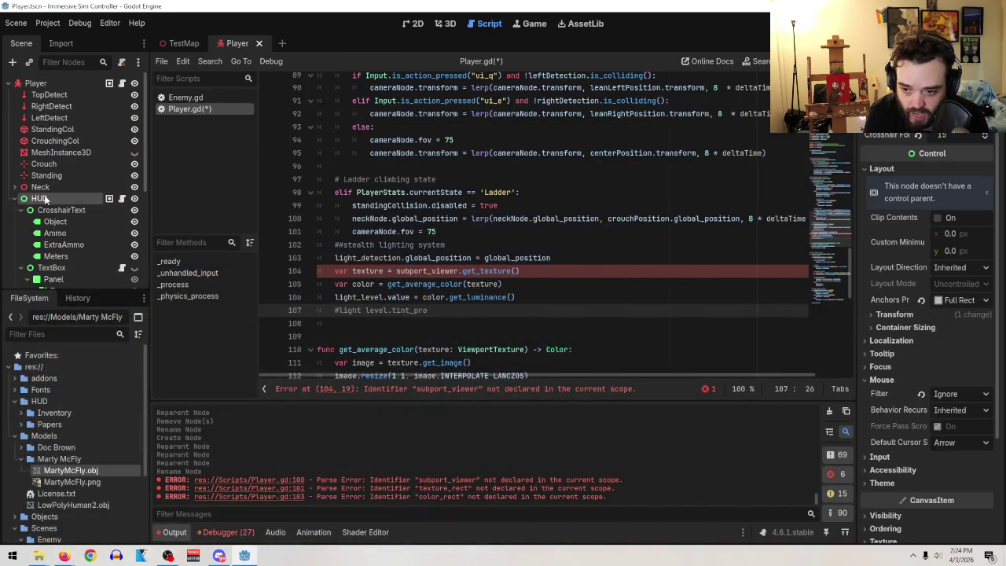
click(133, 210)
- Add a TextureProgressBar child node under HUD
scroll(110, 209, down, 2)
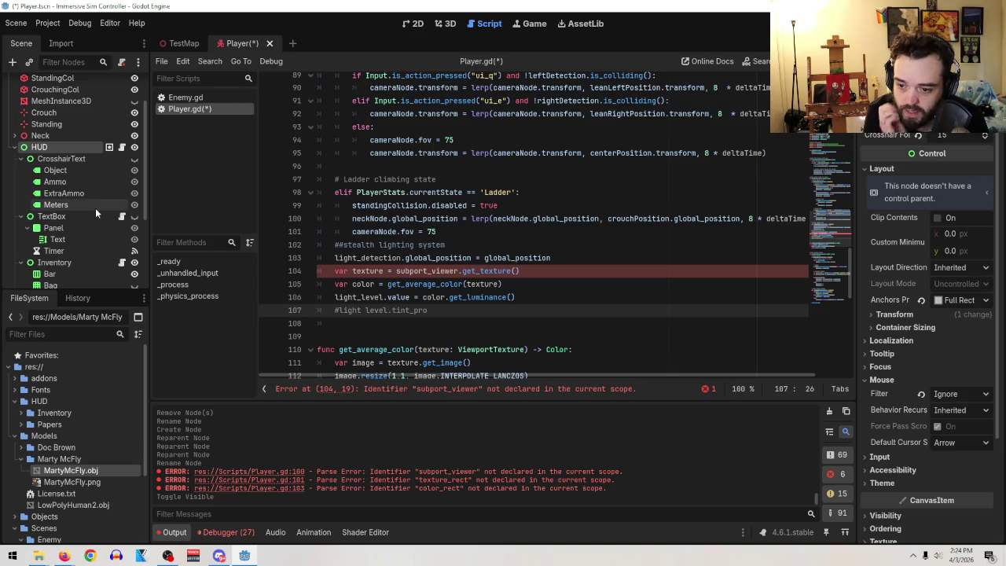
right_click(57, 146)
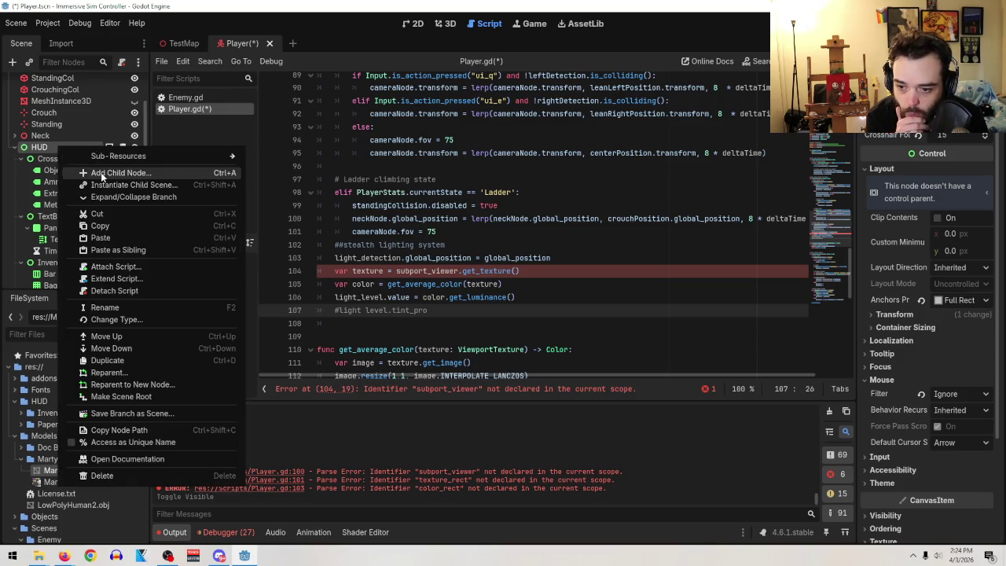
click(100, 172)
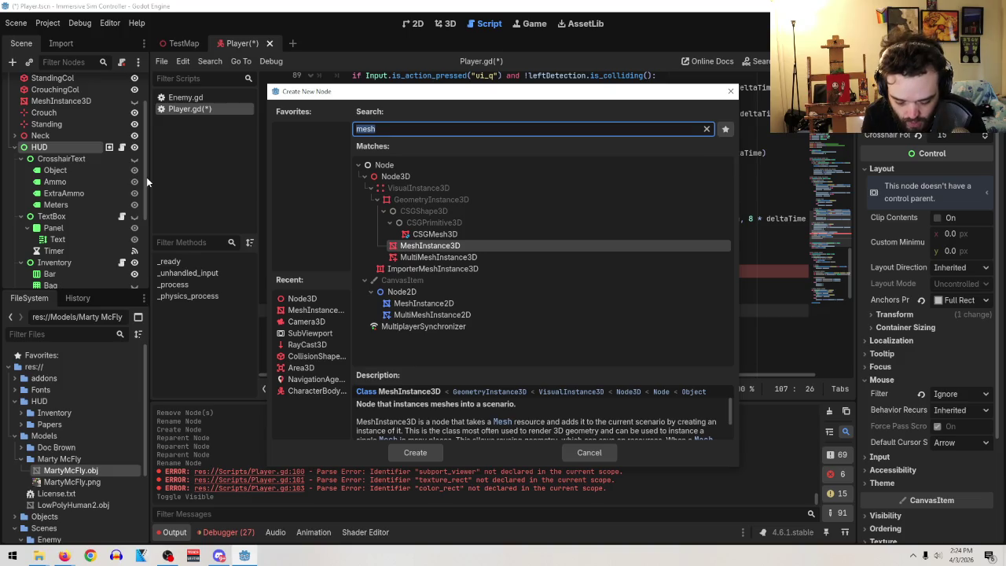
text(pro)
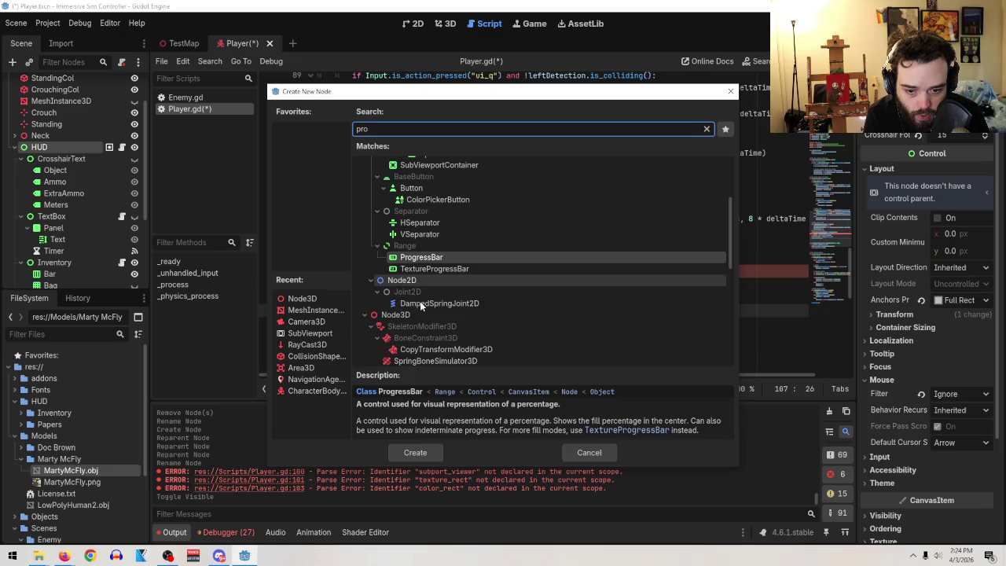
mouse_move(67, 556)
click(272, 516)
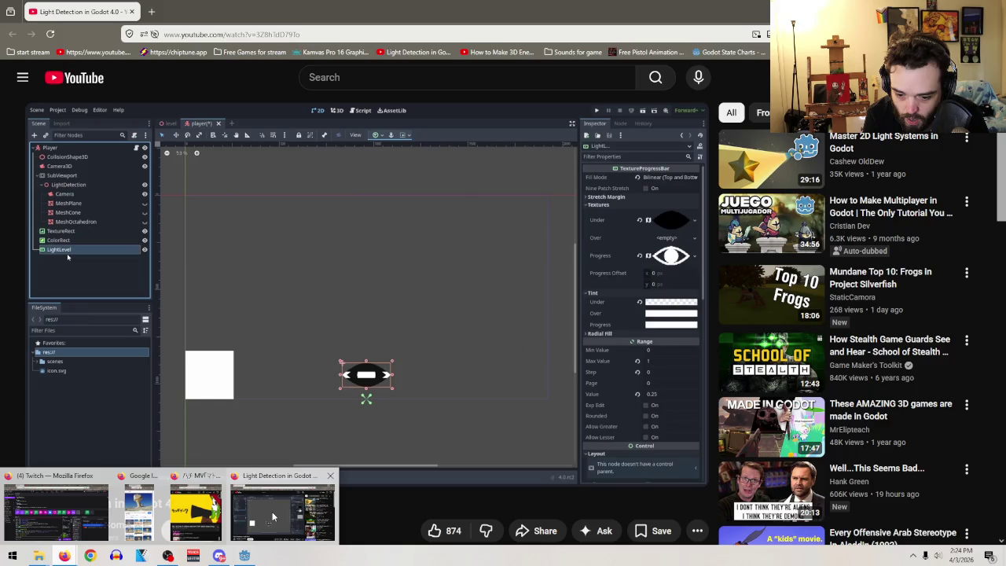
mouse_move(438, 281)
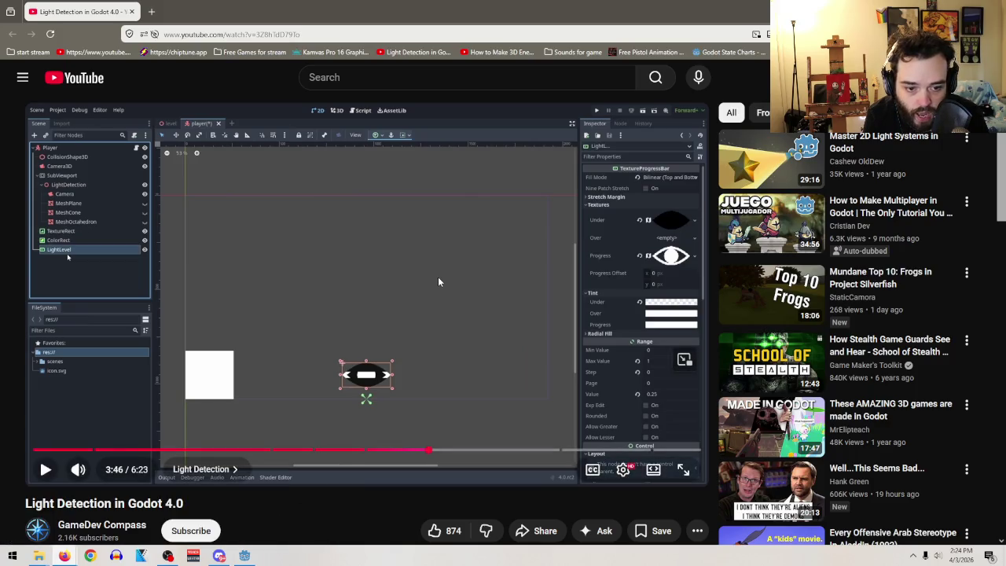
key(alt+Tab)
key(ctrl+a)
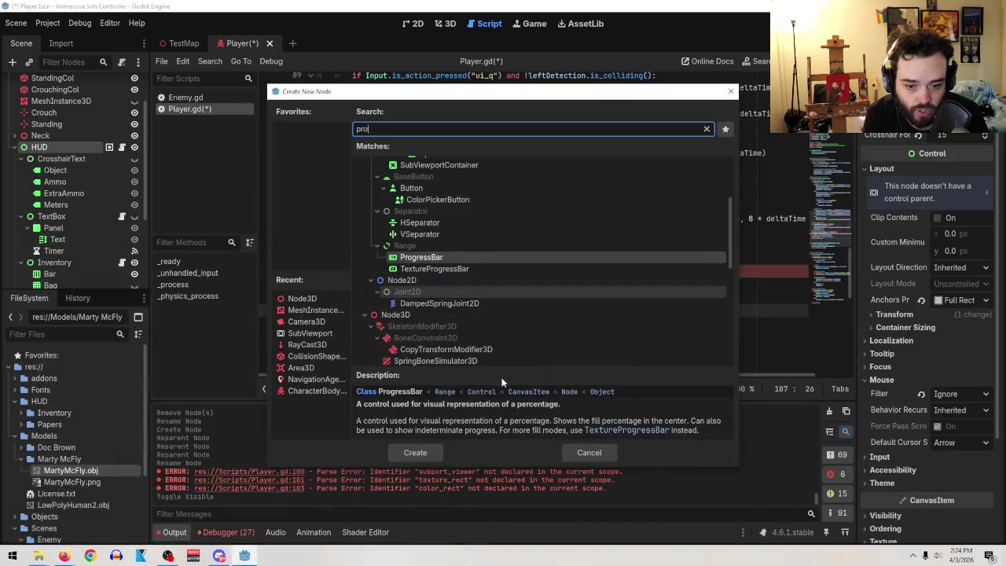
double_click(449, 269)
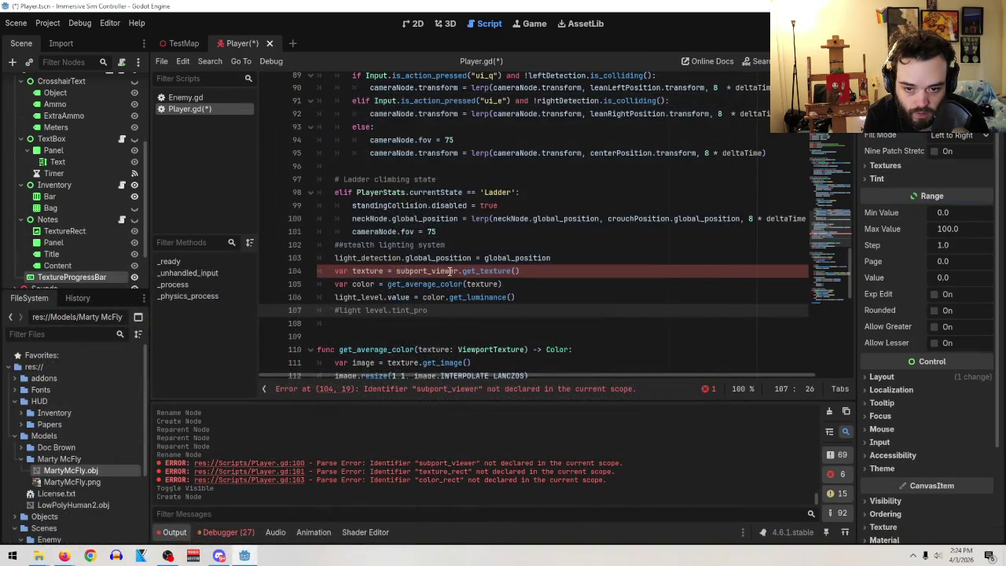
- Set the progress bar's fill mode to Bilinear (Top and Bottom), checking the tutorial
click(955, 136)
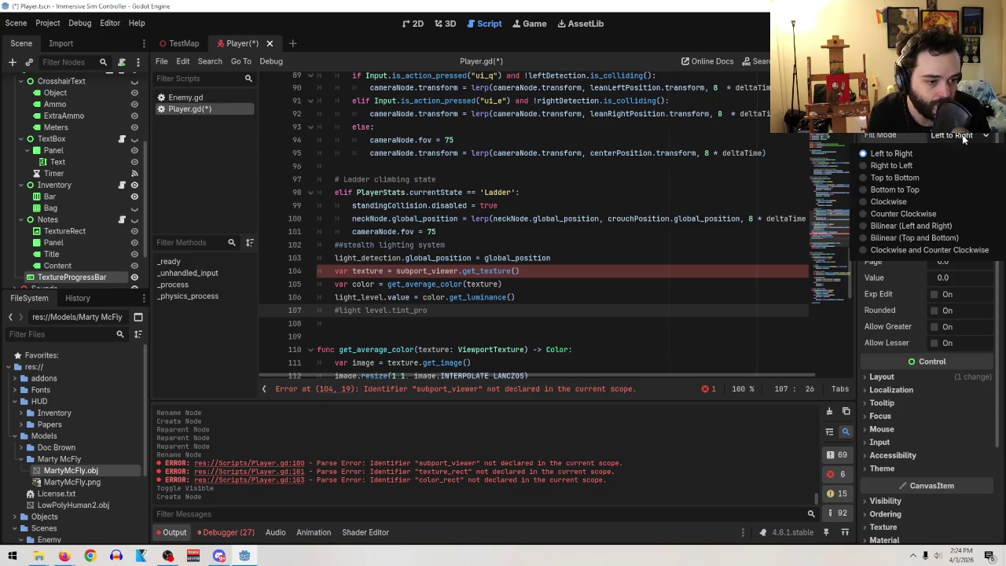
click(895, 178)
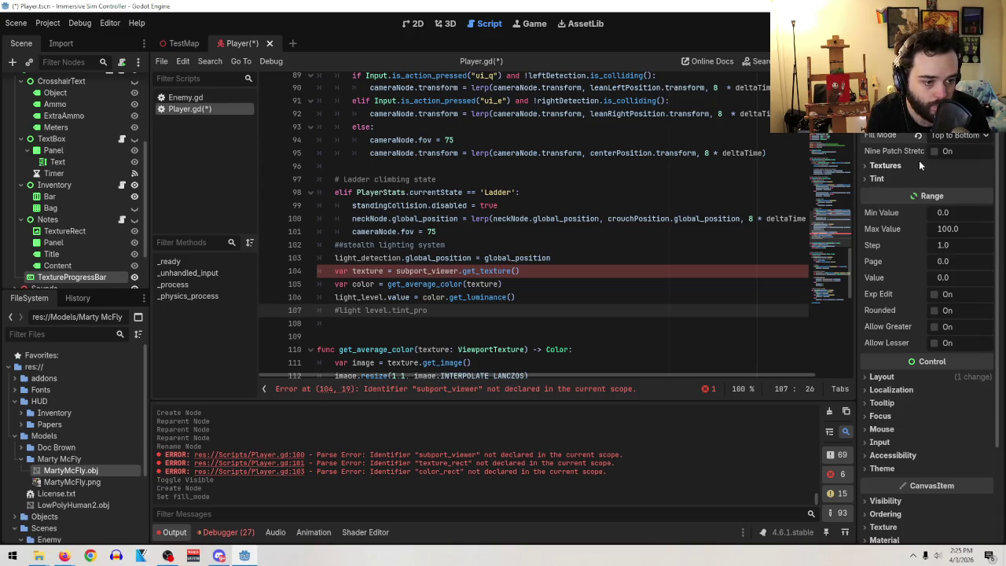
drag(675, 7, 604, 100)
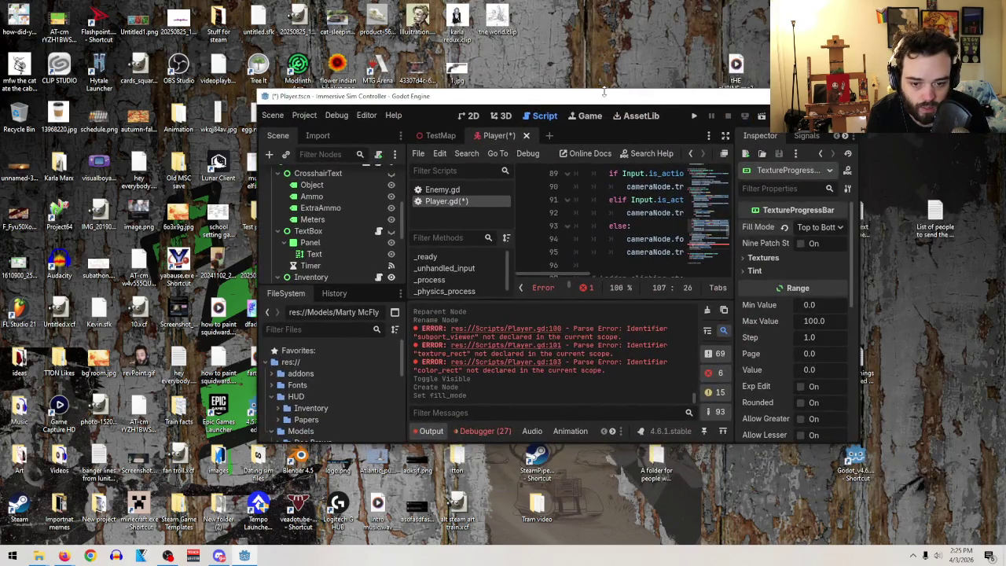
double_click(605, 99)
mouse_move(58, 558)
click(287, 511)
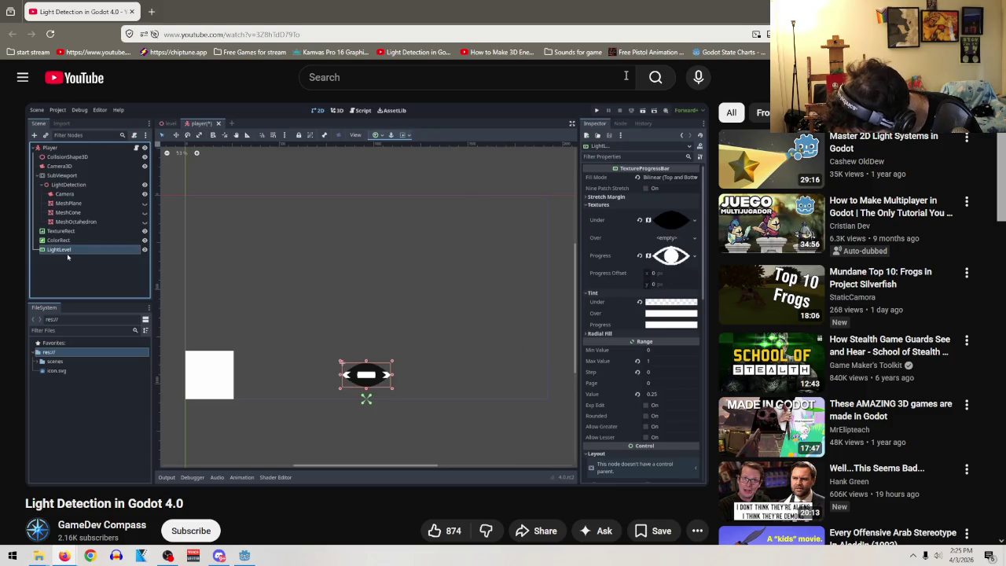
click(246, 556)
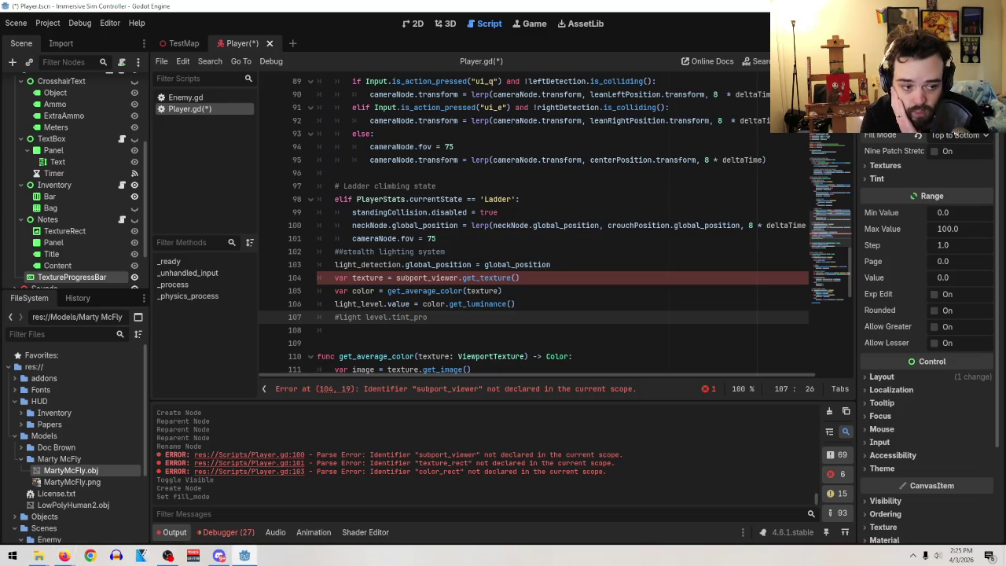
click(954, 137)
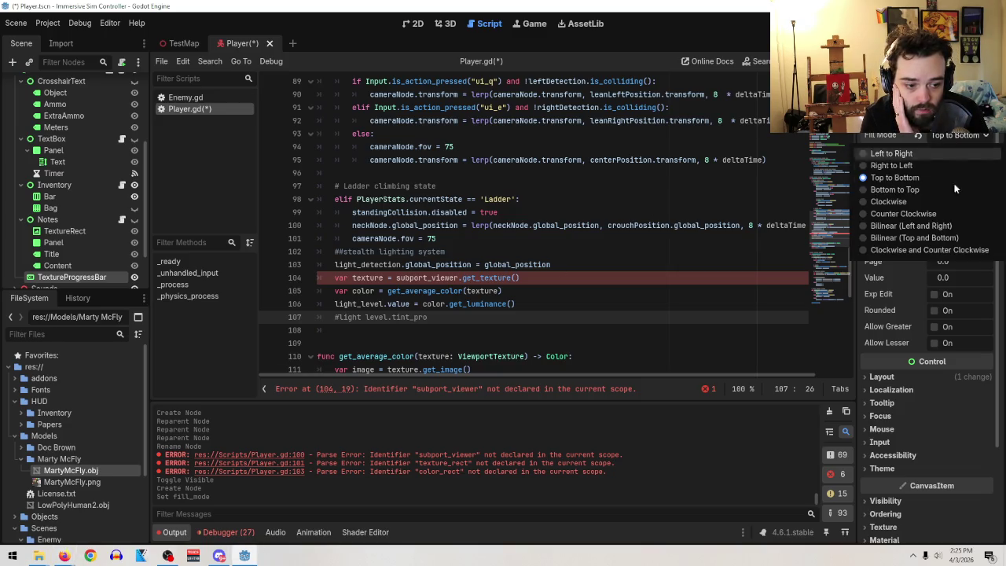
click(945, 237)
- Hide the browser to reveal the Windows desktop
key(alt+Tab)
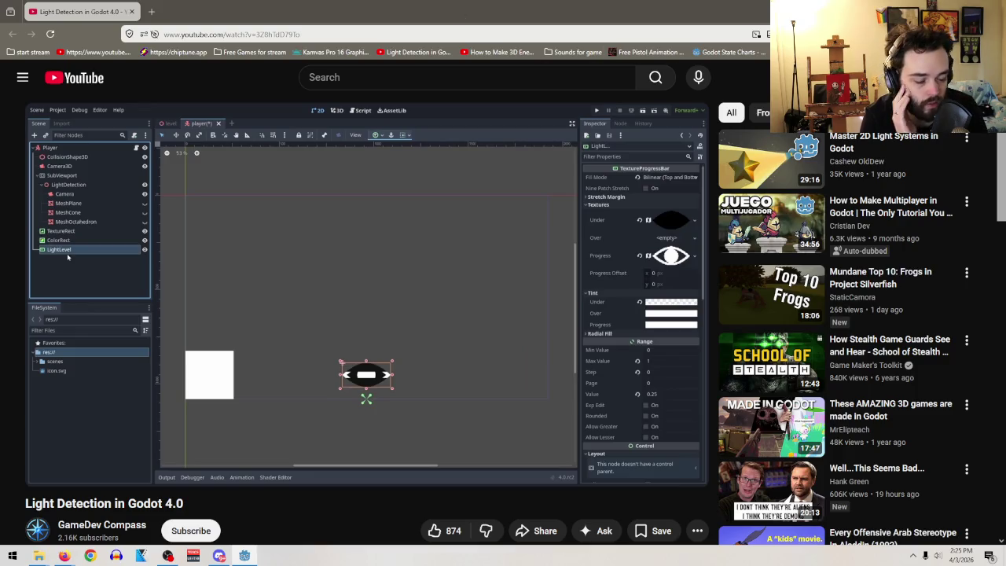
key(super+d)
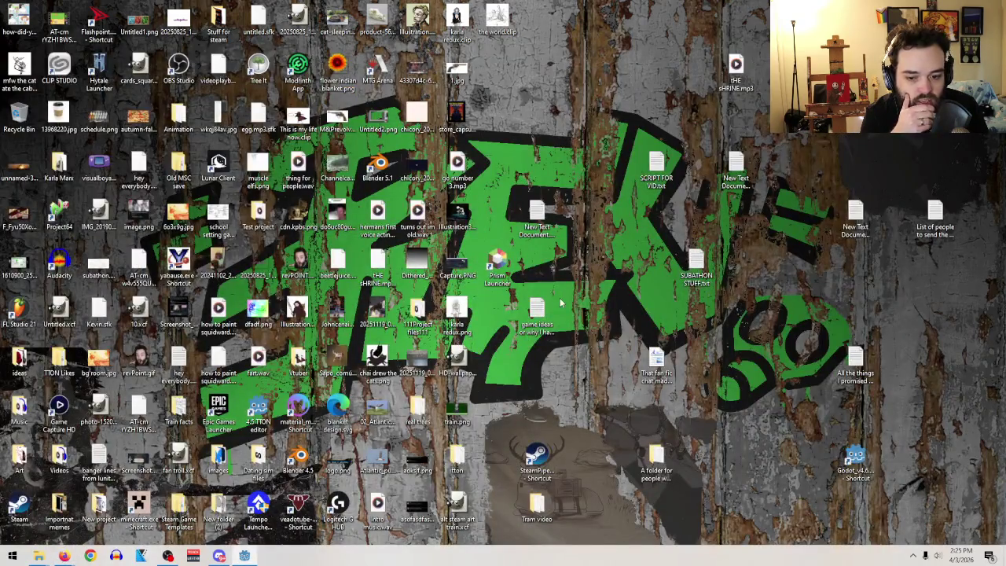
click(4, 560)
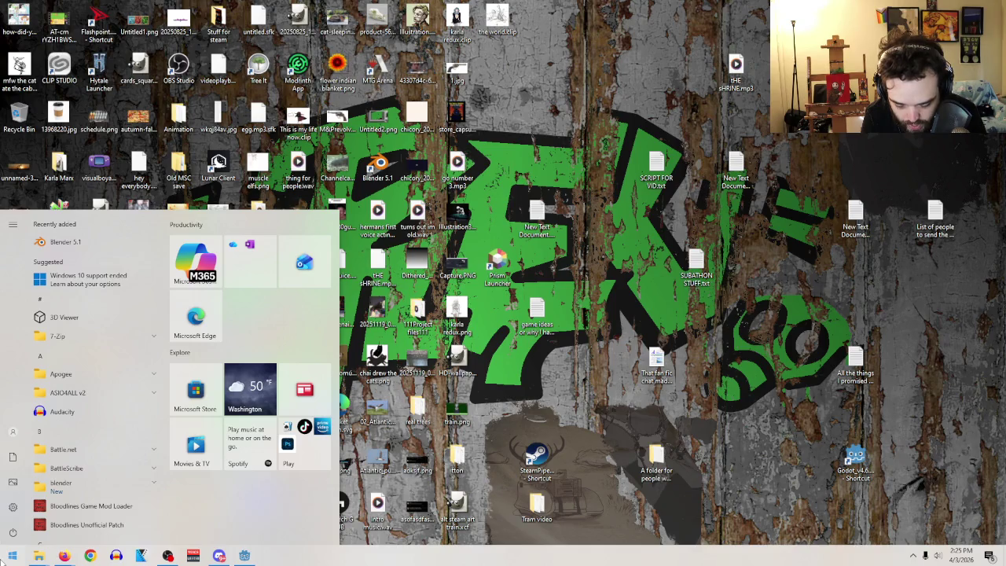
- Search the Start menu for 'inkscape' and launch it
text(inkscape)
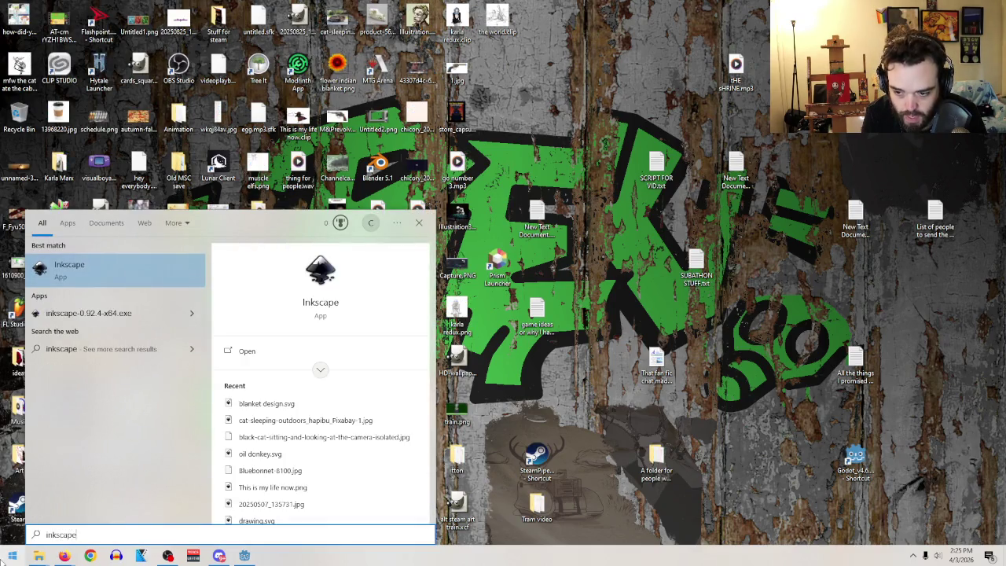
key(Return)
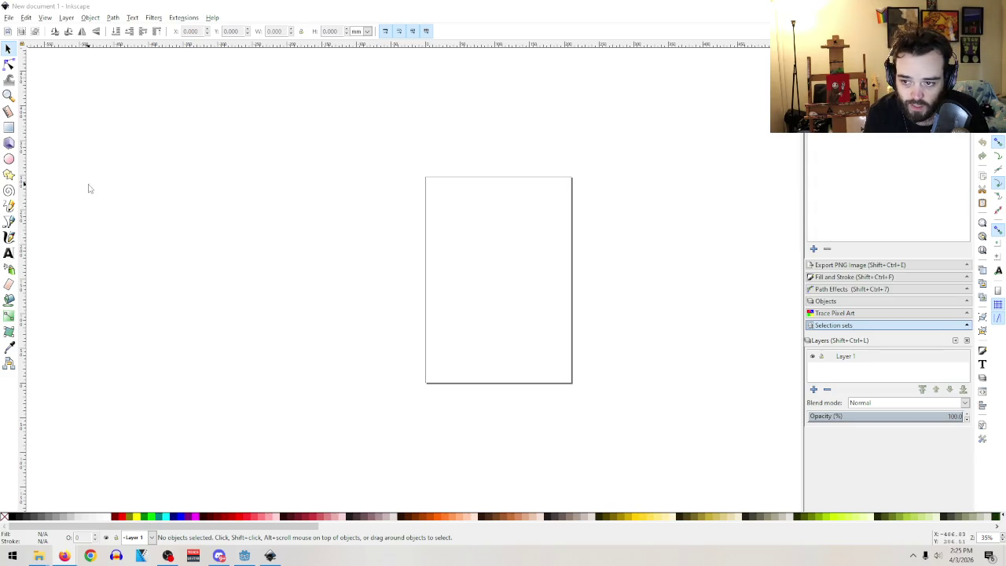
- Draw a straight horizontal line path near the page centre with the Bezier tool
click(9, 221)
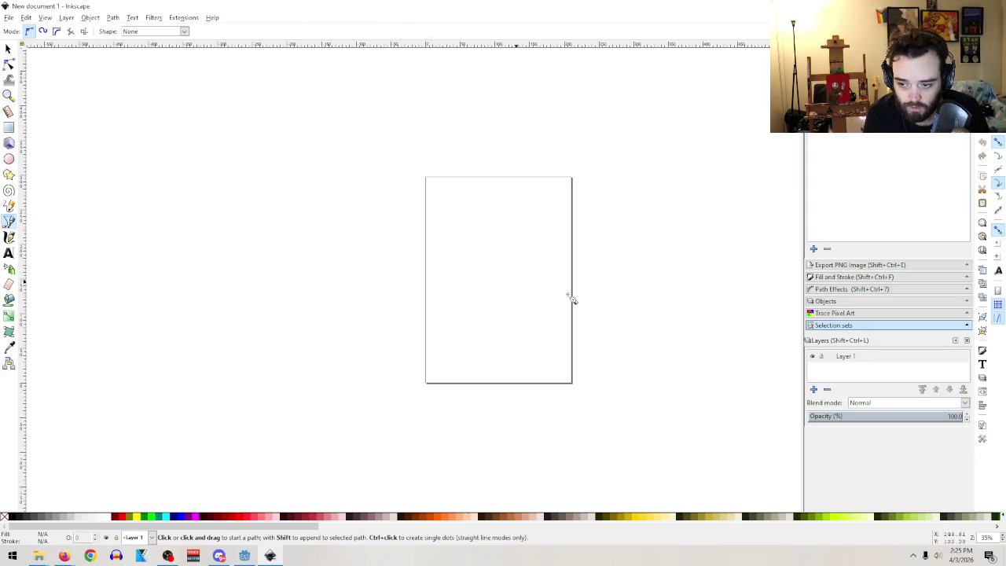
click(455, 263)
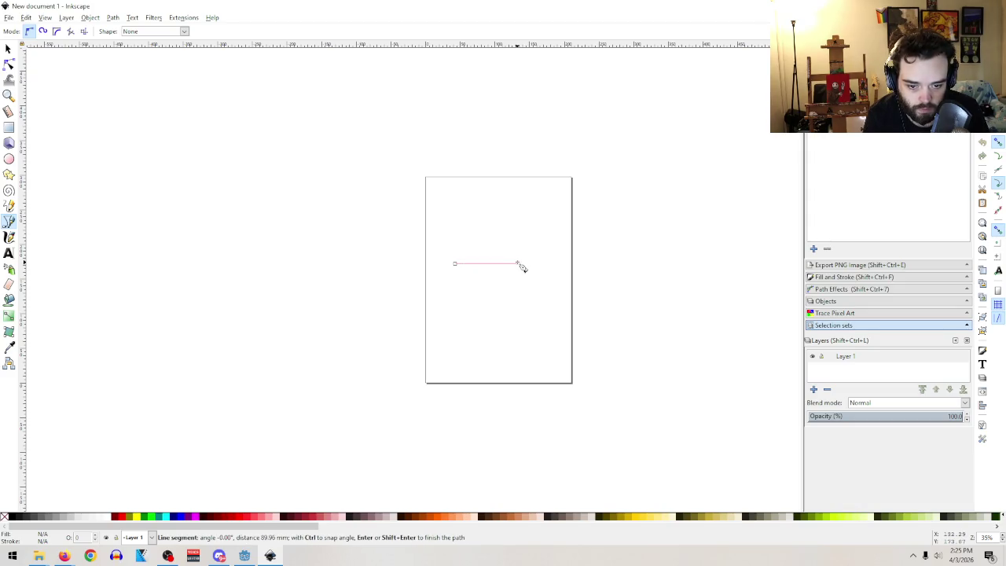
click(519, 264)
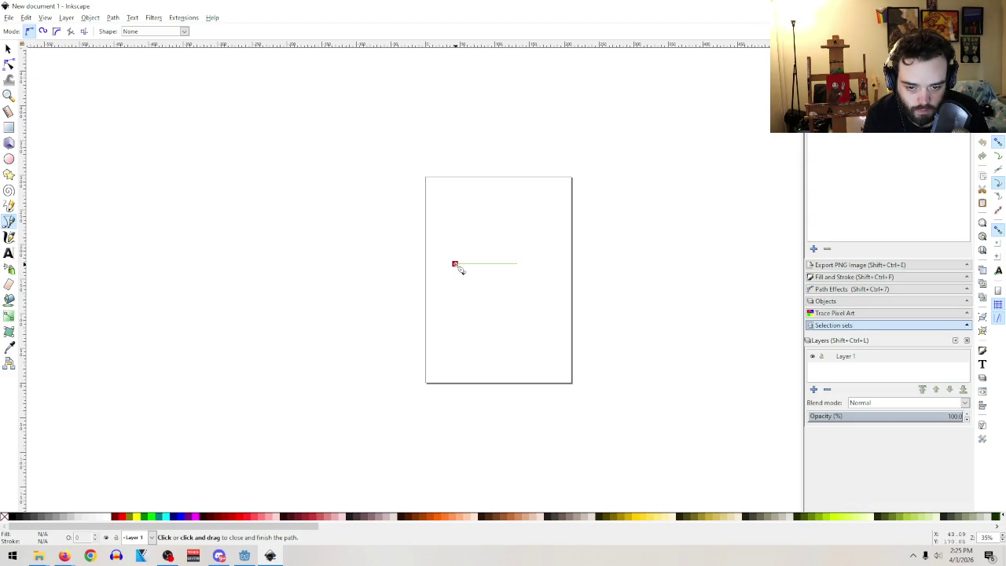
click(455, 264)
- Zoom in on the line and give it a black fill
click(9, 95)
drag(415, 185, 586, 316)
drag(534, 404, 118, 228)
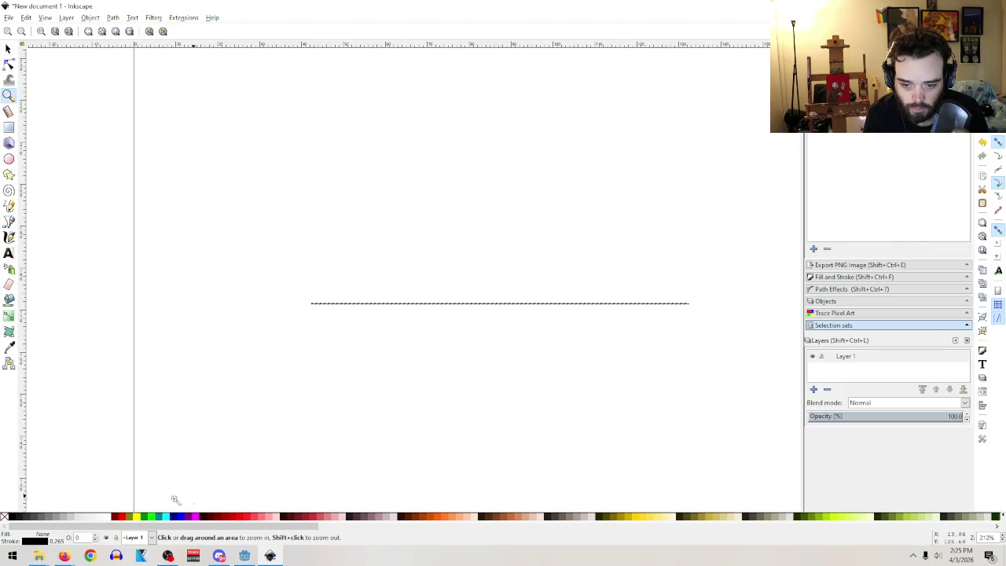
click(11, 516)
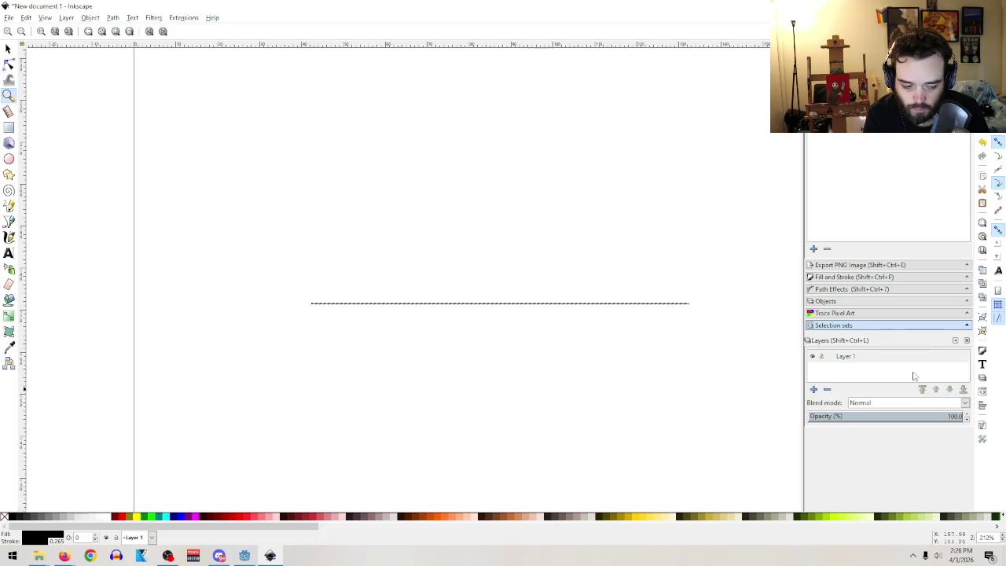
click(839, 276)
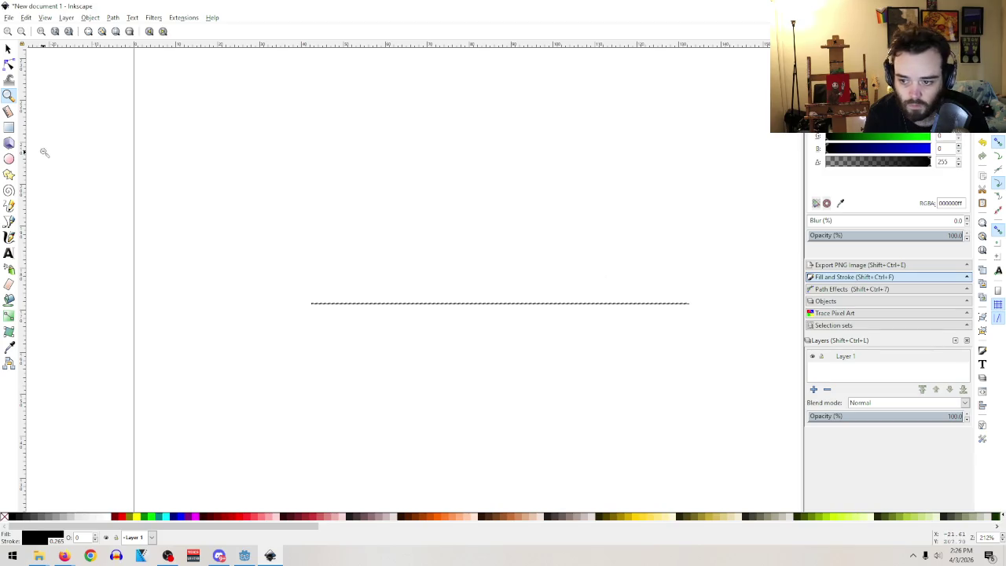
- Drag the line up into a black-filled arch with the Node tool
click(8, 65)
click(310, 303)
drag(494, 303, 508, 218)
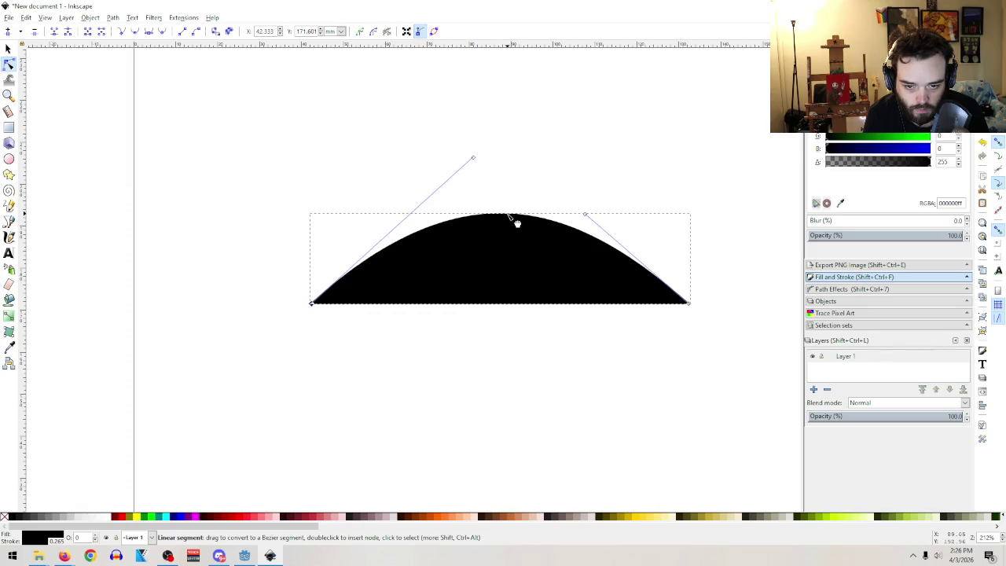
- Lower the arch's peak and curve the flat bottom down into a lens shape
mouse_move(473, 155)
mouse_down()
mouse_move(448, 180)
mouse_move(461, 168)
mouse_up()
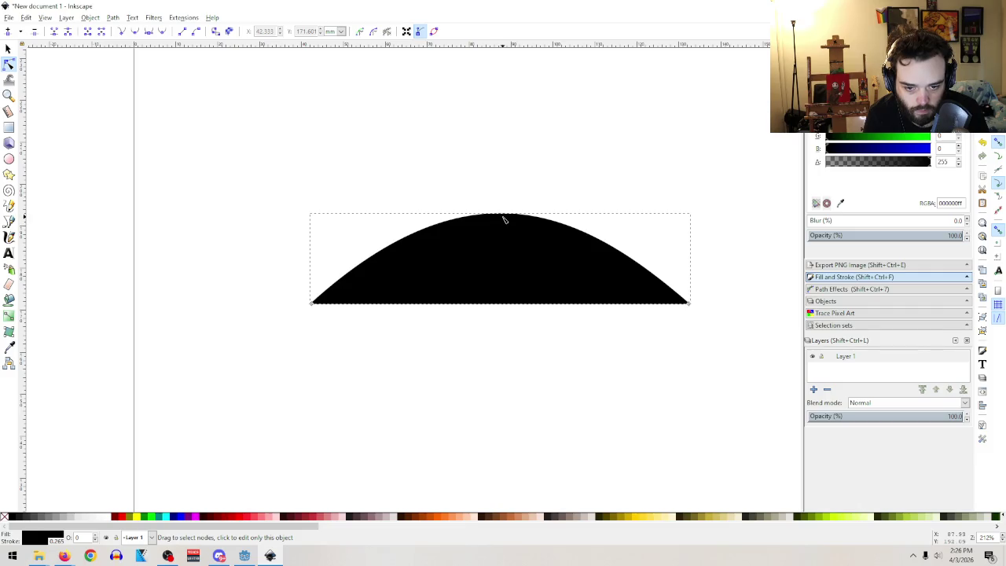
mouse_move(511, 220)
mouse_down()
mouse_move(512, 212)
mouse_move(512, 235)
mouse_up()
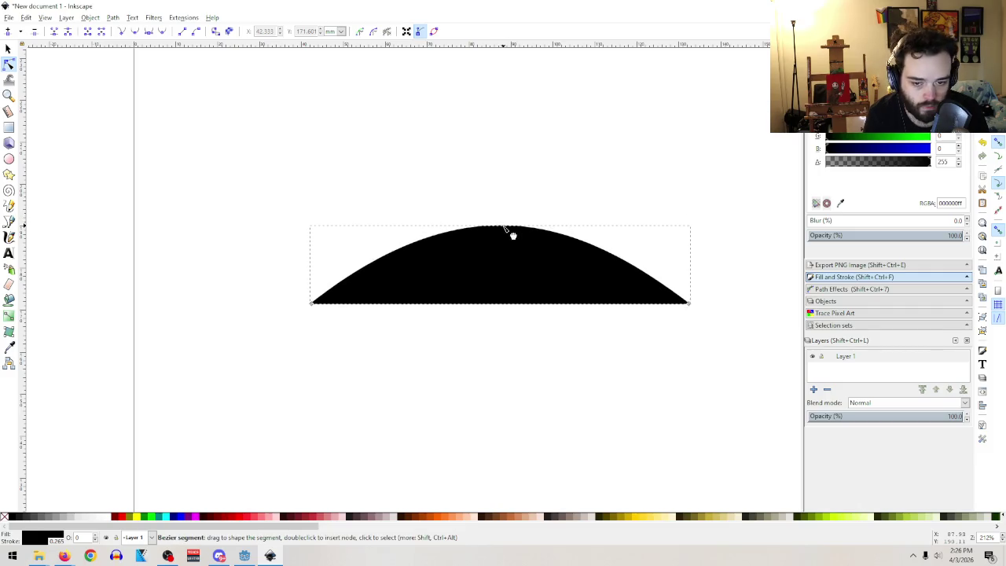
drag(490, 309, 494, 375)
drag(611, 353, 622, 356)
click(480, 367)
drag(443, 409, 424, 382)
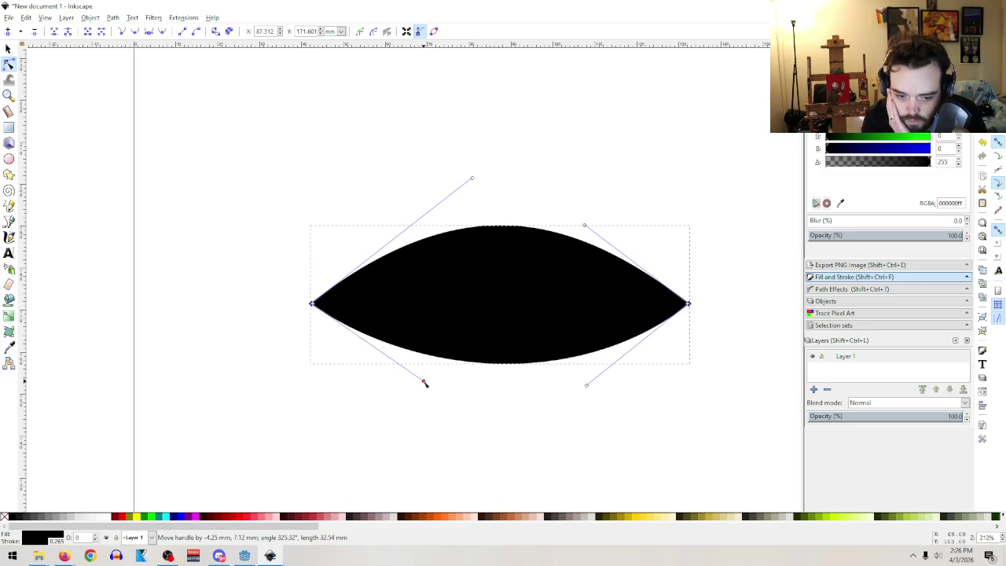
- Flatten the top curve and bulge the bottom curve lower on the right
drag(472, 179, 423, 226)
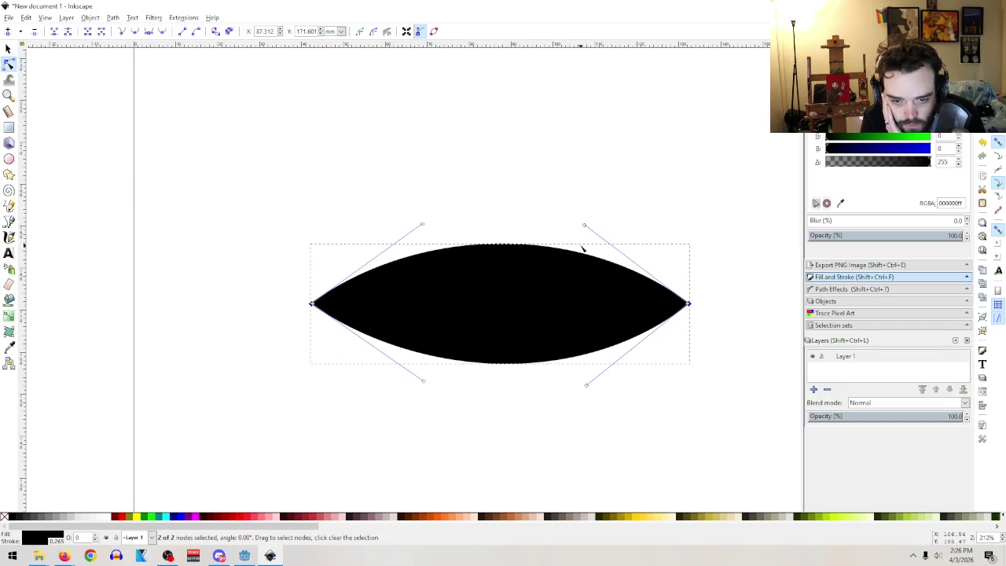
drag(585, 226, 584, 226)
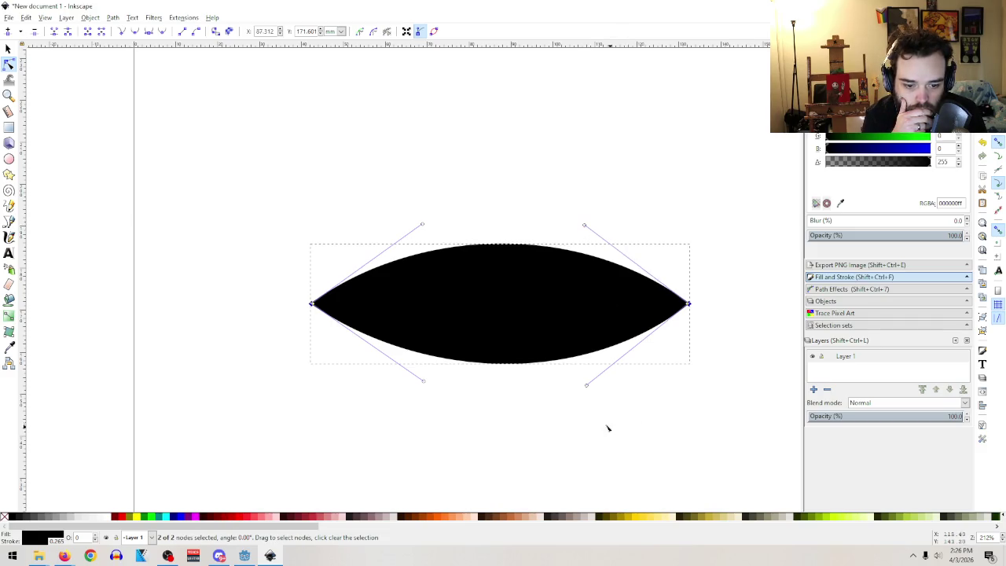
drag(585, 385, 584, 386)
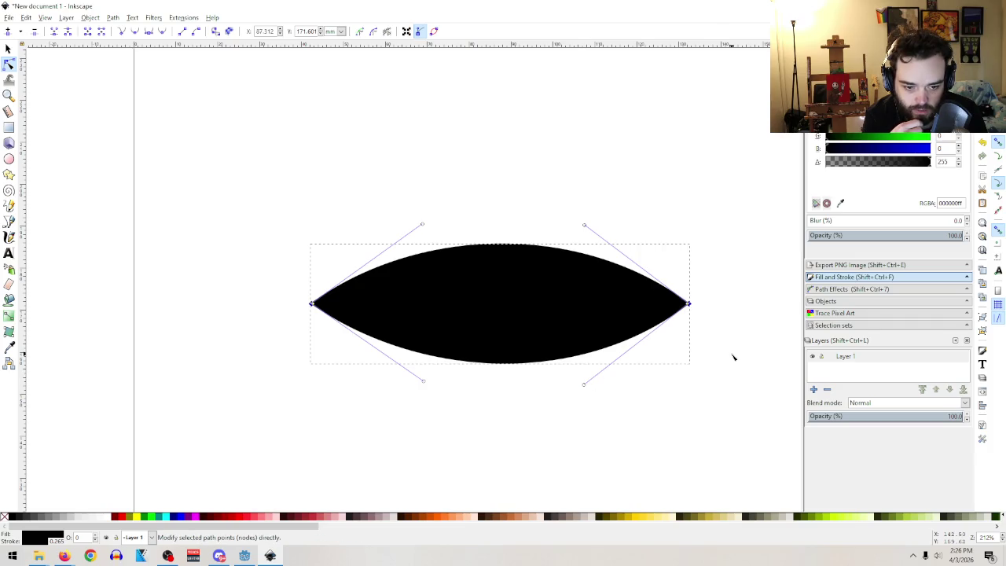
drag(658, 450, 397, 376)
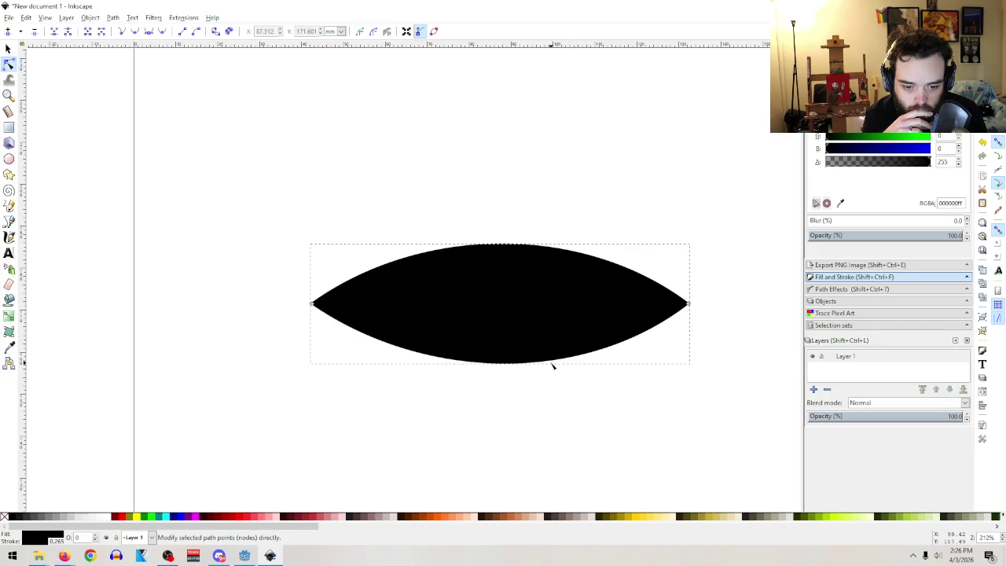
click(555, 363)
mouse_move(584, 385)
mouse_down()
mouse_move(586, 415)
mouse_move(572, 418)
mouse_up()
- Raise the top curve and lower the bottom curve on both sides for symmetry
click(428, 385)
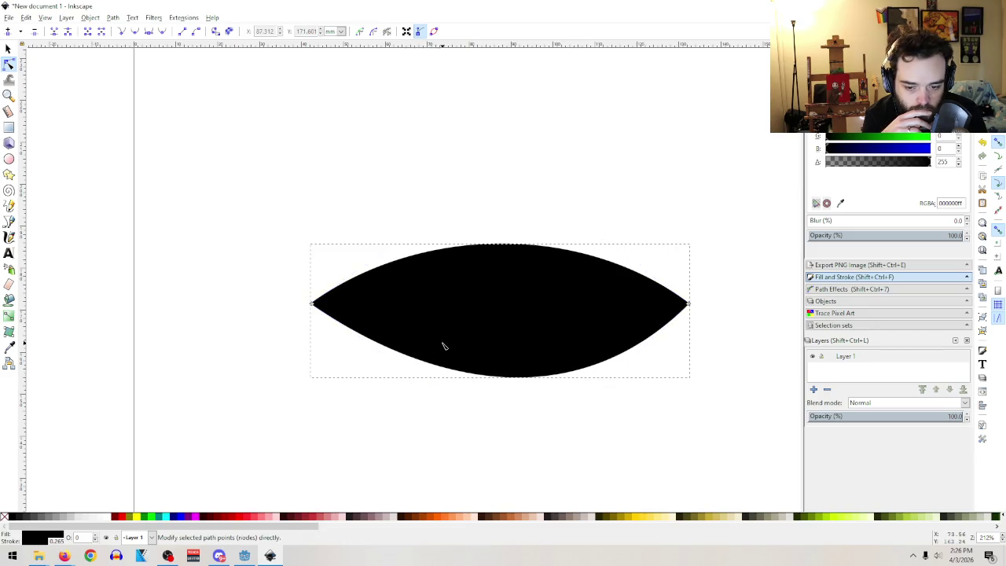
click(314, 305)
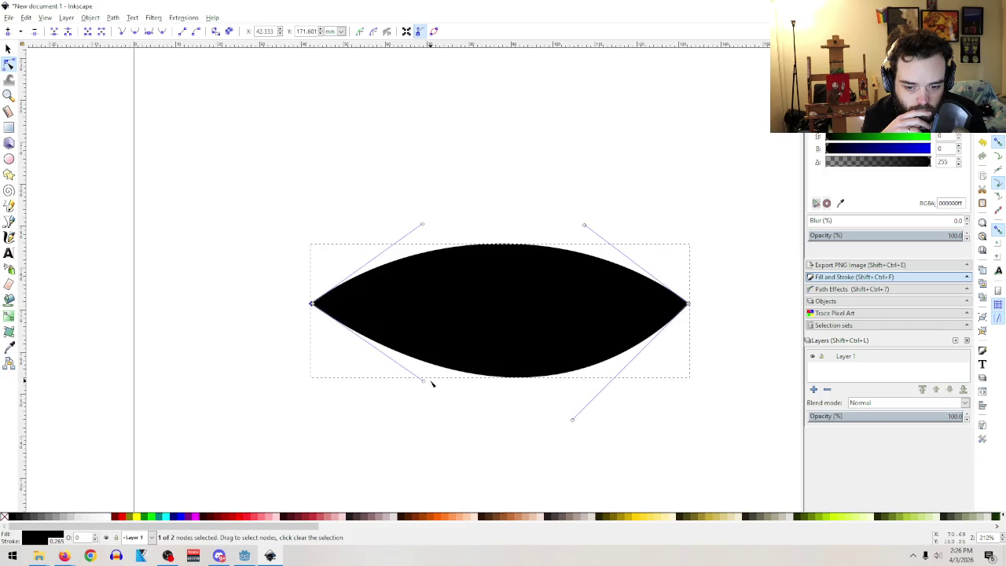
drag(424, 382, 440, 419)
drag(423, 226, 440, 180)
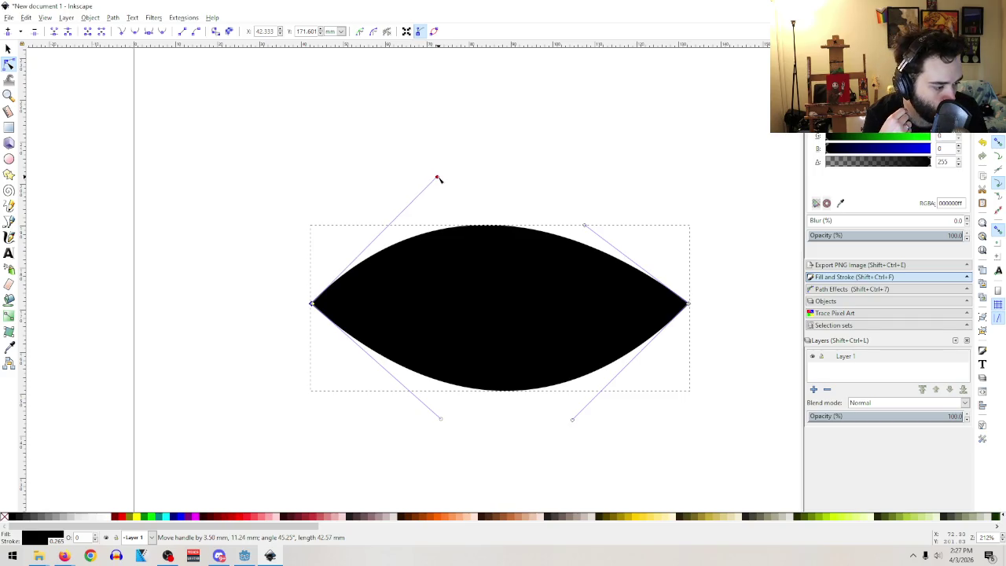
drag(439, 179, 438, 178)
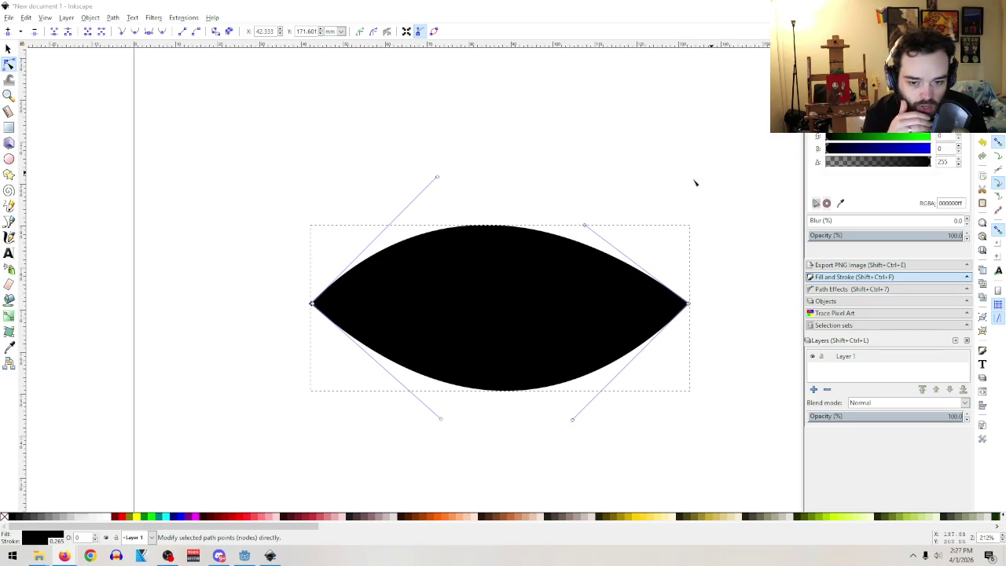
click(582, 236)
mouse_move(584, 225)
mouse_down()
mouse_move(592, 196)
mouse_move(566, 186)
mouse_move(566, 173)
mouse_move(568, 181)
mouse_up()
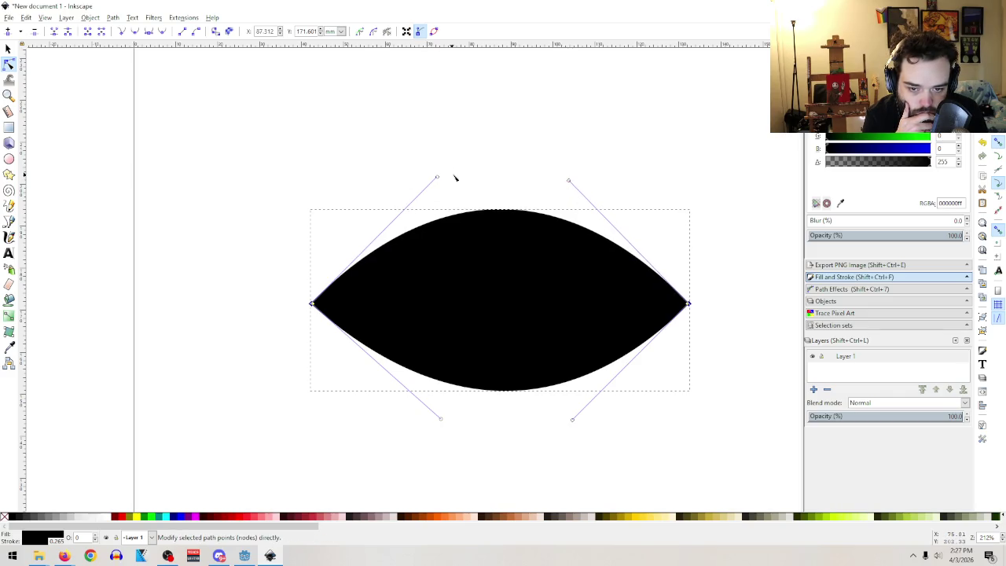
drag(438, 181, 438, 180)
drag(440, 418, 428, 418)
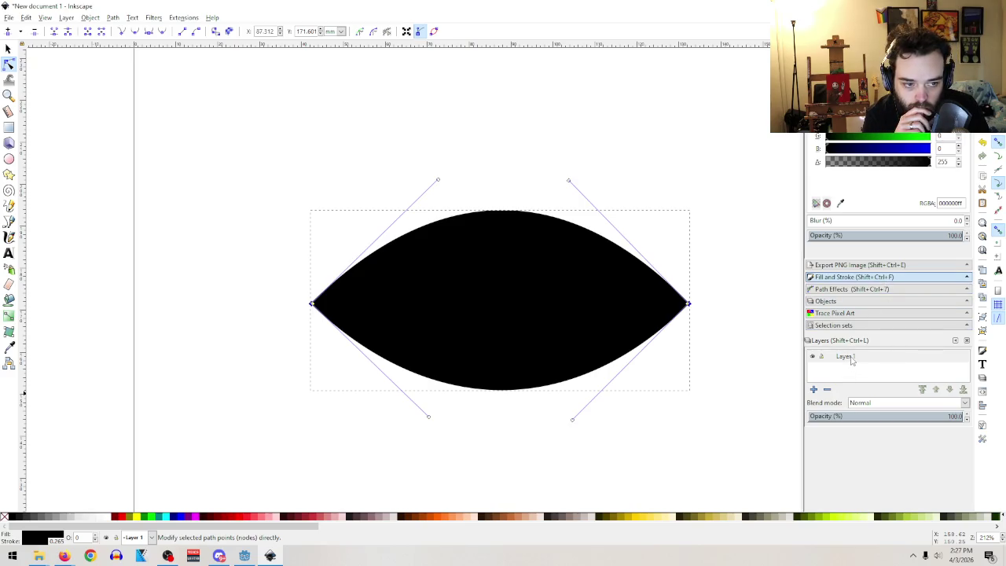
click(852, 359)
- Add a new Layer 2 and select the black almond
click(814, 390)
click(554, 312)
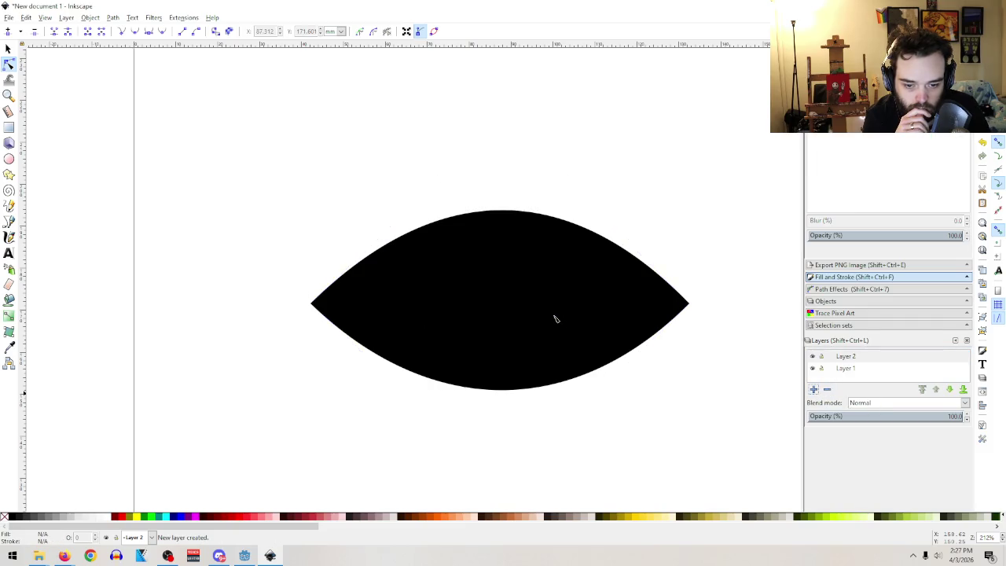
click(555, 318)
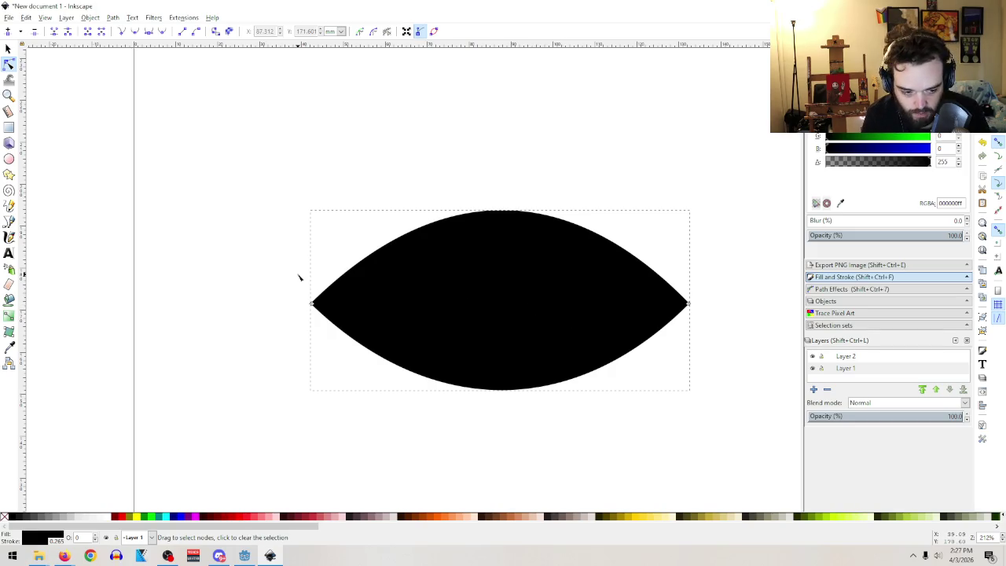
- Paste a duplicate almond, move it over the original, and give it a red stroke
key(ctrl+v)
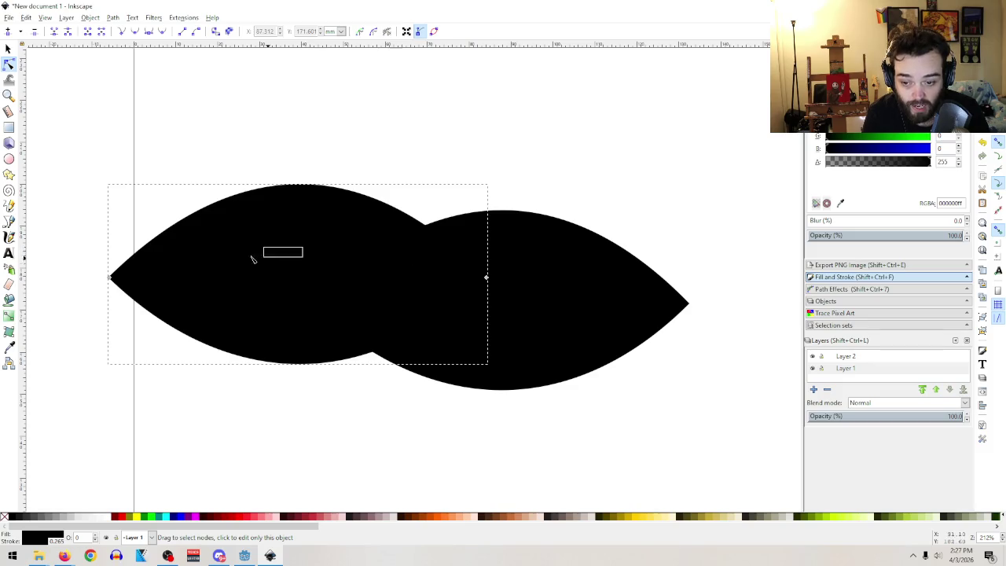
key(s)
mouse_move(292, 246)
mouse_down()
mouse_move(584, 280)
mouse_move(483, 271)
mouse_move(493, 268)
mouse_up()
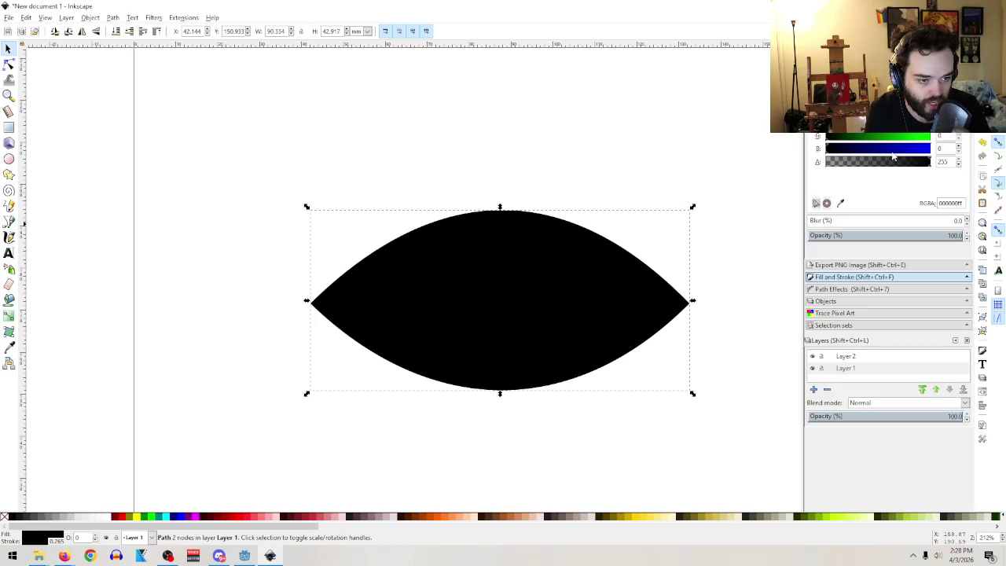
click(928, 122)
- Change the copy's outline colour to yellow, then white
click(927, 136)
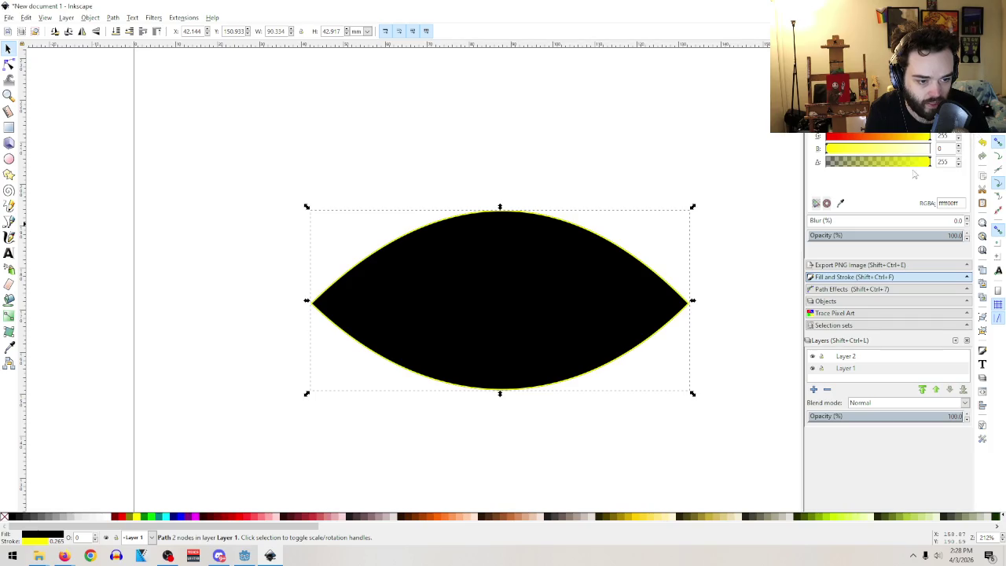
drag(910, 148, 988, 155)
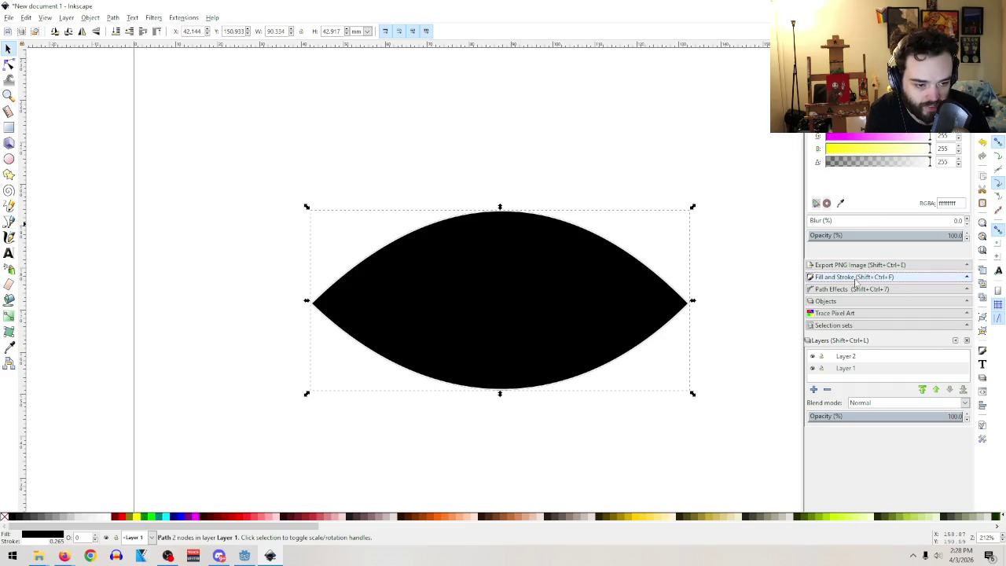
scroll(888, 165, down, 3)
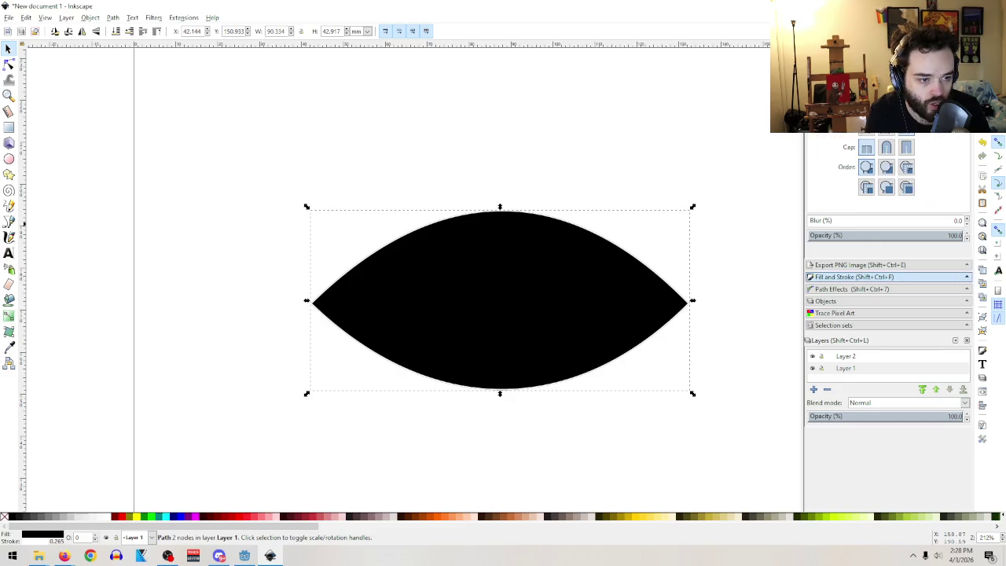
scroll(880, 167, up, 10)
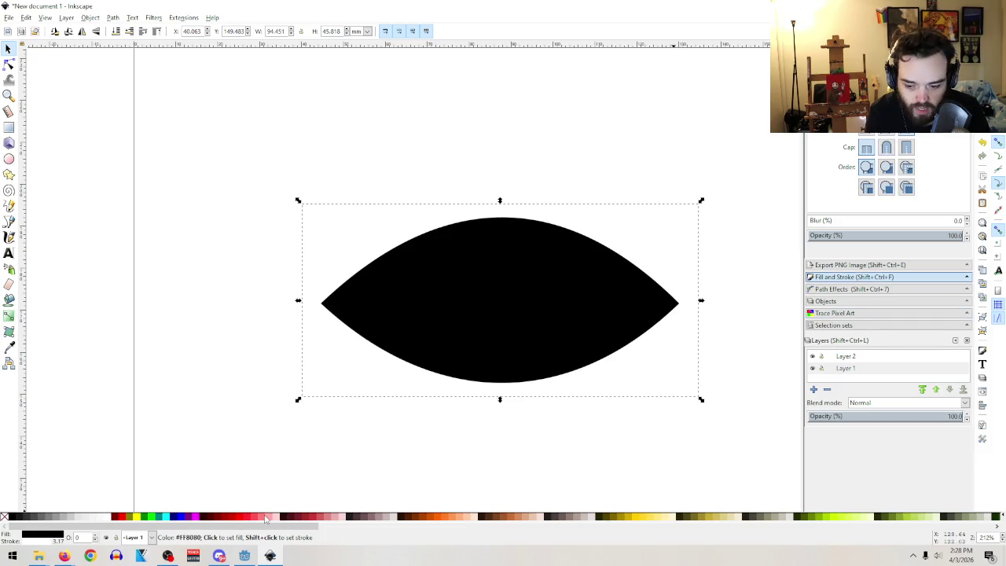
- Remove the copy's fill after trying red and black, and make its stroke cyan
click(234, 518)
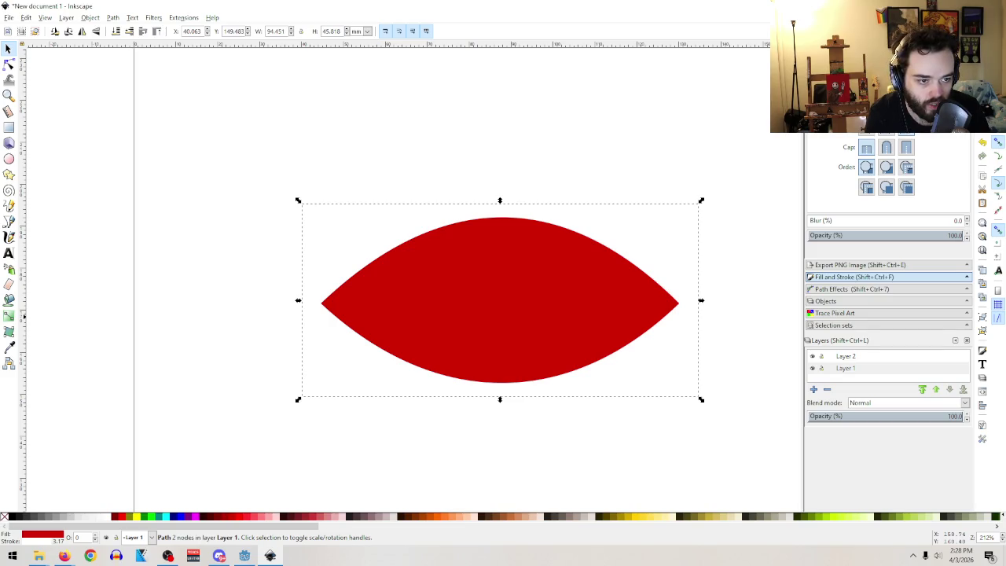
click(821, 59)
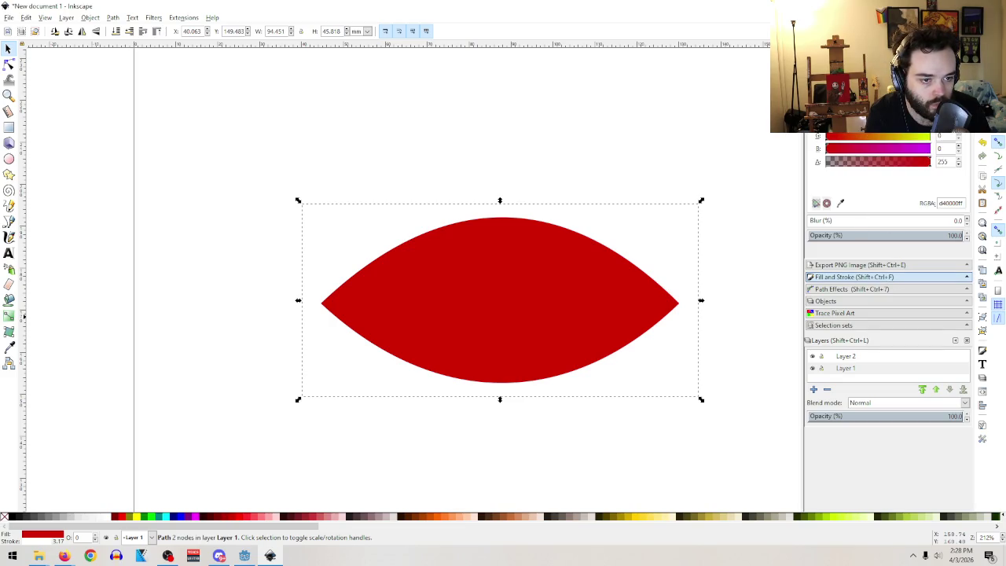
drag(913, 124, 826, 123)
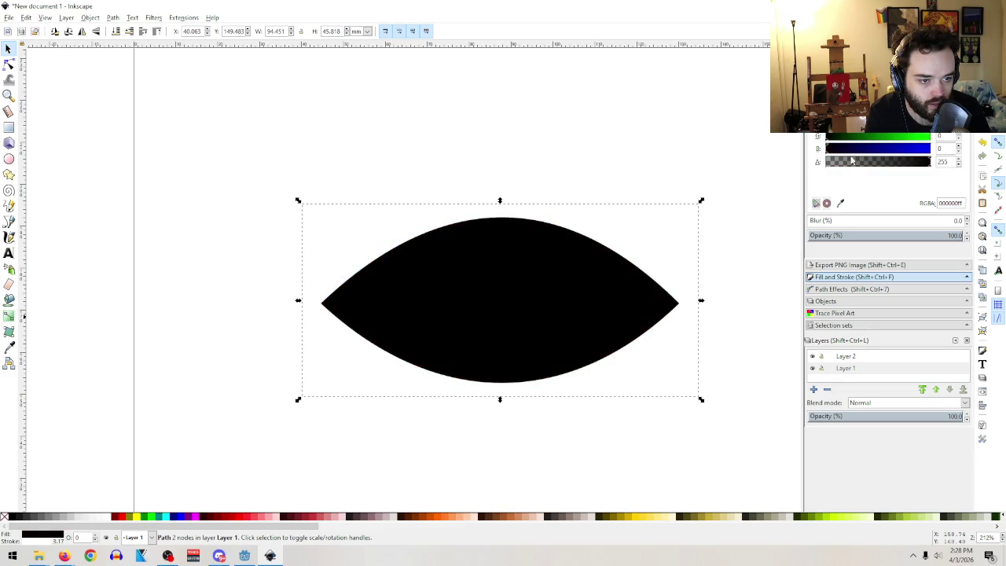
click(817, 79)
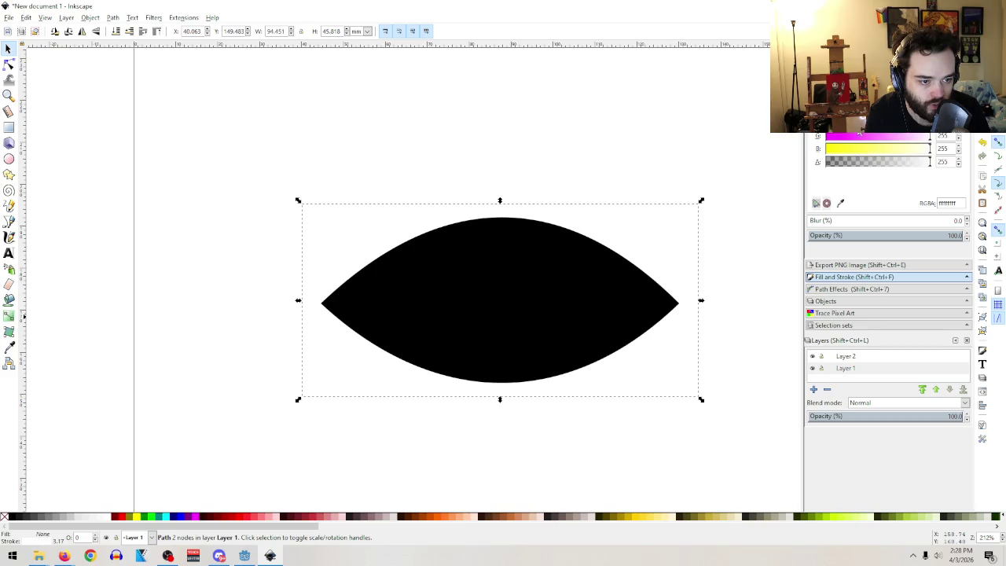
drag(863, 130, 823, 126)
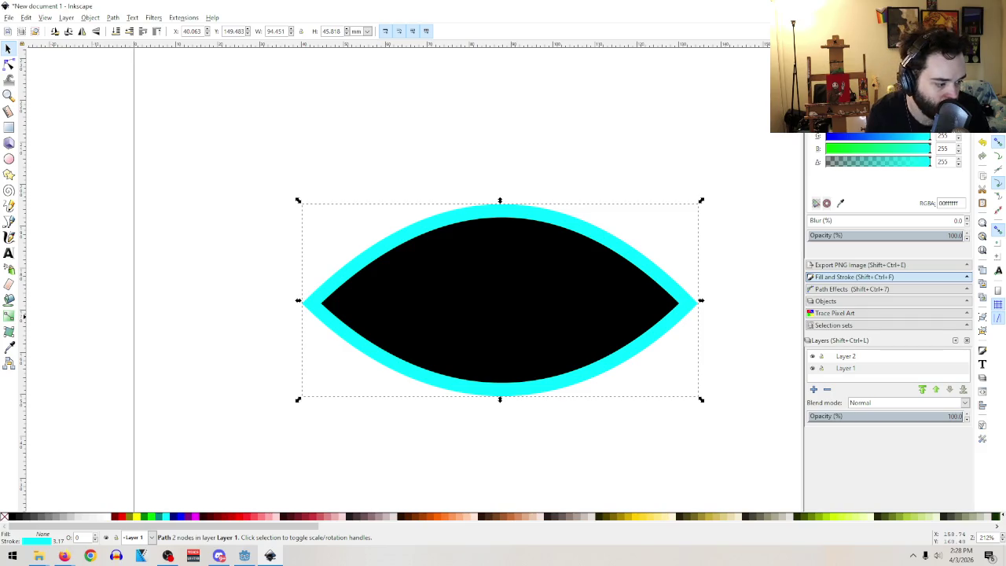
- Make the cyan stroke semi-transparent (alpha 135) and try shrinking and reshaping the outline copy
drag(895, 162, 882, 161)
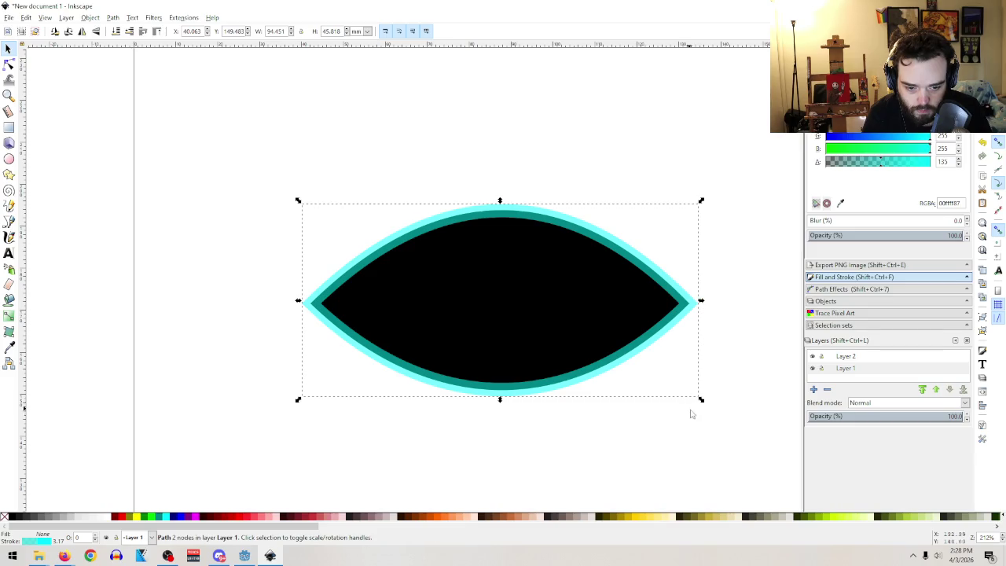
drag(701, 399, 685, 398)
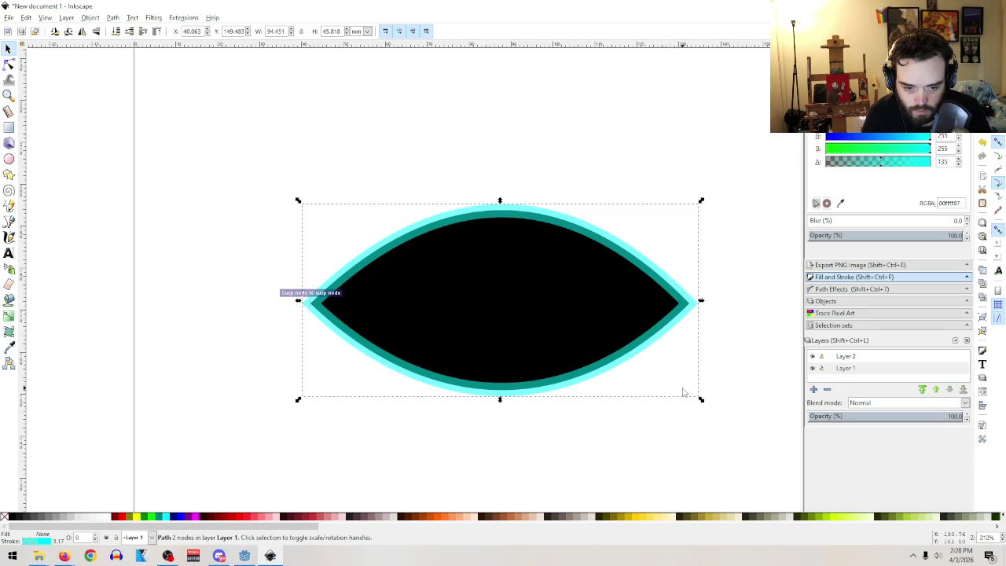
mouse_move(703, 404)
mouse_down()
mouse_move(663, 366)
mouse_move(589, 346)
mouse_up()
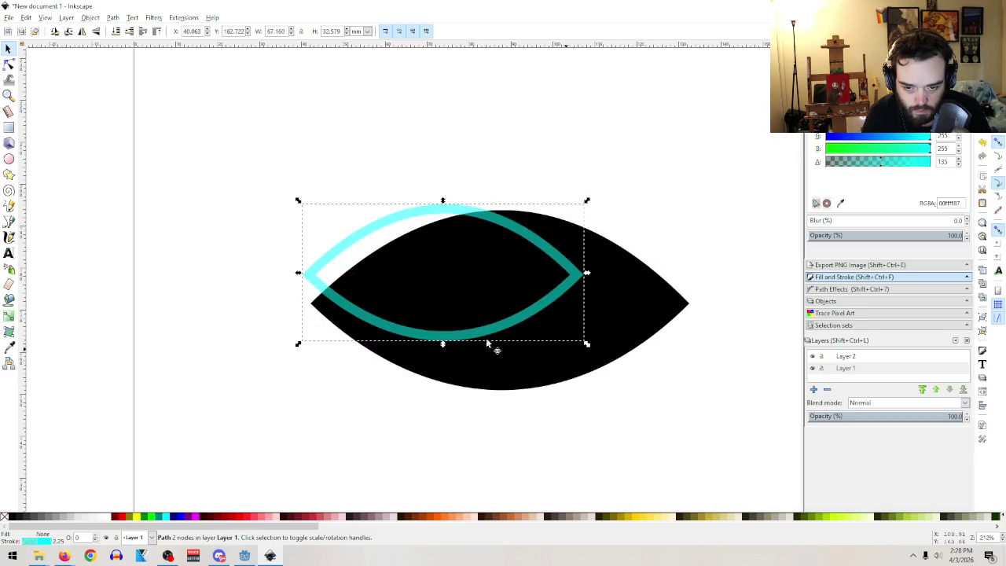
mouse_move(401, 226)
mouse_down()
mouse_move(429, 241)
mouse_move(407, 246)
mouse_up()
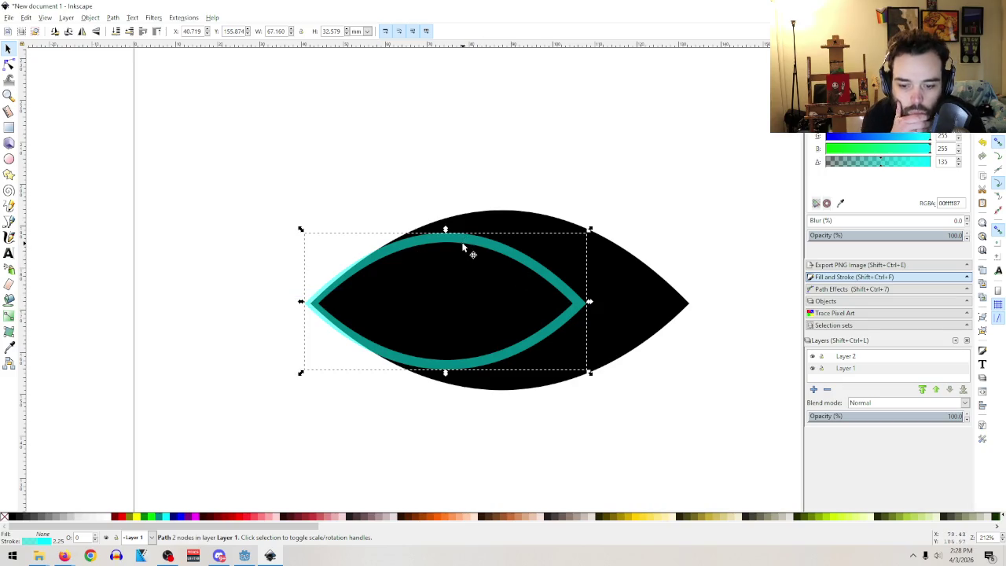
drag(463, 244, 480, 252)
drag(591, 302, 700, 303)
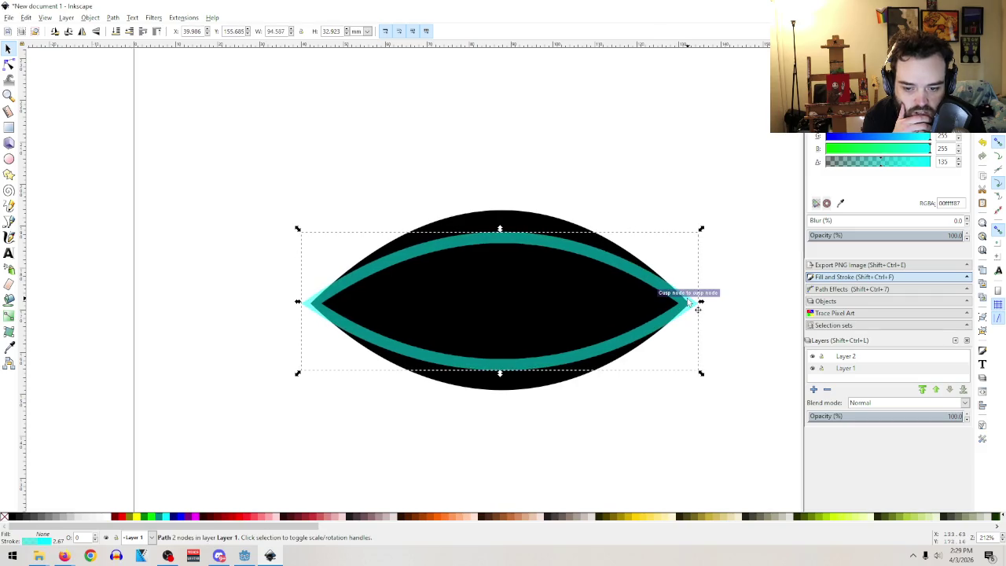
drag(501, 390, 500, 373)
drag(309, 302, 315, 303)
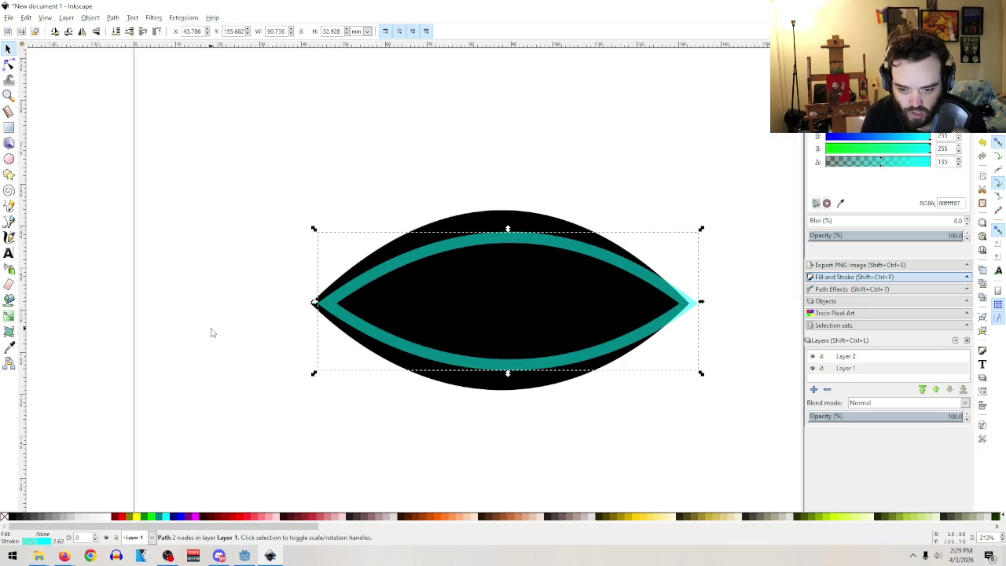
- Zoom in on the almond's left tip and undo the outline's reshaping
scroll(212, 333, up, 3)
scroll(213, 332, down, 3)
key(z)
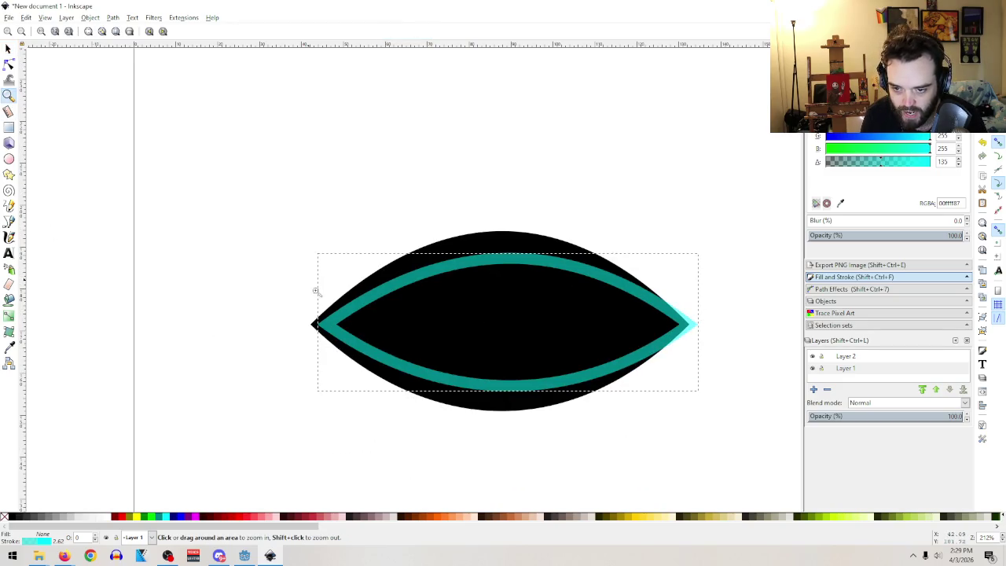
drag(249, 219, 454, 474)
key(s)
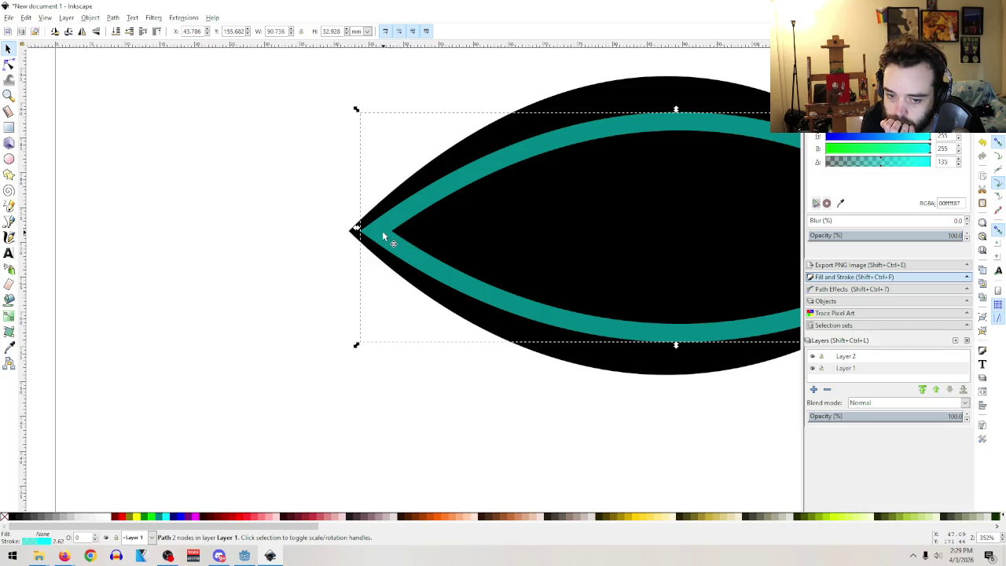
key(ctrl)
key(ctrl+z)
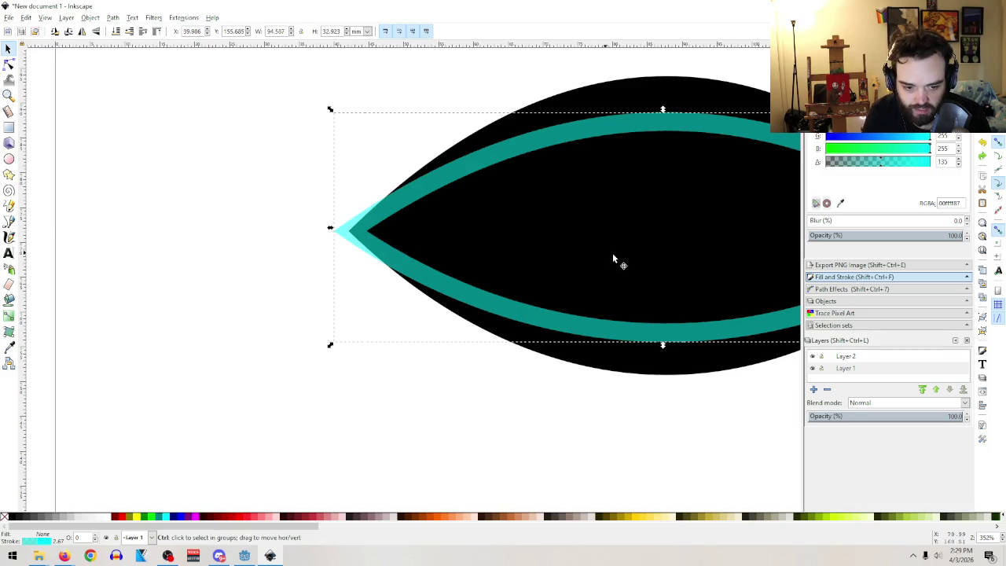
key(ctrl+z)
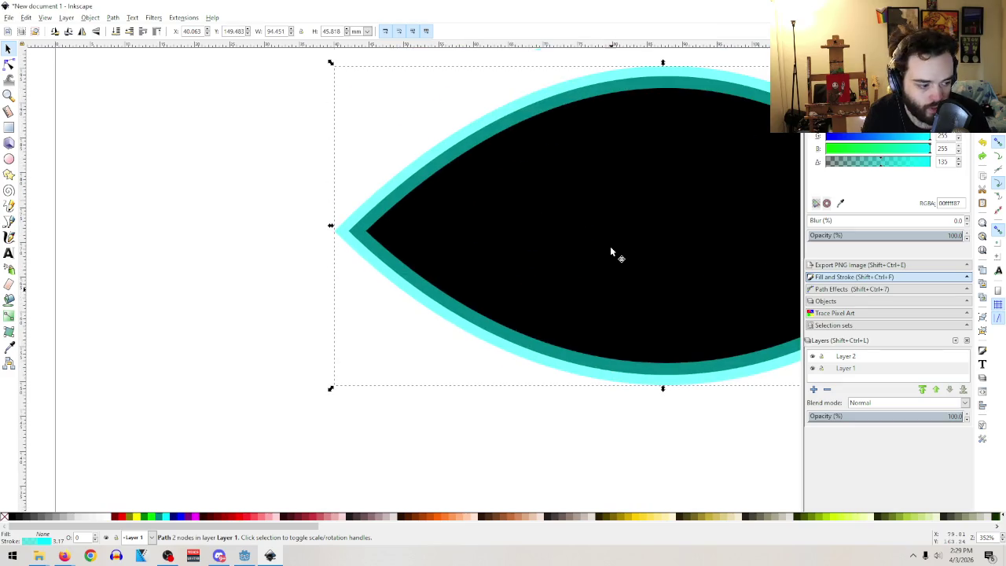
- Select the black almond and increase its stroke width
scroll(614, 251, left, 5)
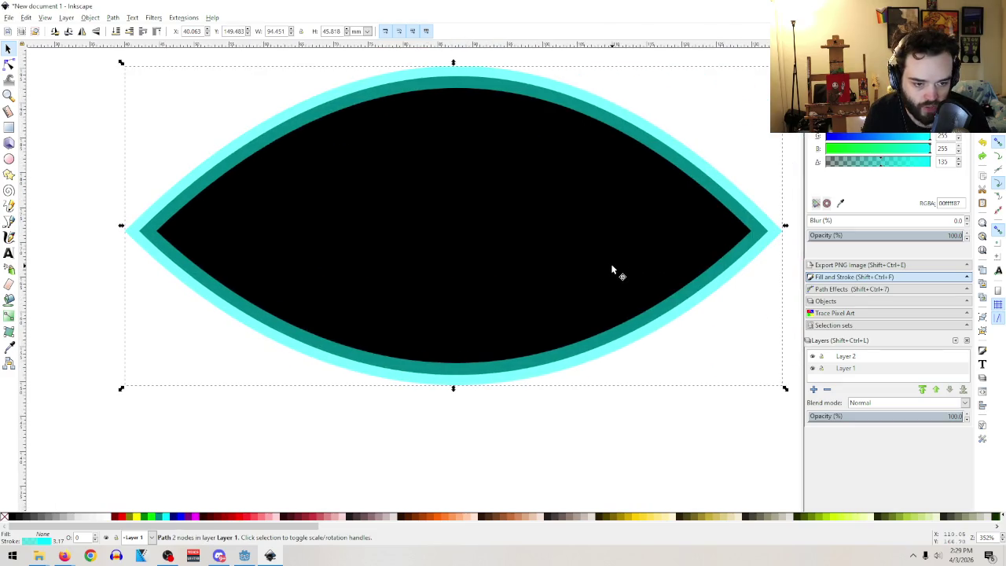
scroll(610, 265, right, 1)
scroll(511, 242, down, 3)
scroll(514, 248, up, 2)
click(466, 203)
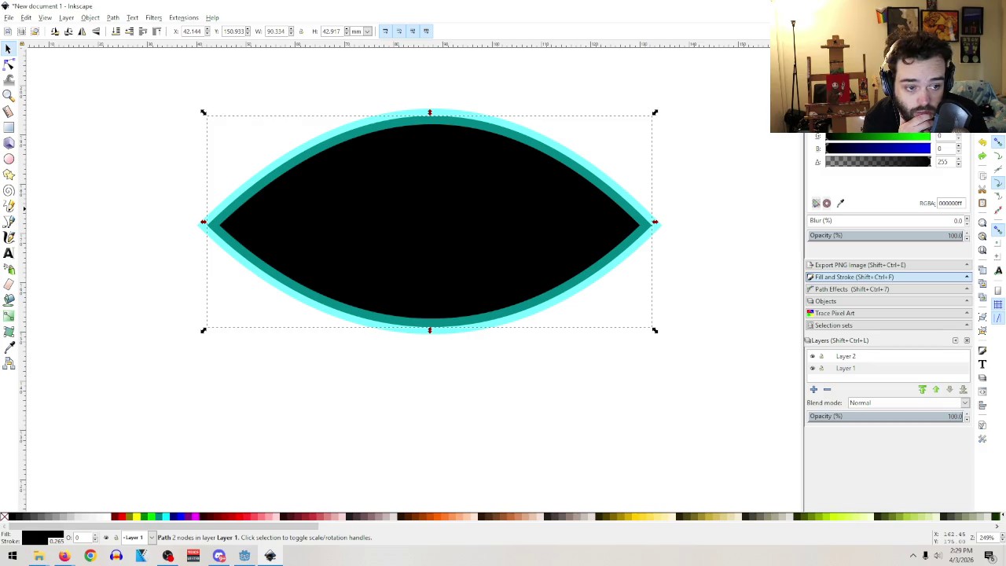
click(935, 56)
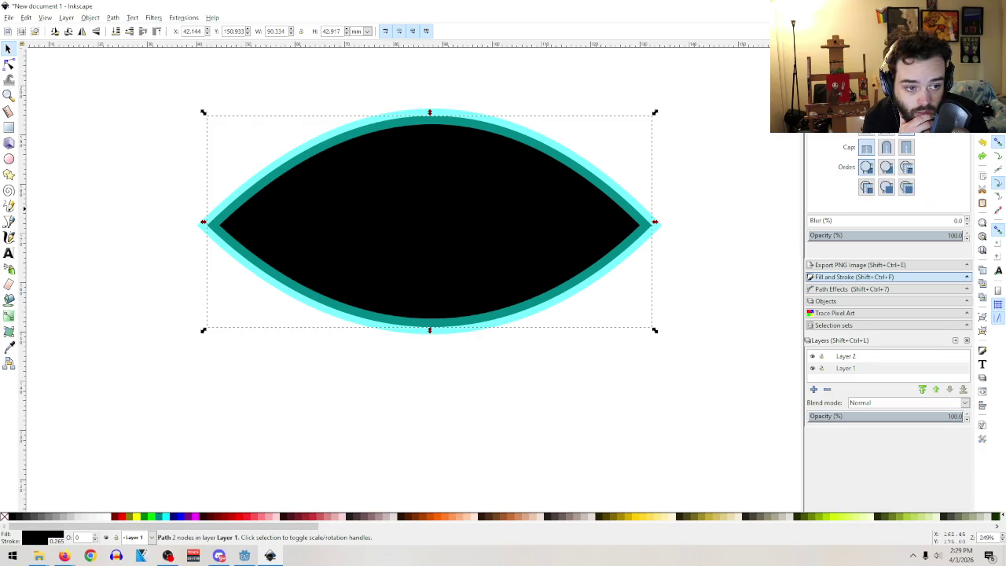
scroll(881, 86, up, 2)
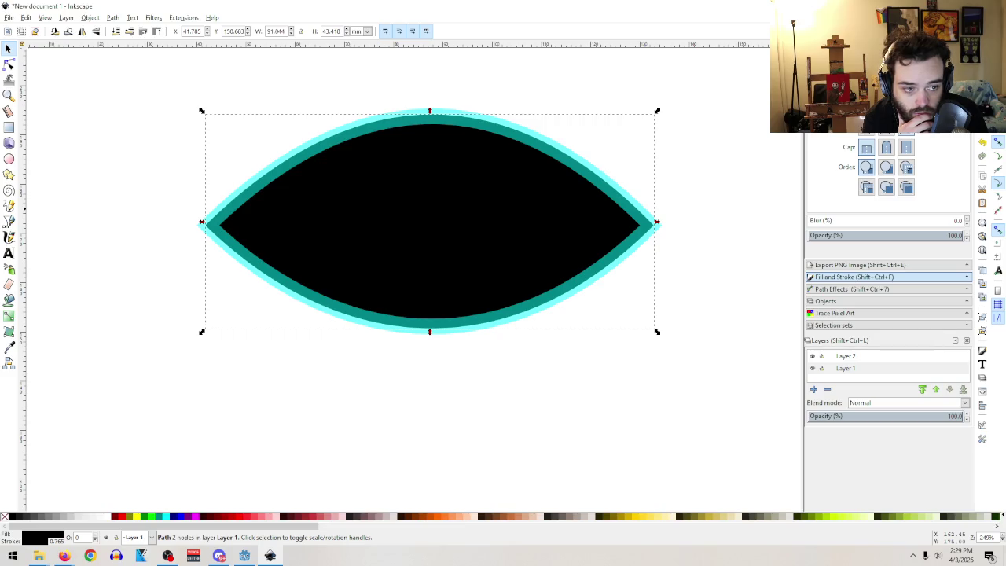
key(Up)
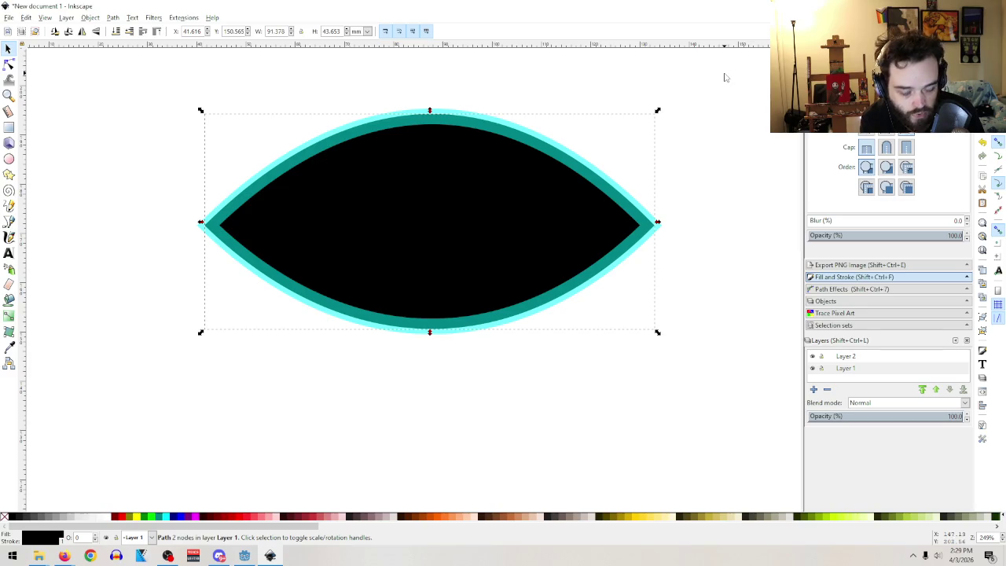
key(Up)
key(Up)
key(Up)
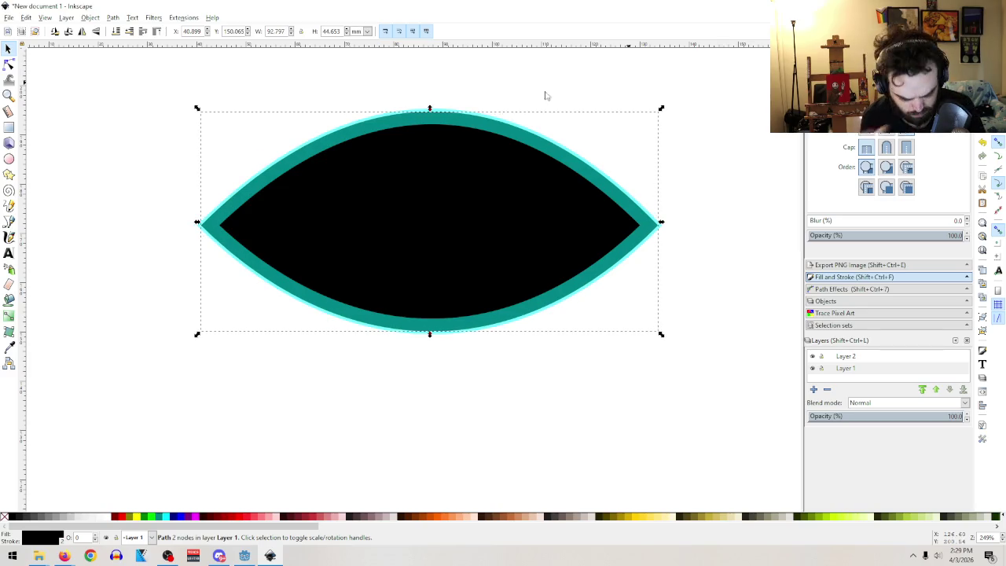
- Delete and restore the cyan outline copy, then undo the almond's last stroke change
click(629, 200)
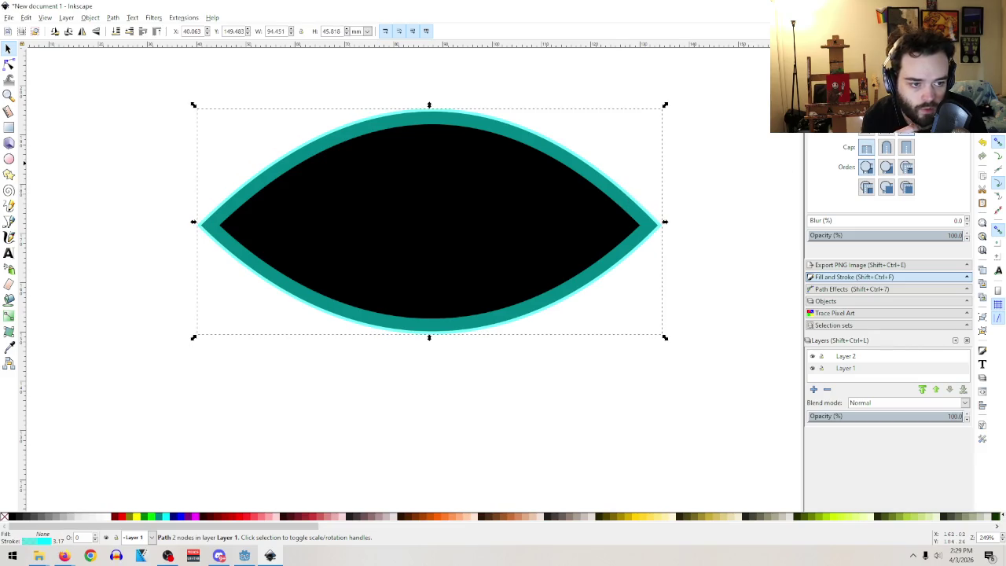
key(Delete)
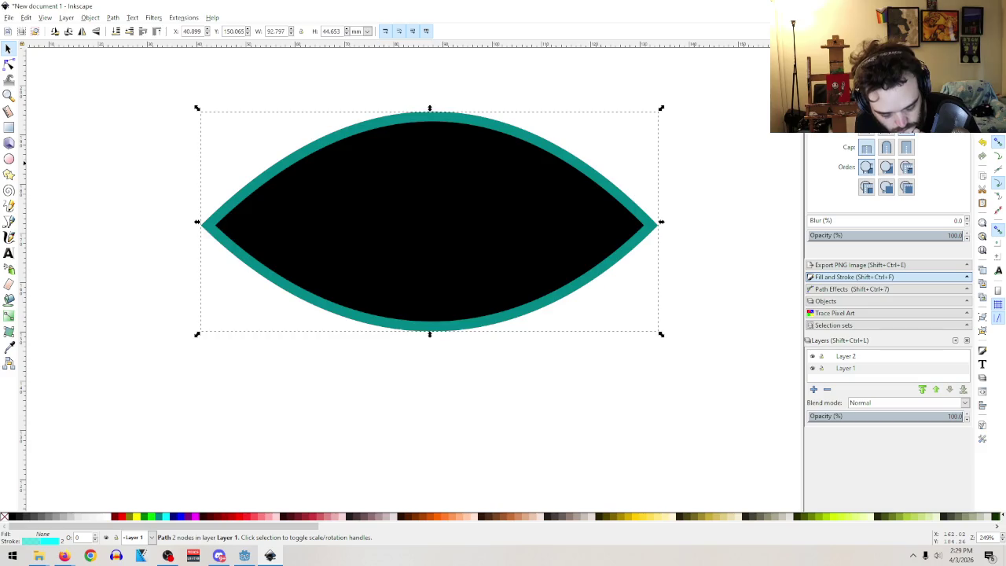
key(ctrl+z)
click(389, 242)
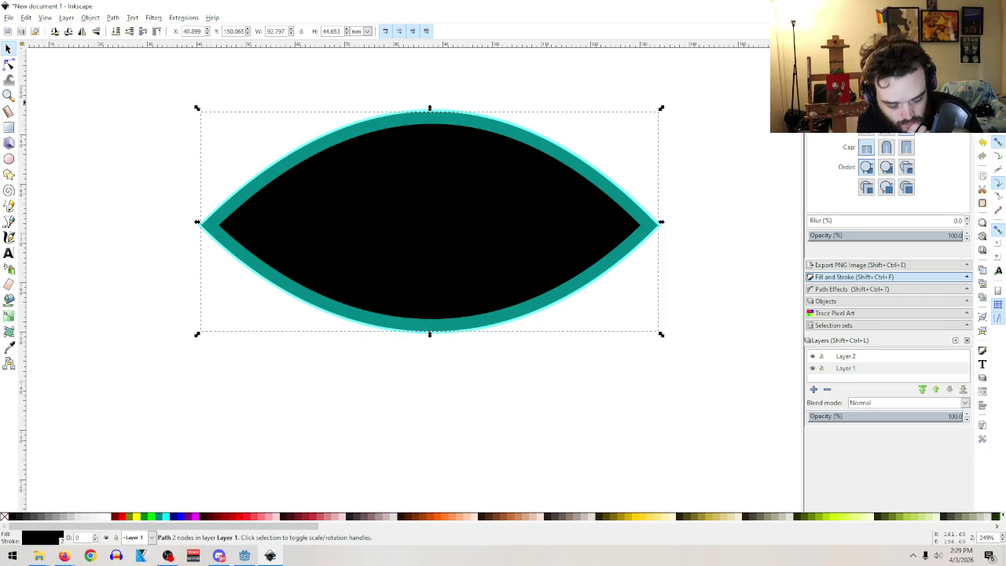
key(ctrl+z)
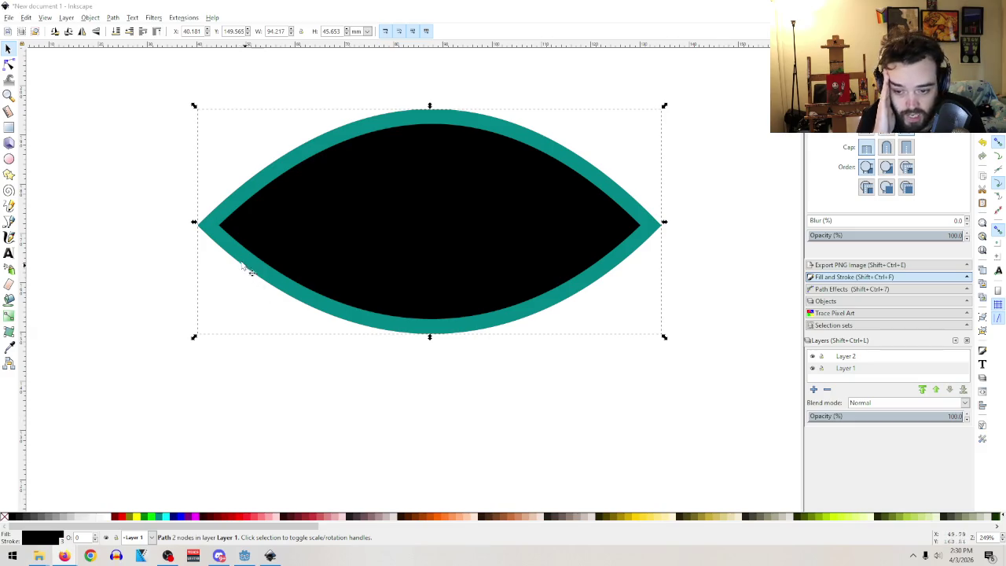
- Recolour the eye's outline stroke to fully opaque white, then deselect it
click(235, 406)
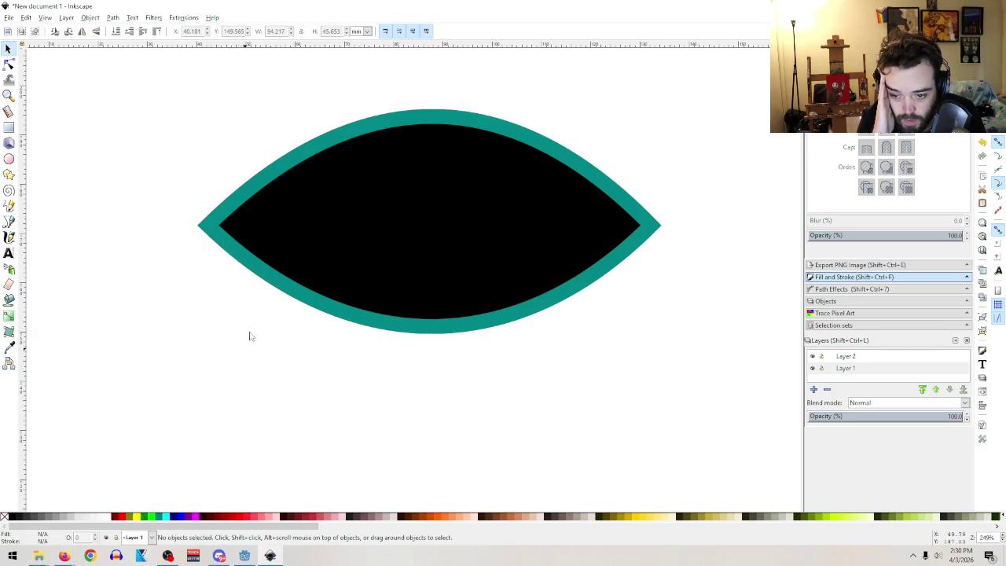
click(272, 292)
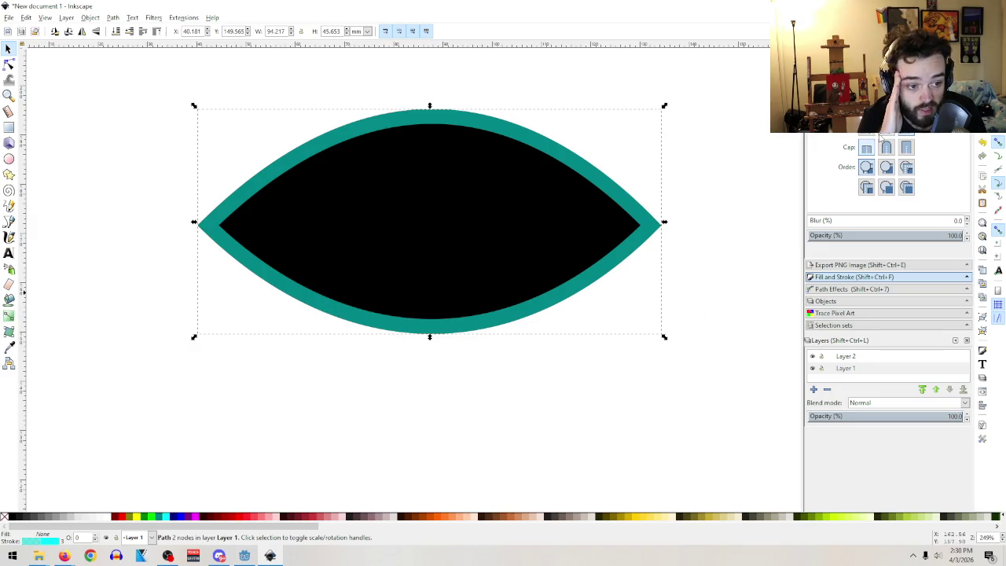
scroll(888, 165, up, 5)
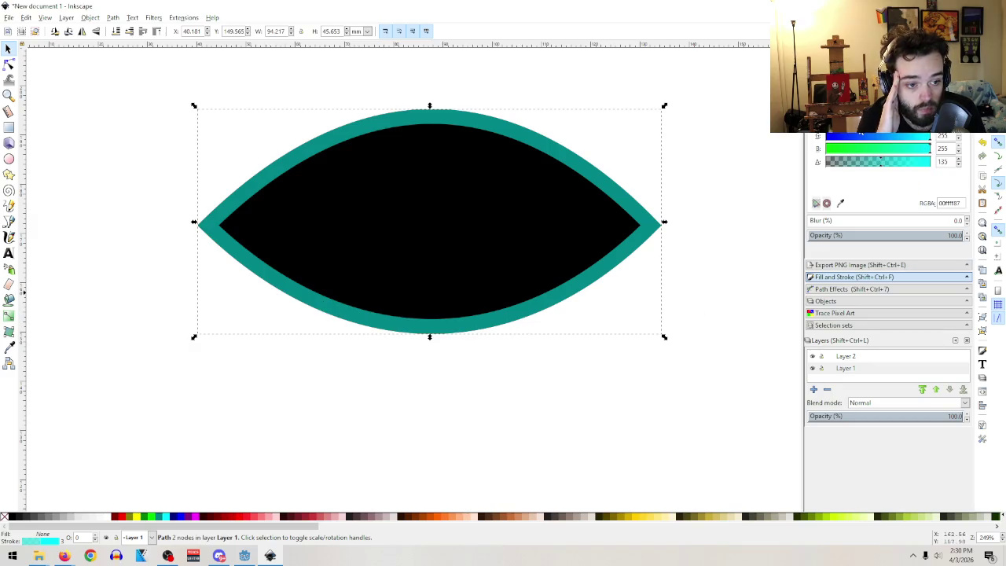
drag(827, 121, 930, 122)
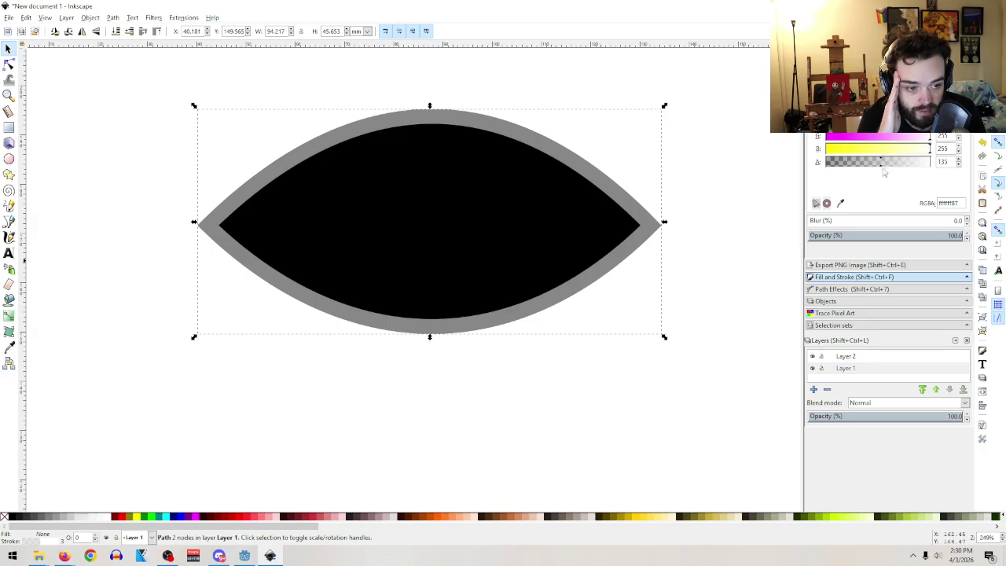
drag(882, 163, 932, 162)
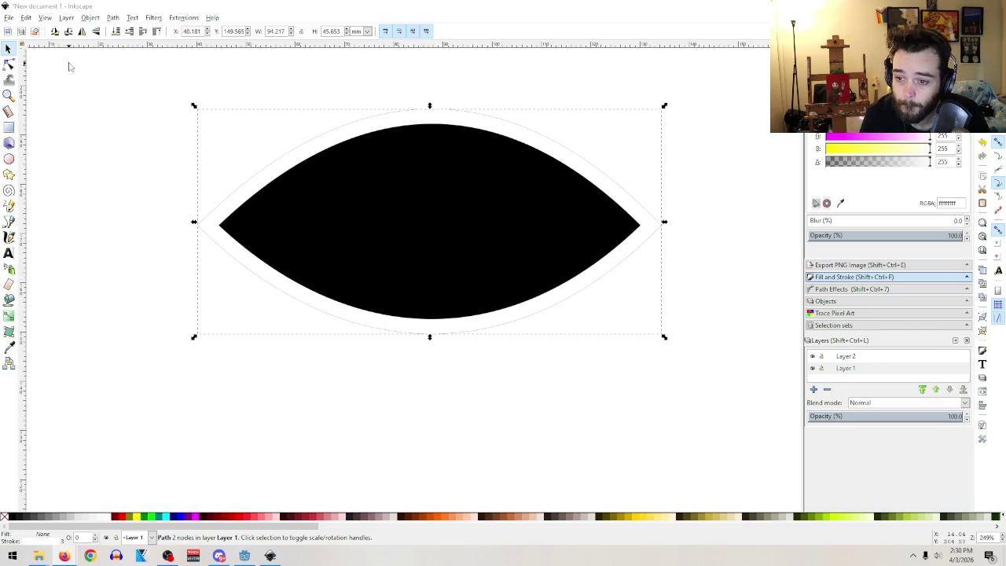
click(78, 187)
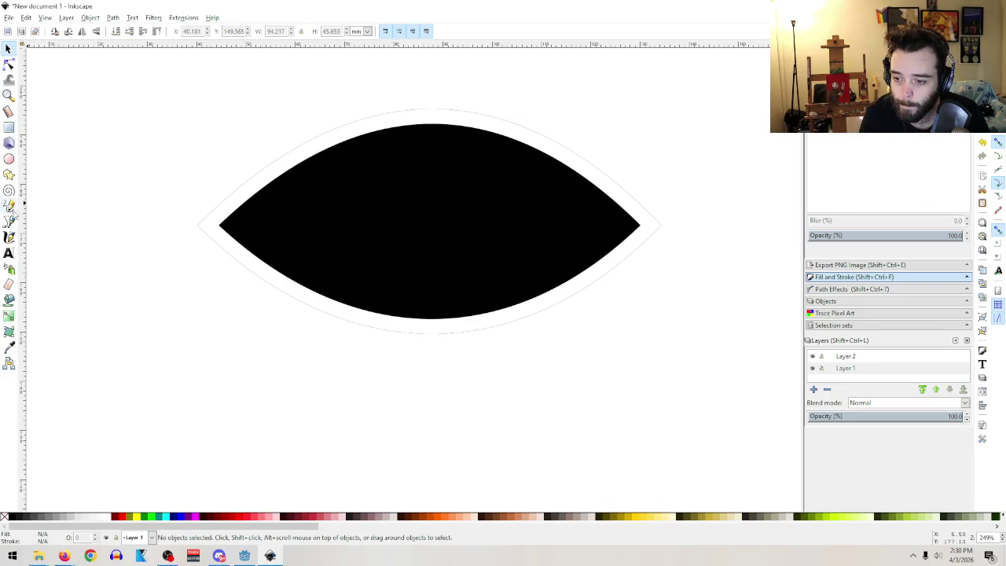
- Draw a vertical straight line with the Pen tool from the top to the bottom of the eye
click(8, 221)
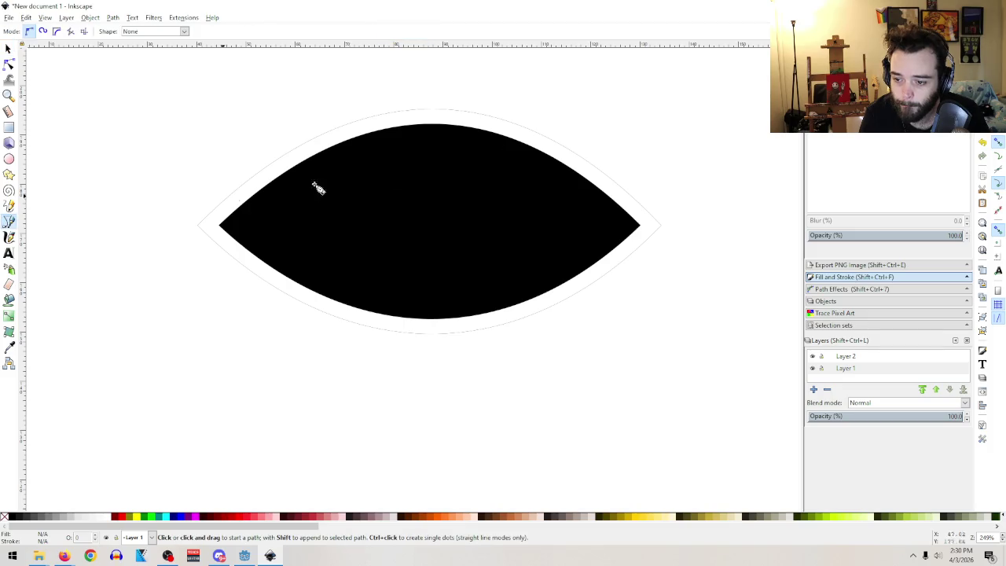
click(433, 109)
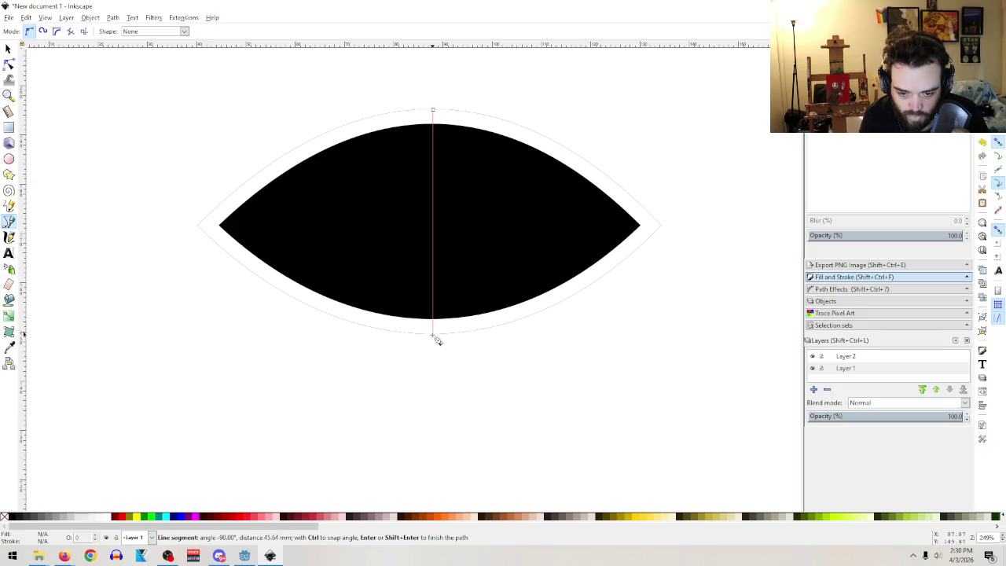
click(433, 334)
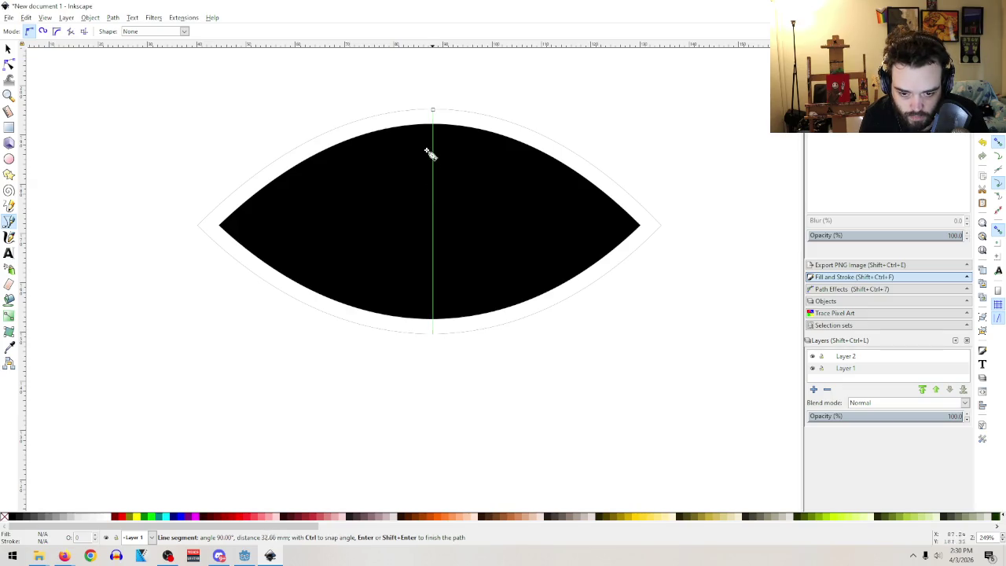
click(433, 110)
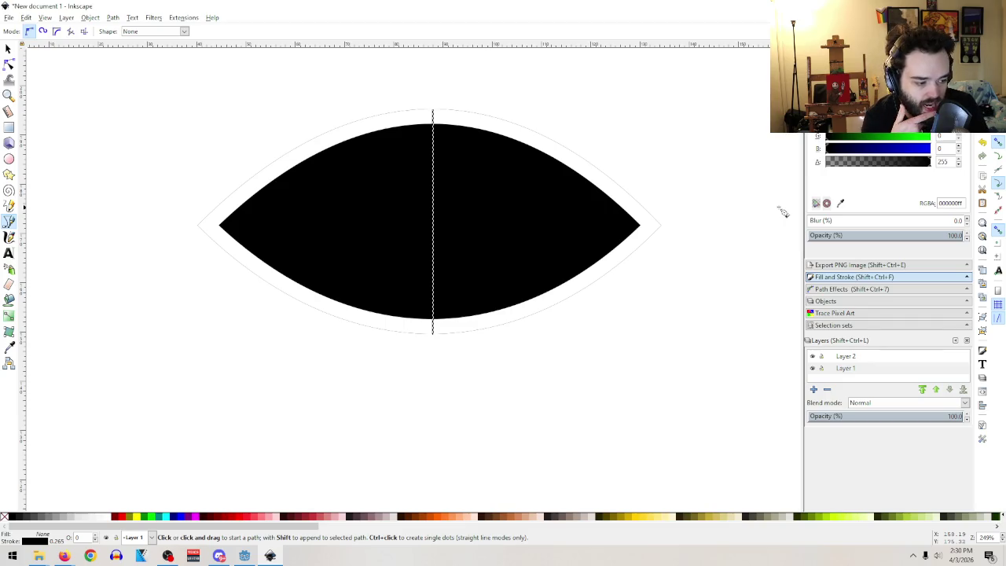
- Set the line's stroke colour to white in Fill and Stroke
shift+click(118, 516)
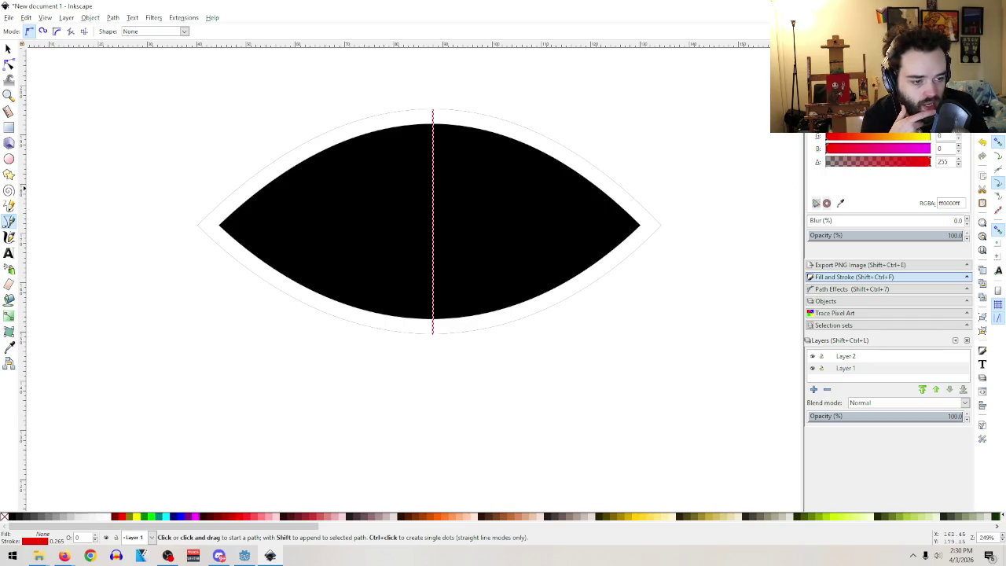
click(928, 136)
click(928, 149)
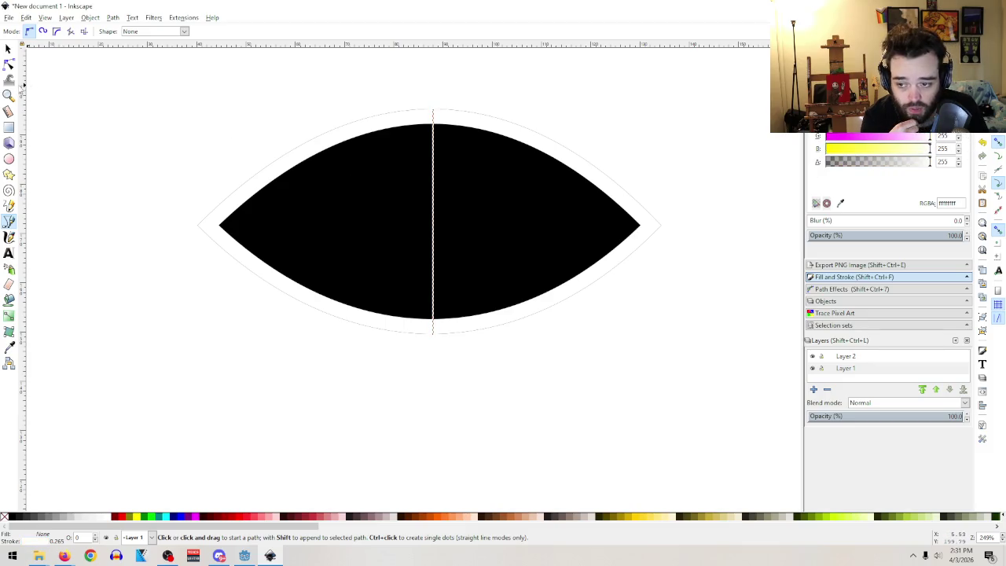
- Bend the line into two mirrored arcs bulging left and right, forming a lens shape
click(8, 64)
drag(433, 222, 354, 221)
mouse_move(432, 219)
mouse_down()
mouse_move(521, 219)
mouse_move(483, 227)
mouse_move(522, 232)
mouse_up()
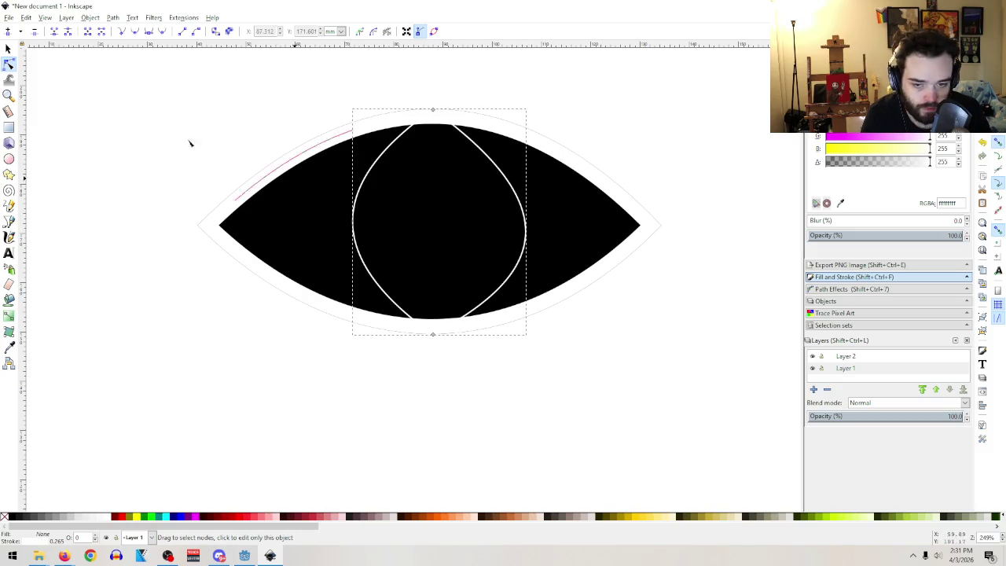
click(8, 48)
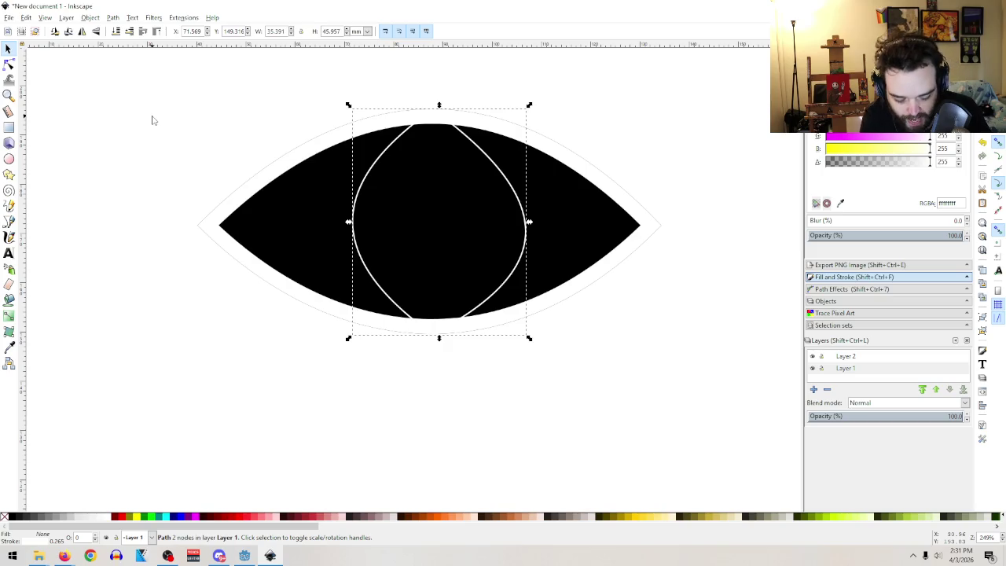
- Delete the arc path, draw a circle over the eye, and move it to the eye's middle
key(Delete)
click(9, 158)
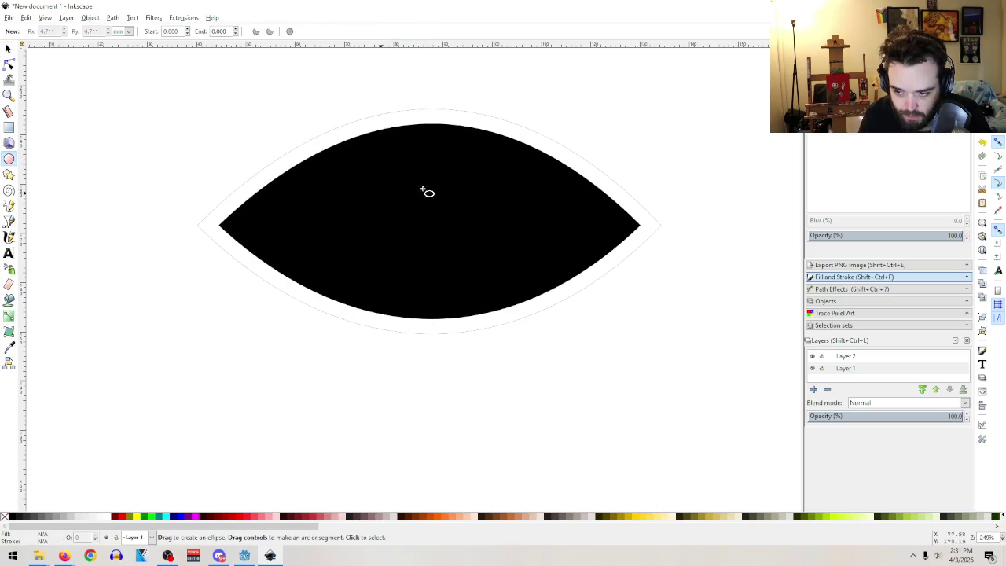
mouse_move(382, 122)
mouse_down()
mouse_move(478, 262)
mouse_move(602, 327)
mouse_move(597, 317)
mouse_up()
key(s)
drag(404, 196, 339, 194)
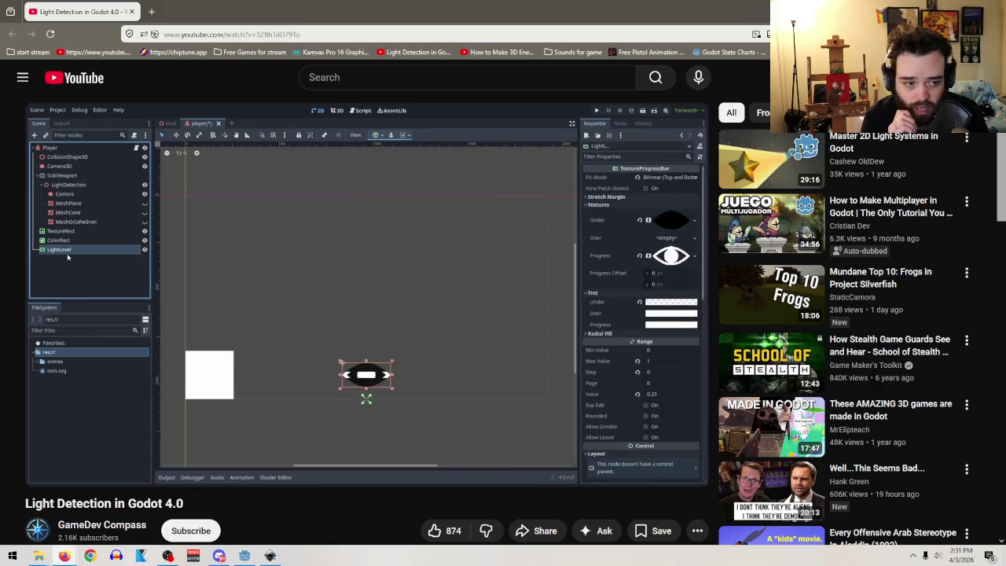
key(alt+Tab)
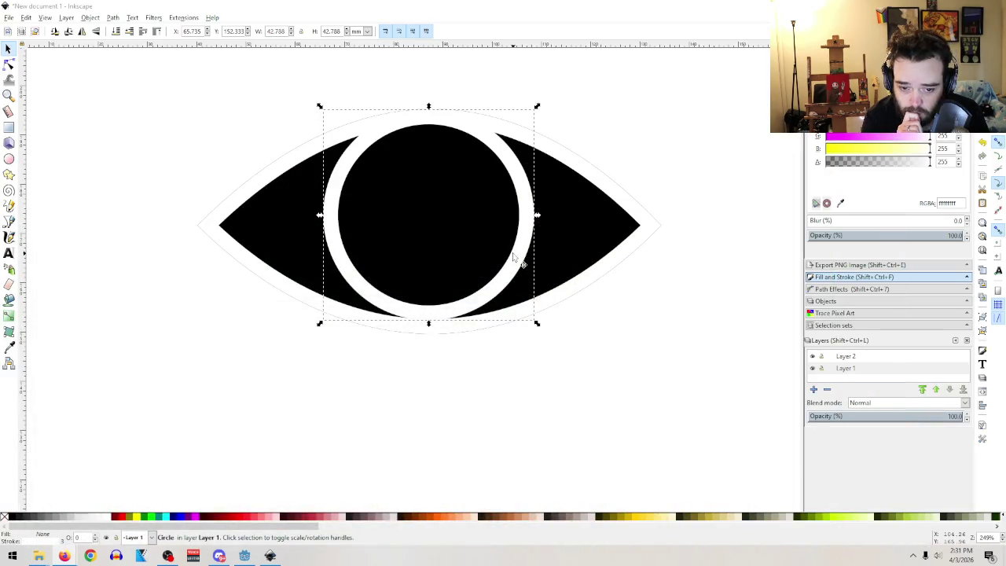
- Scale the circle proportionally to about 40.022 mm across and nudge it slightly right
drag(428, 106, 434, 121)
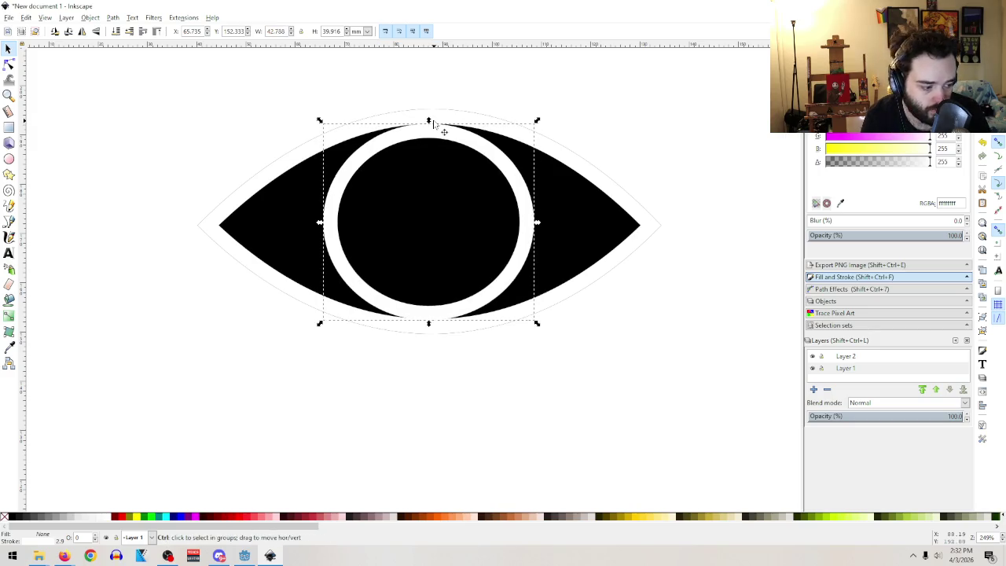
key(ctrl+z)
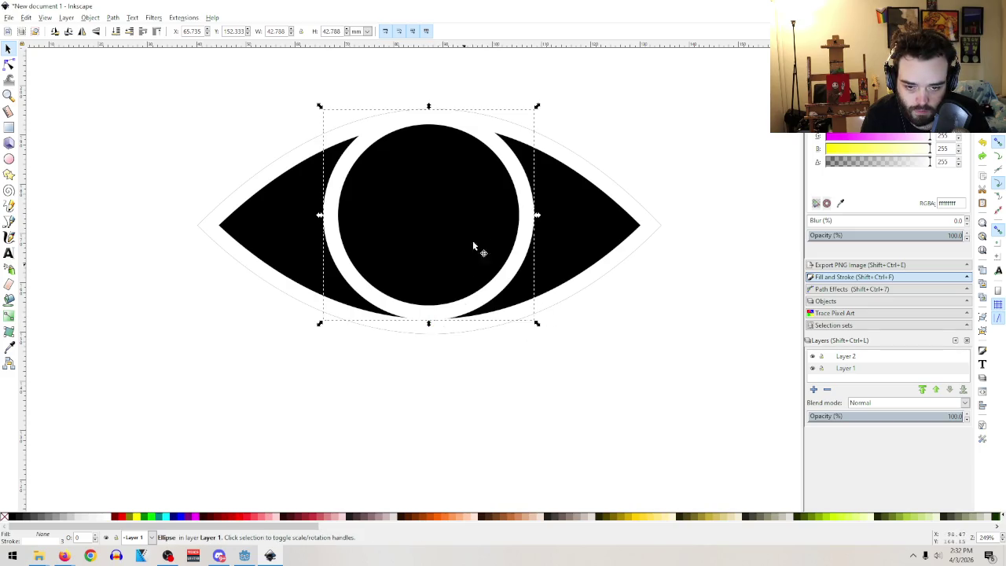
mouse_move(536, 110)
mouse_down()
mouse_move(523, 127)
mouse_move(554, 128)
mouse_up()
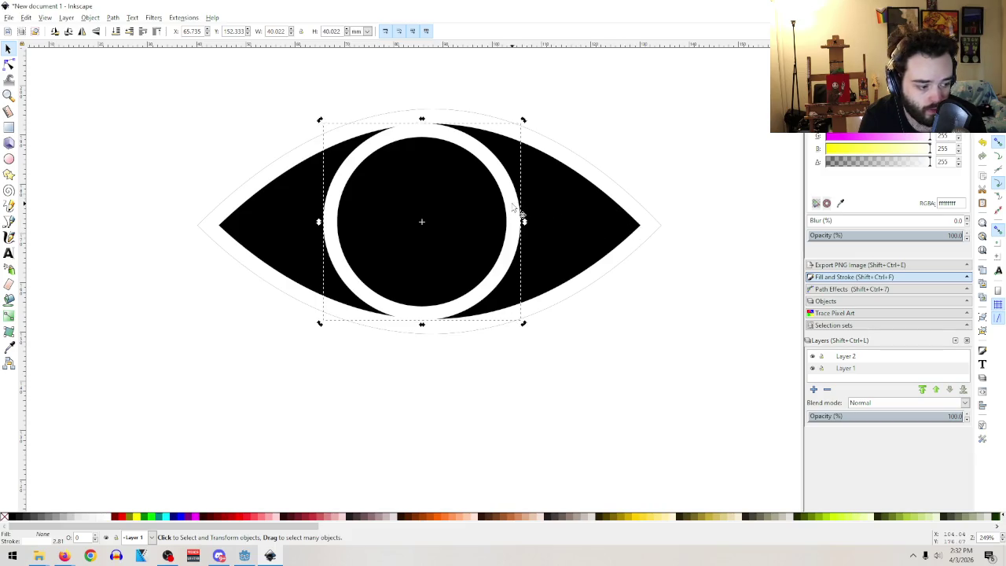
key(Right)
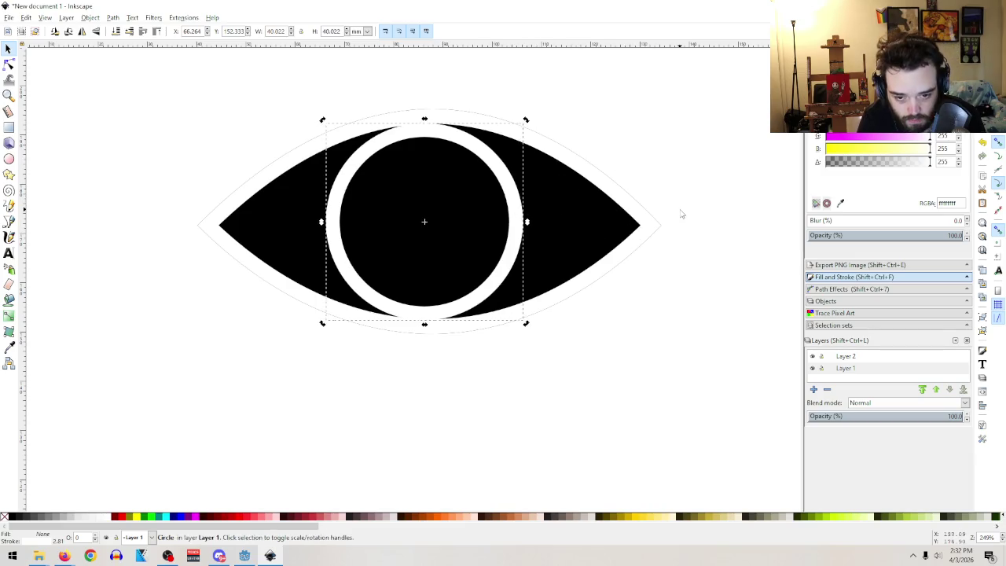
- Nudge the circle right and give it a solid white fill (RGBA ffffffff)
key(Right)
key(Right)
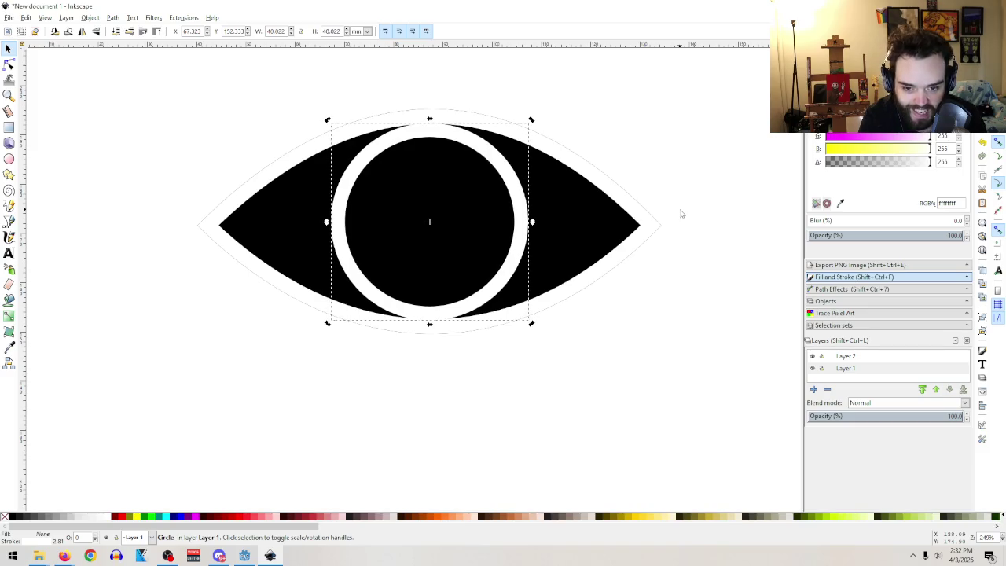
text(000000ff)
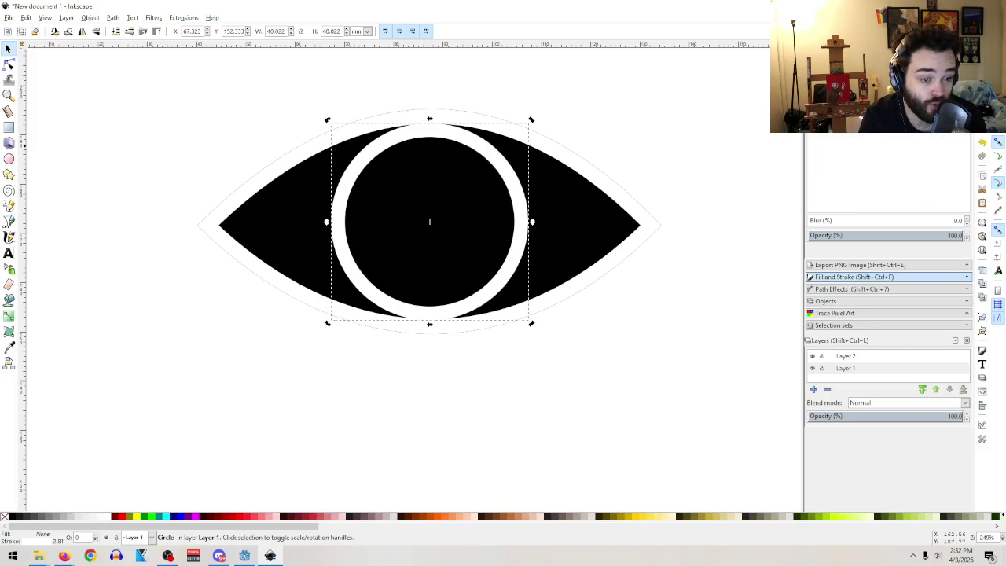
key(Return)
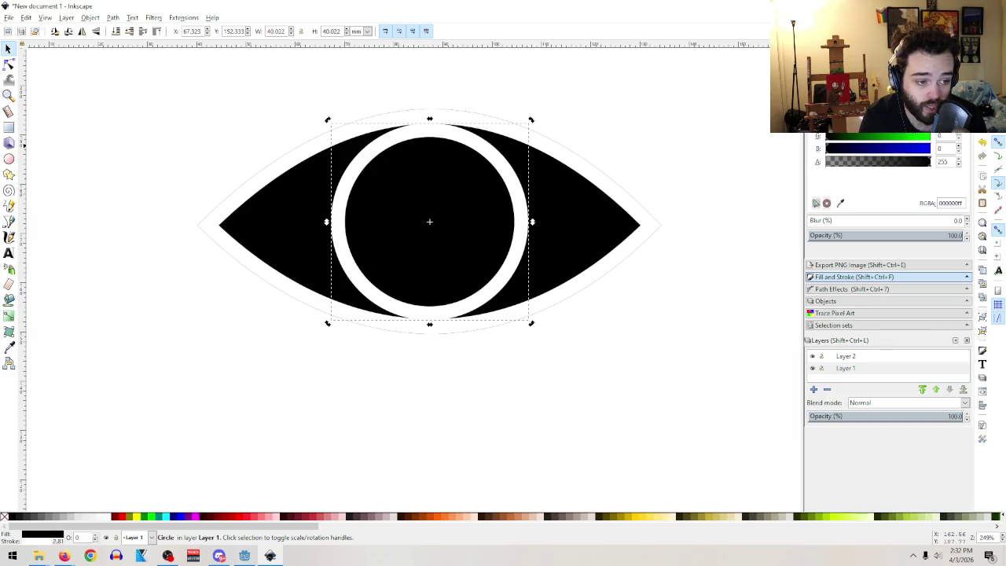
text(ff0000ff)
key(Return)
click(929, 139)
click(929, 153)
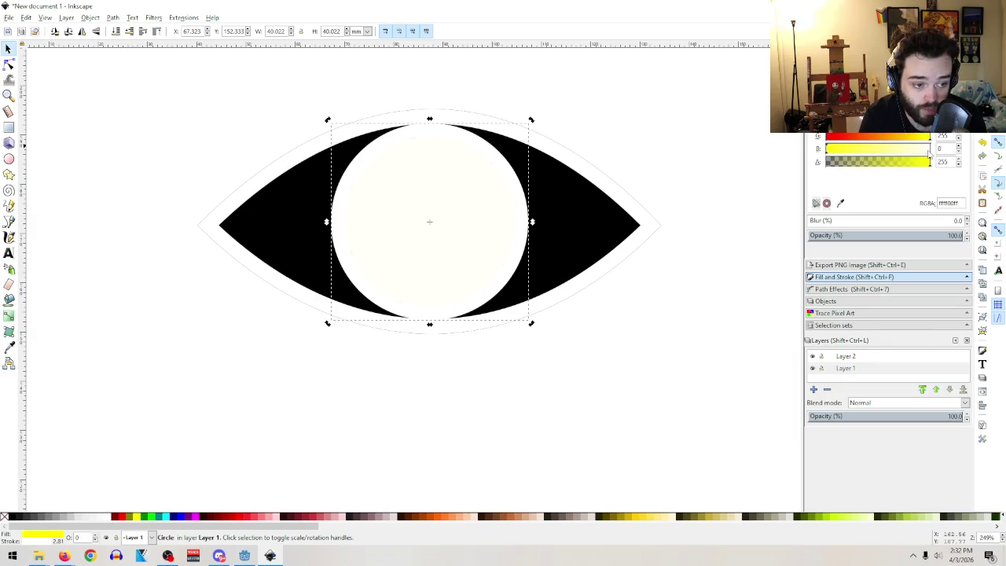
click(644, 293)
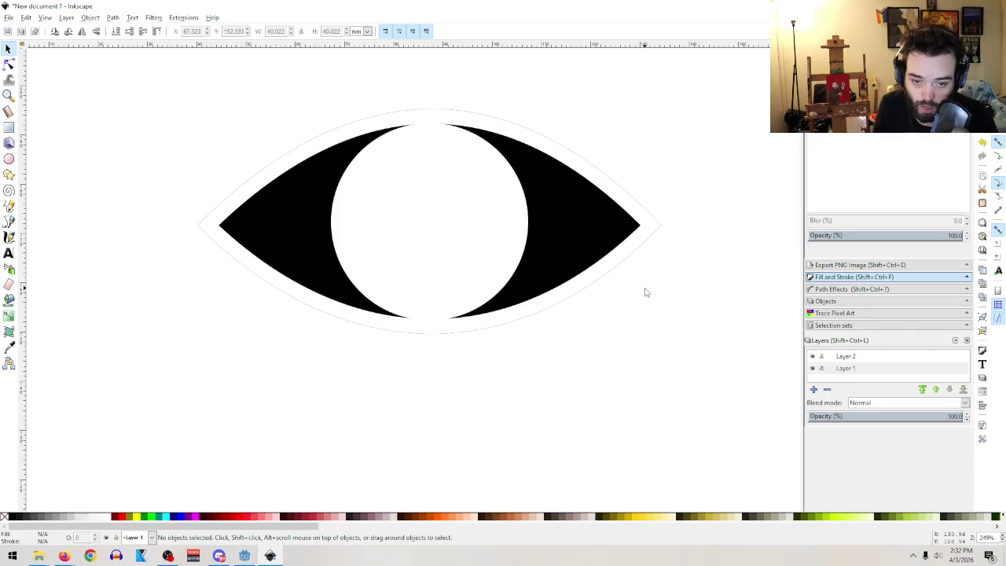
- Fine-tune the white circle's horizontal position within the eye, then select the black eye shape
click(462, 218)
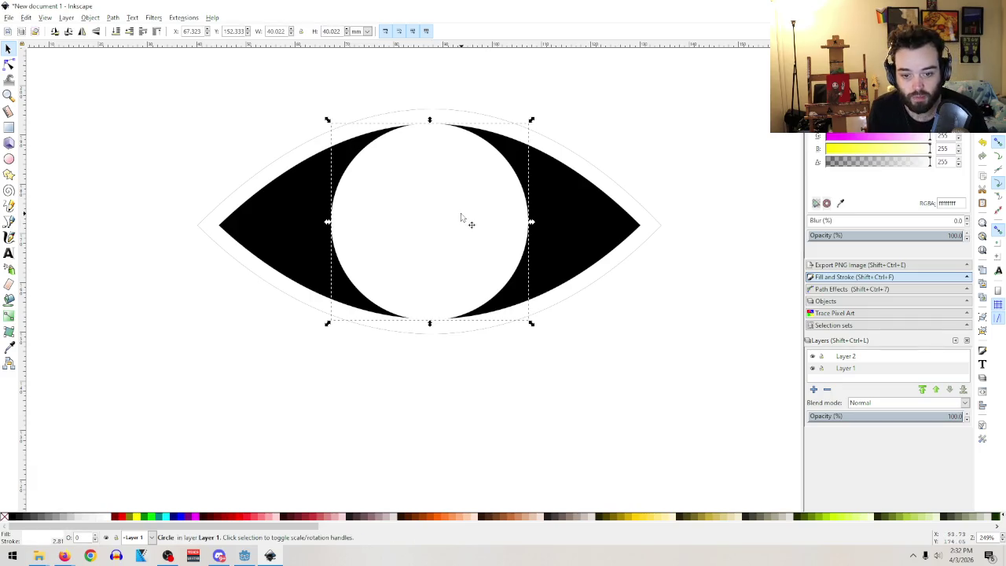
key(Right)
key(Left)
key(Left)
key(Right)
key(Right)
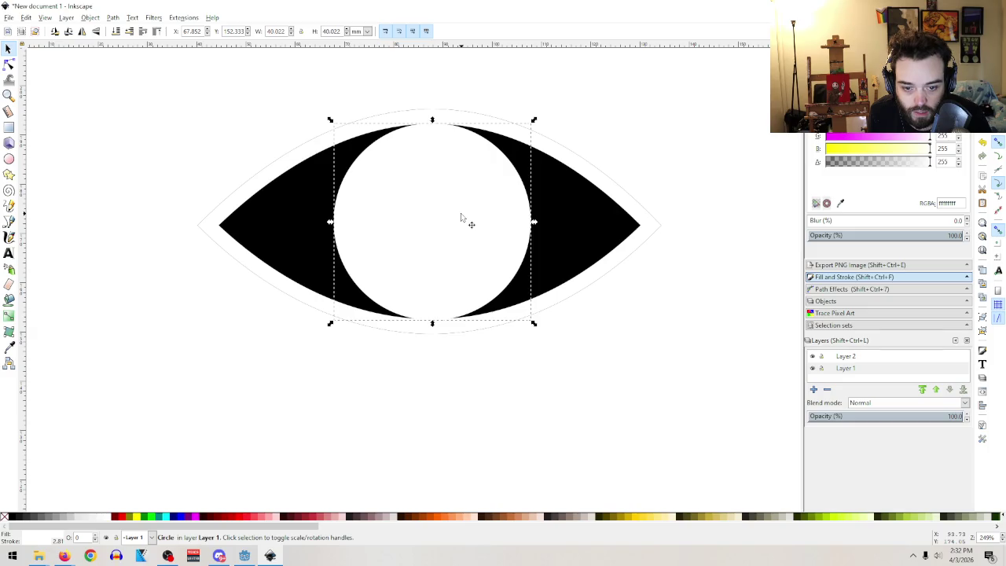
click(645, 347)
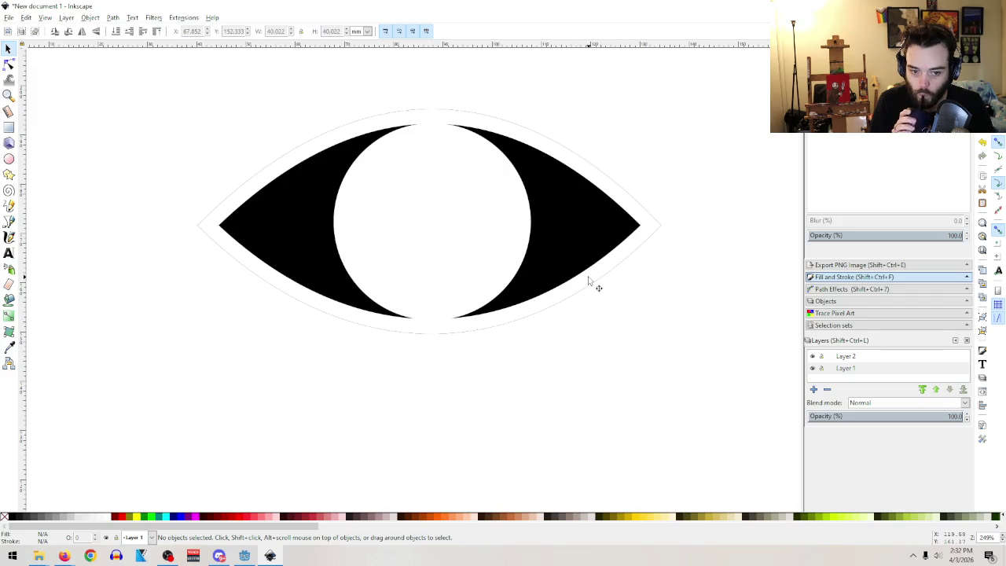
click(578, 230)
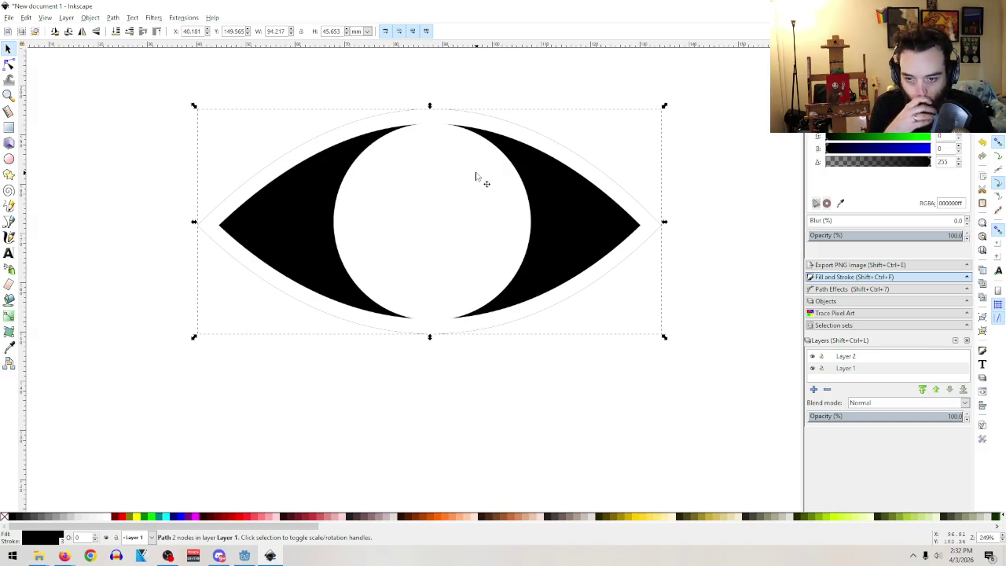
click(11, 18)
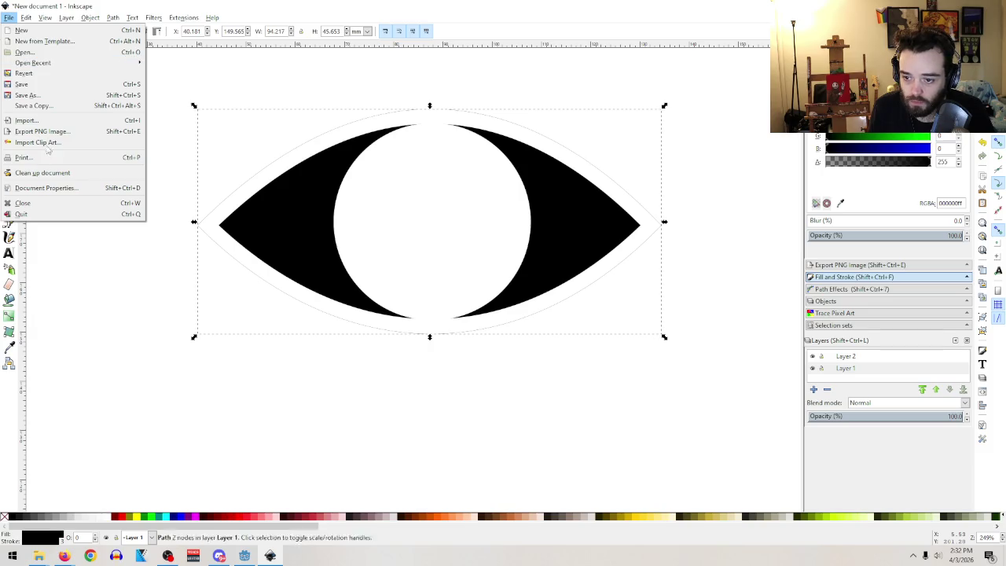
click(34, 95)
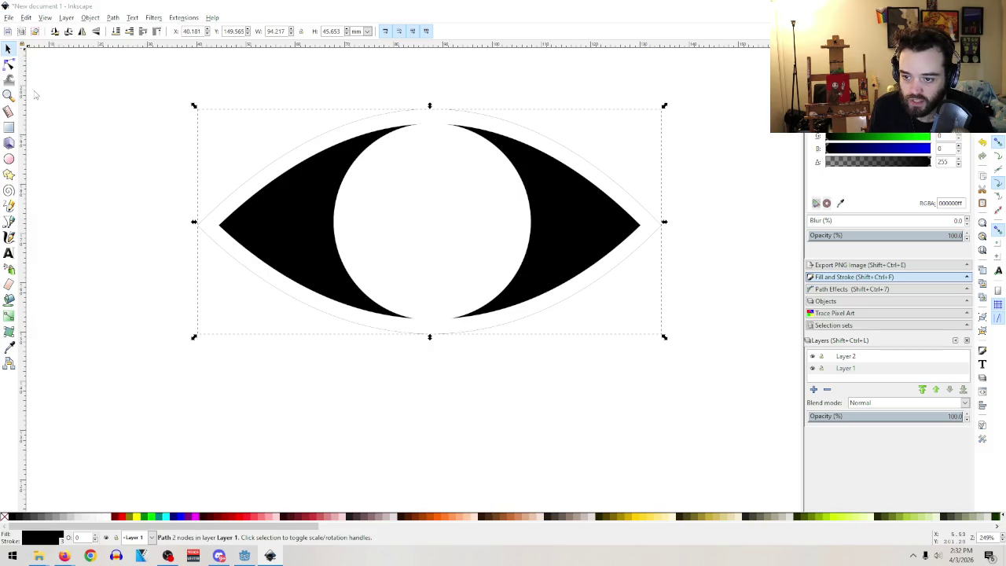
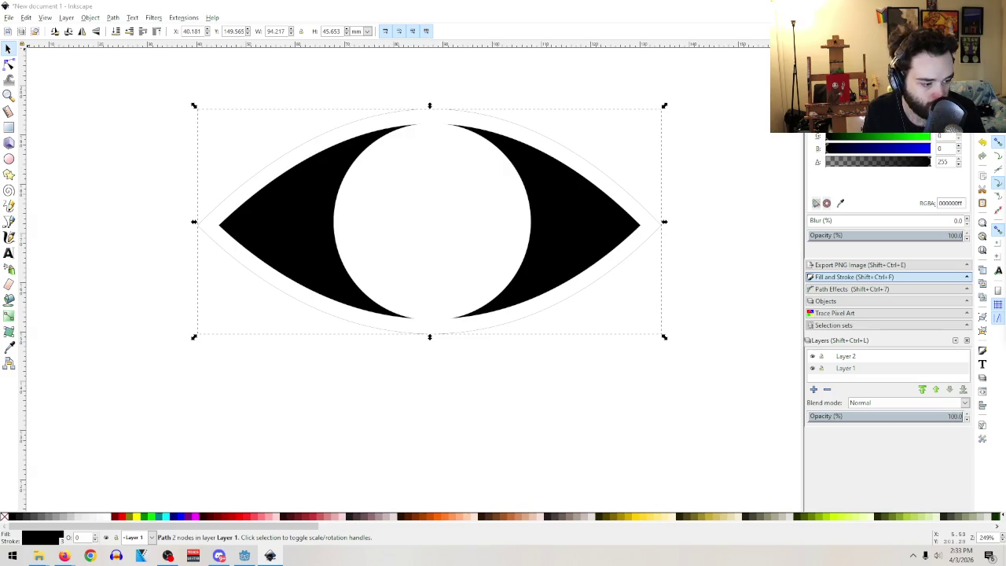
- Save the eye drawing as stealth eye.svg, then bring Inkscape back from the desktop
key(Return)
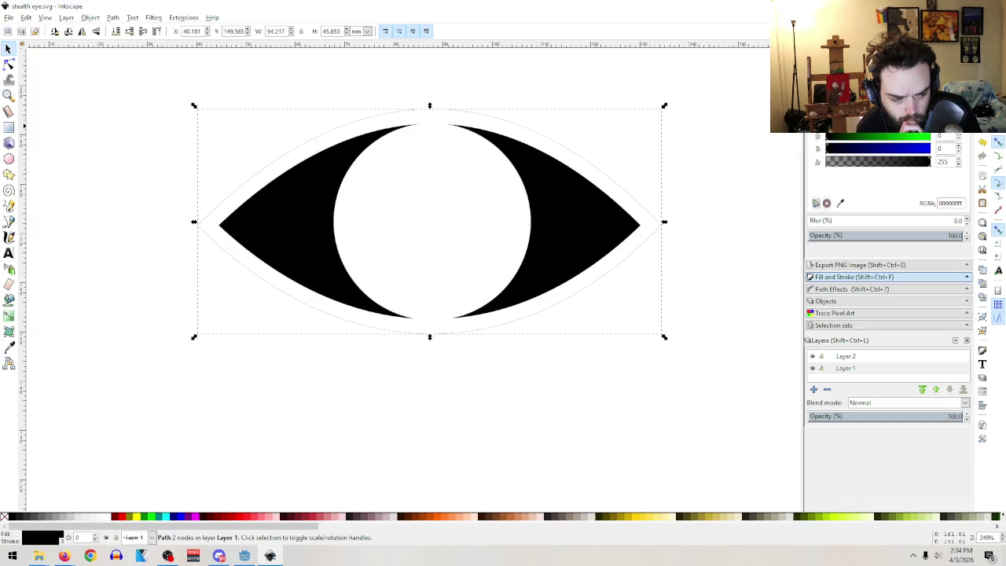
key(super+d)
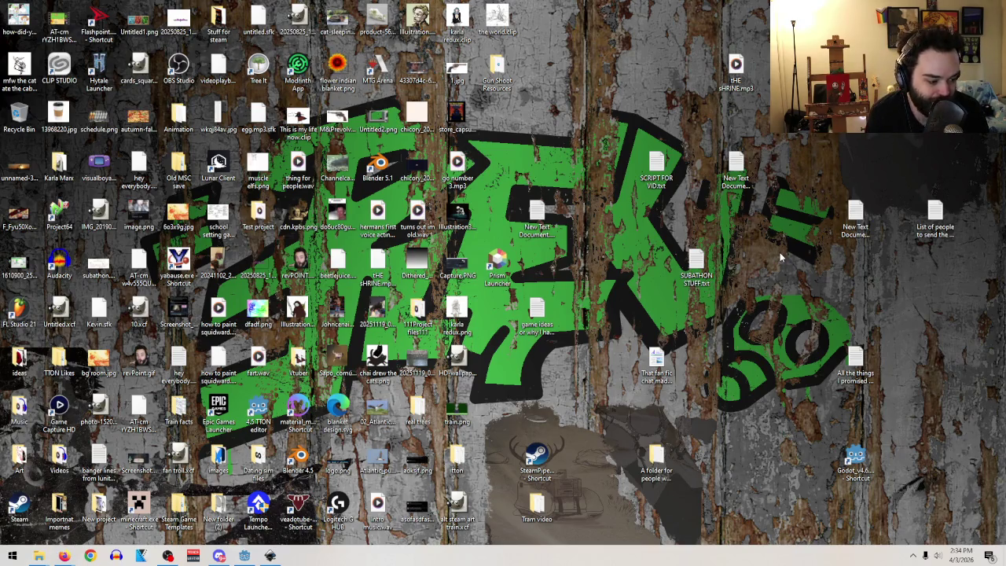
click(275, 558)
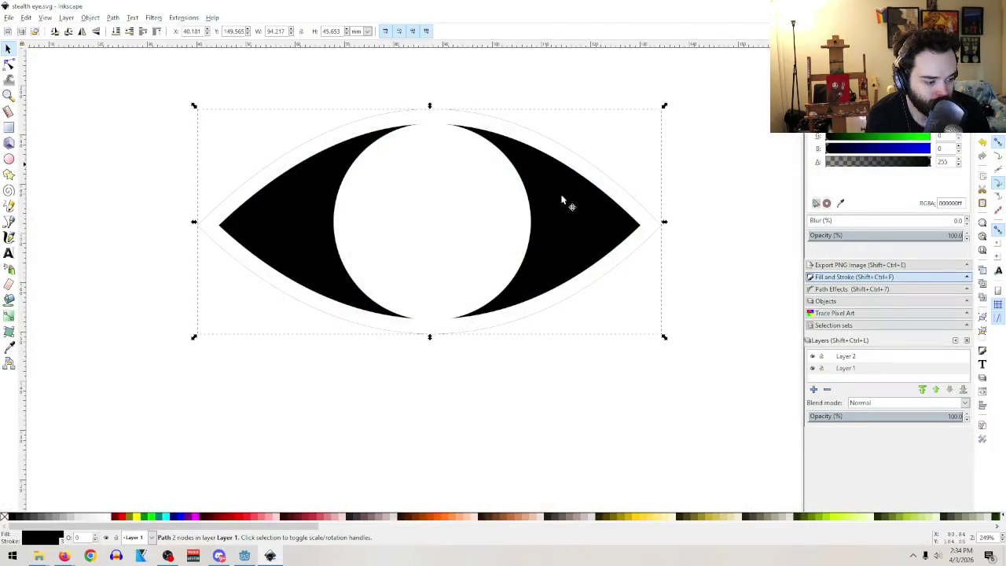
click(13, 19)
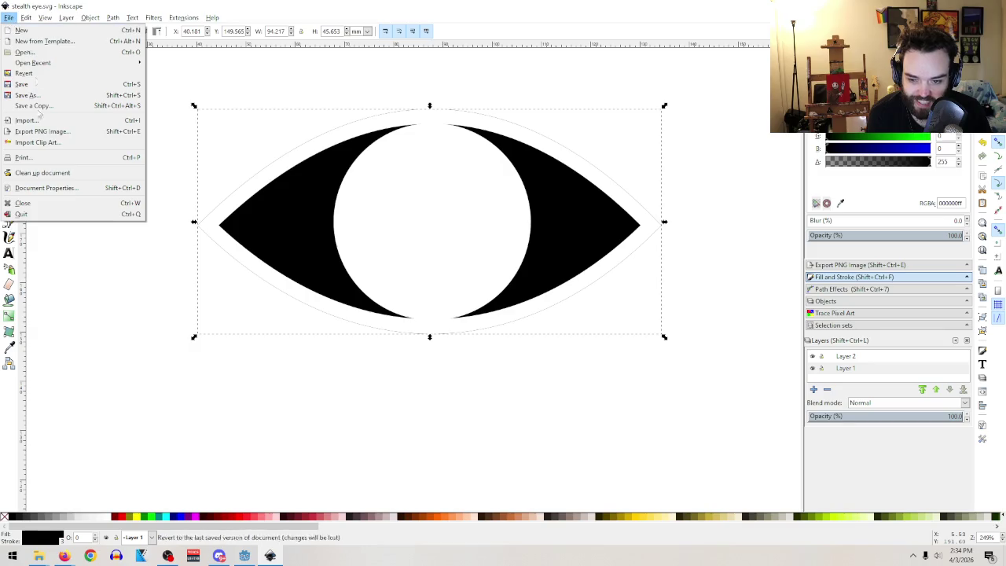
- Start a PNG export and browse to Desktop > Gun Shoot Resources as the destination
click(43, 132)
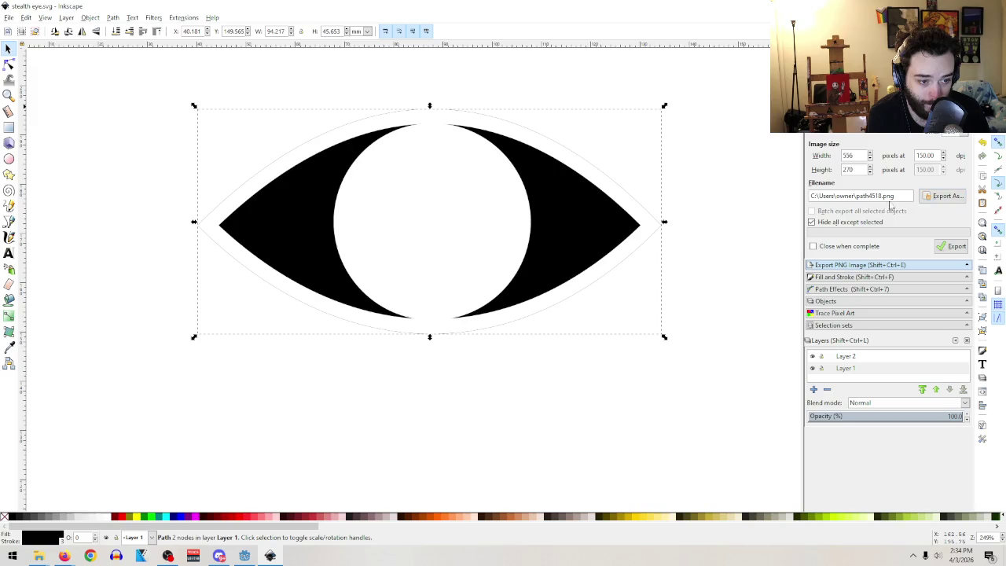
drag(885, 196, 857, 195)
click(947, 196)
click(319, 218)
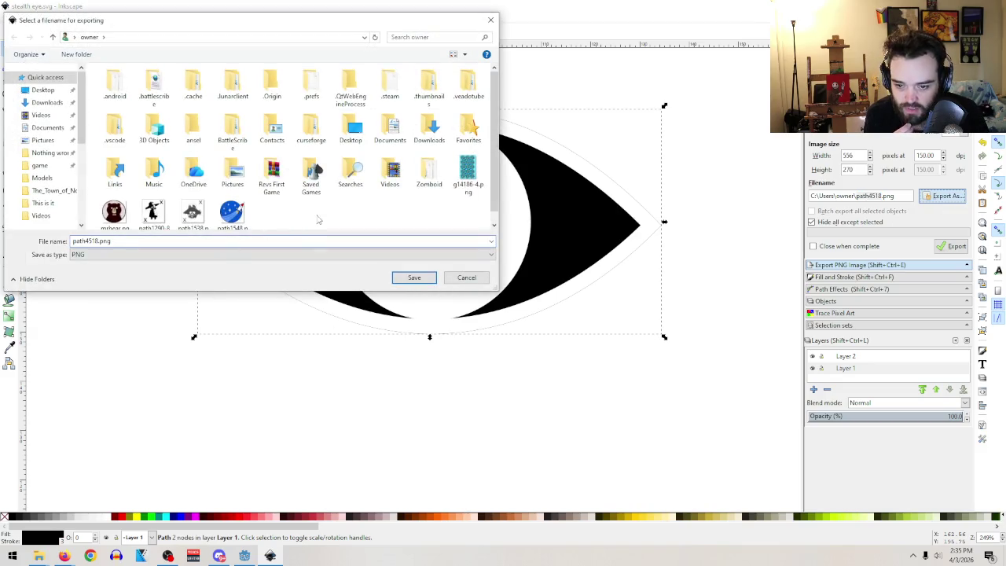
click(44, 89)
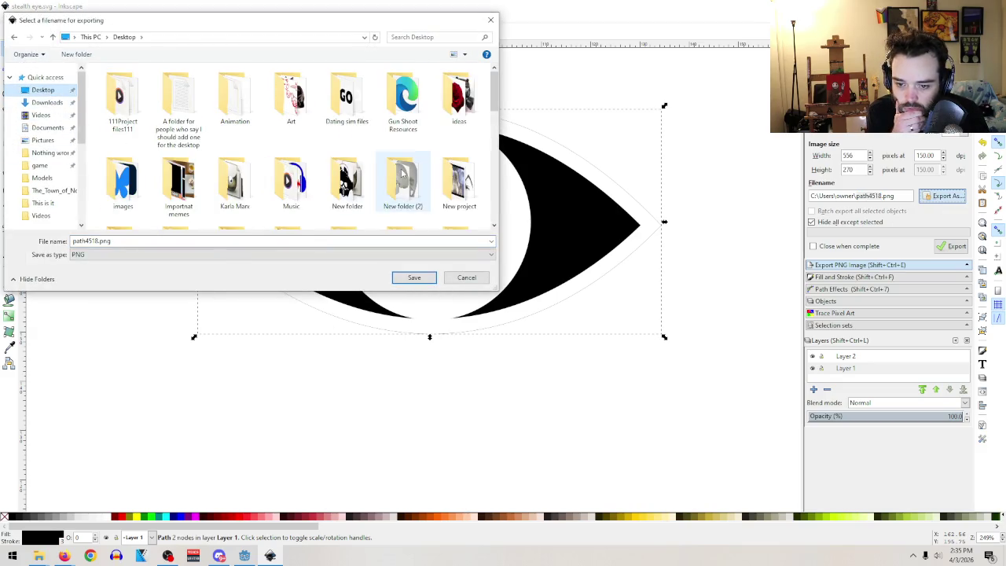
scroll(401, 174, down, 1)
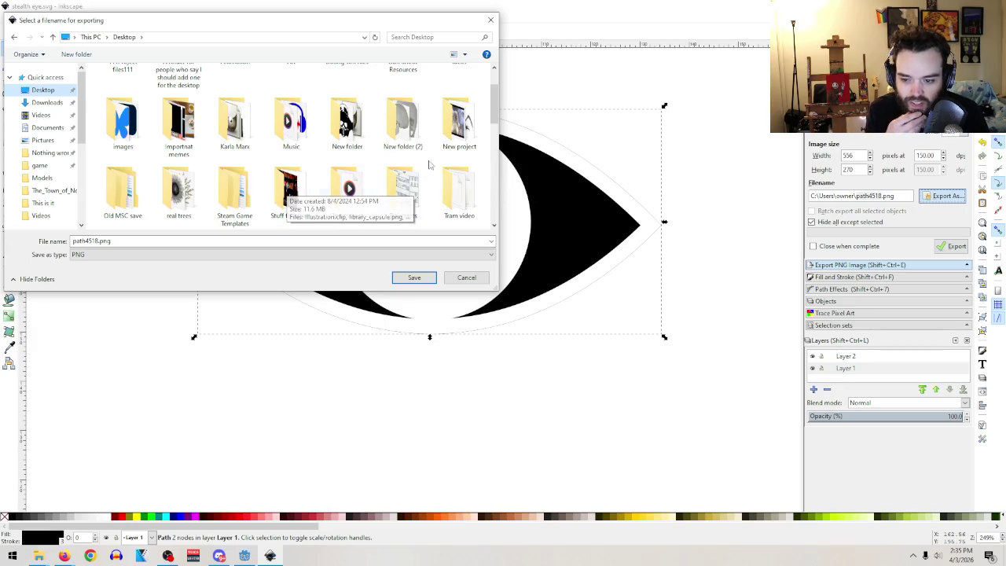
scroll(346, 189, down, 1)
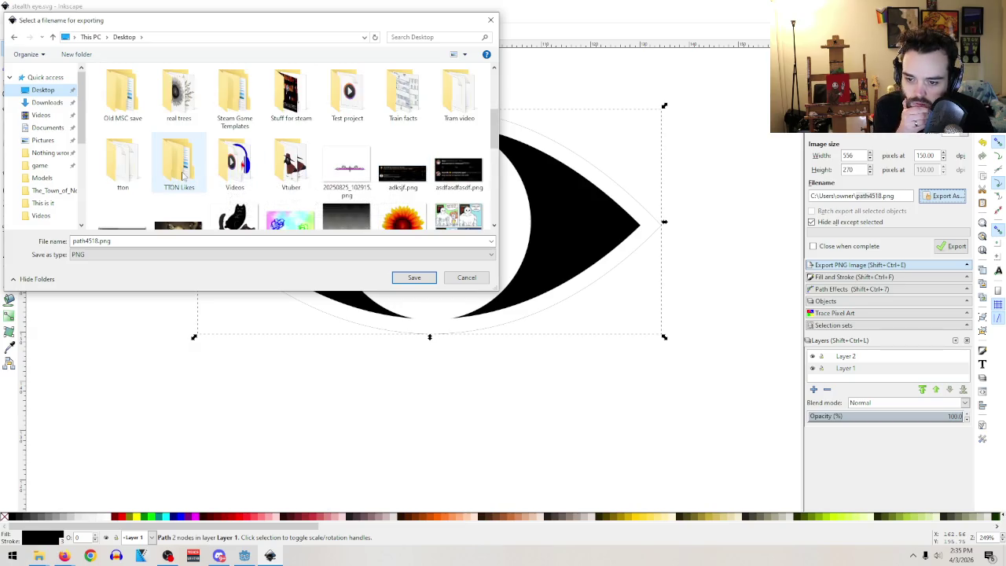
scroll(299, 160, up, 5)
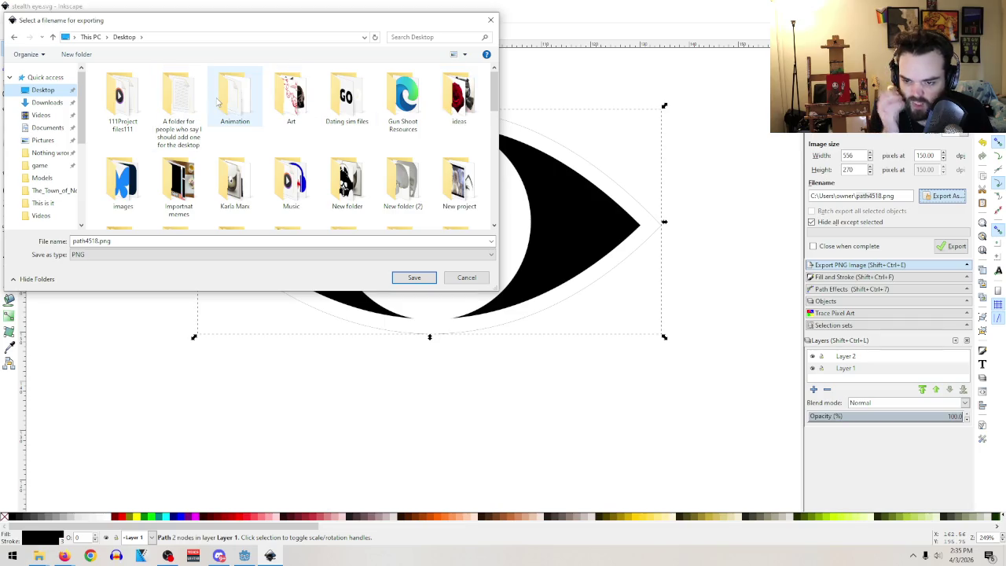
scroll(224, 102, down, 2)
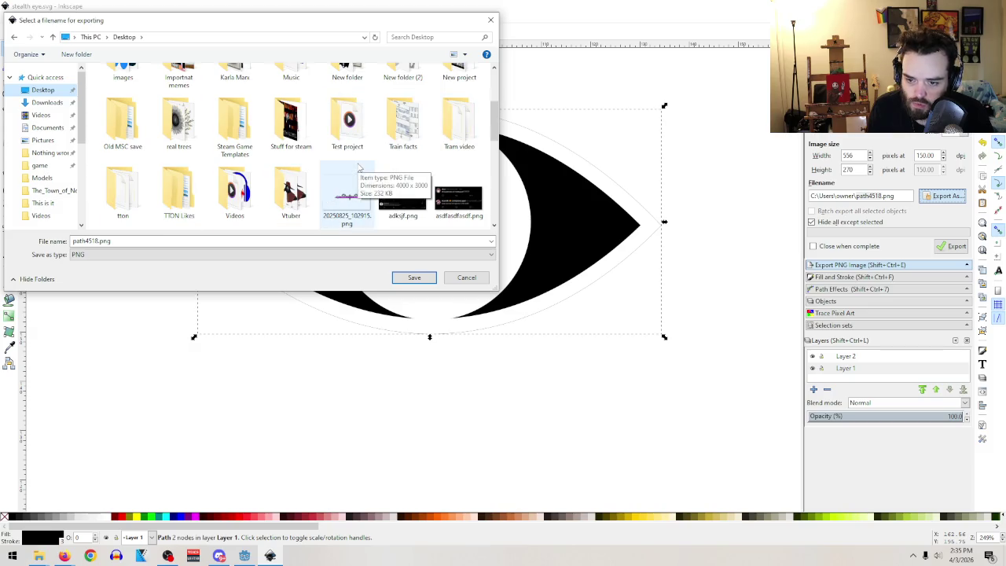
scroll(365, 172, up, 2)
click(407, 98)
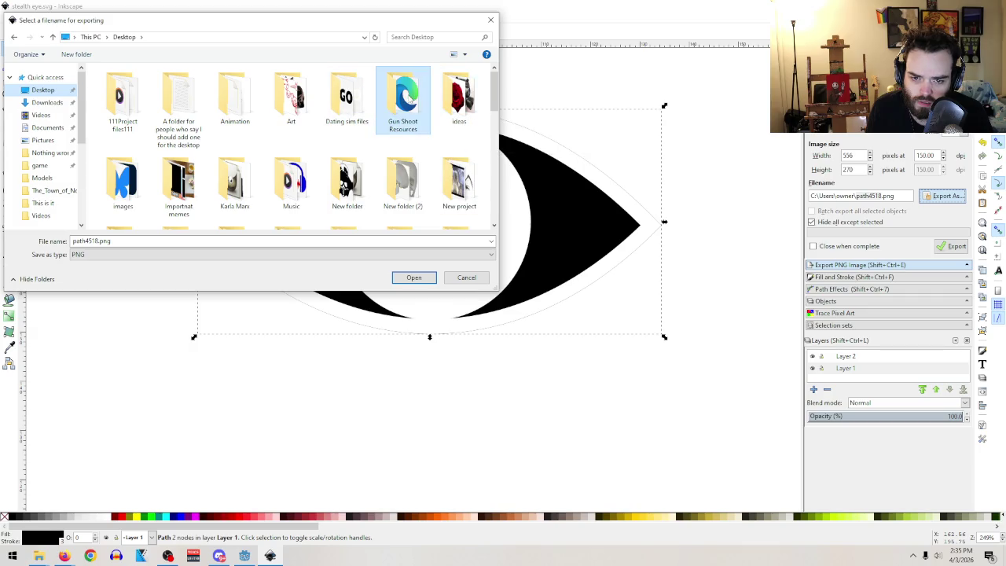
double_click(407, 98)
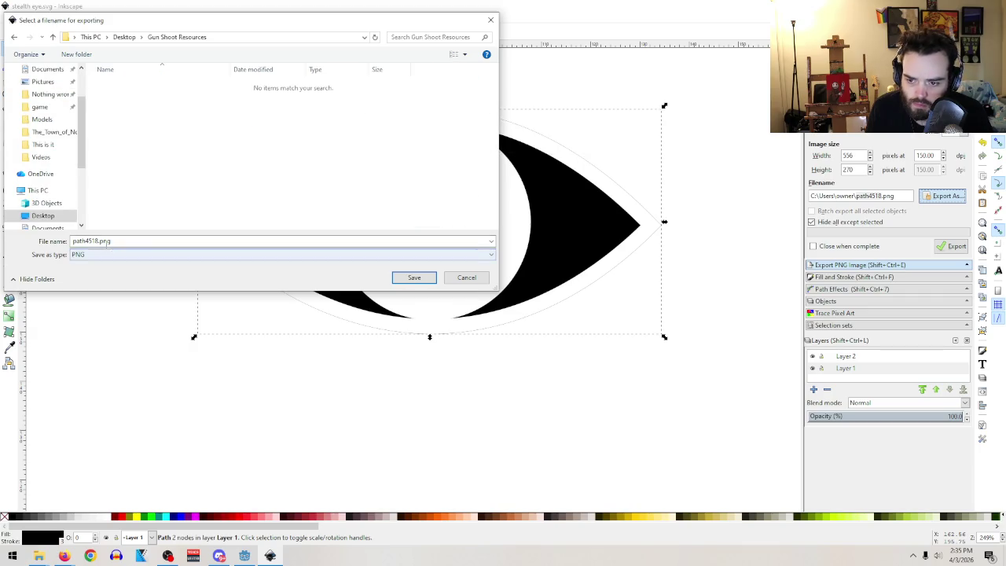
- Name the export file openeye.png and save it
click(98, 241)
double_click(97, 241)
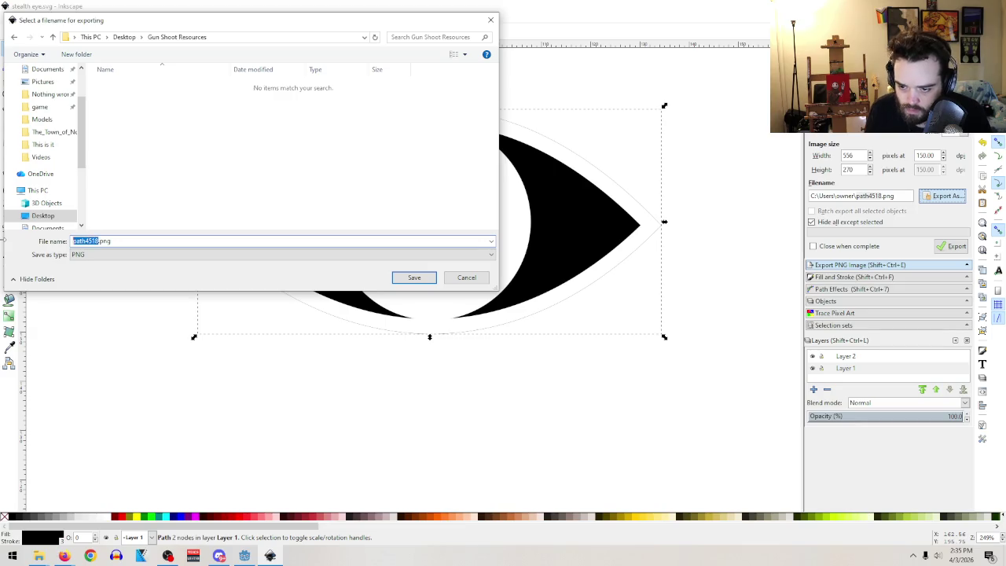
text(open eye)
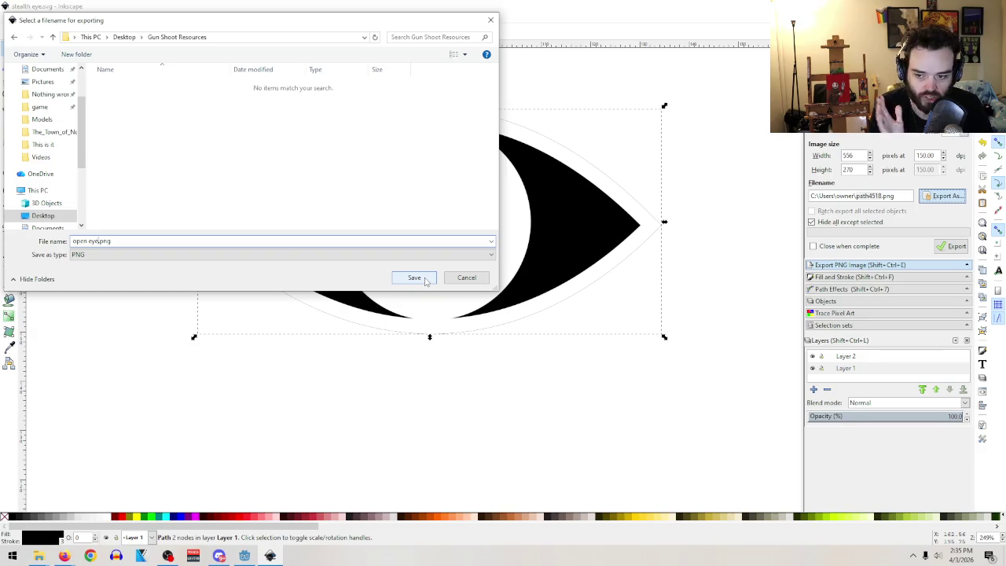
click(92, 241)
key(BackSpace)
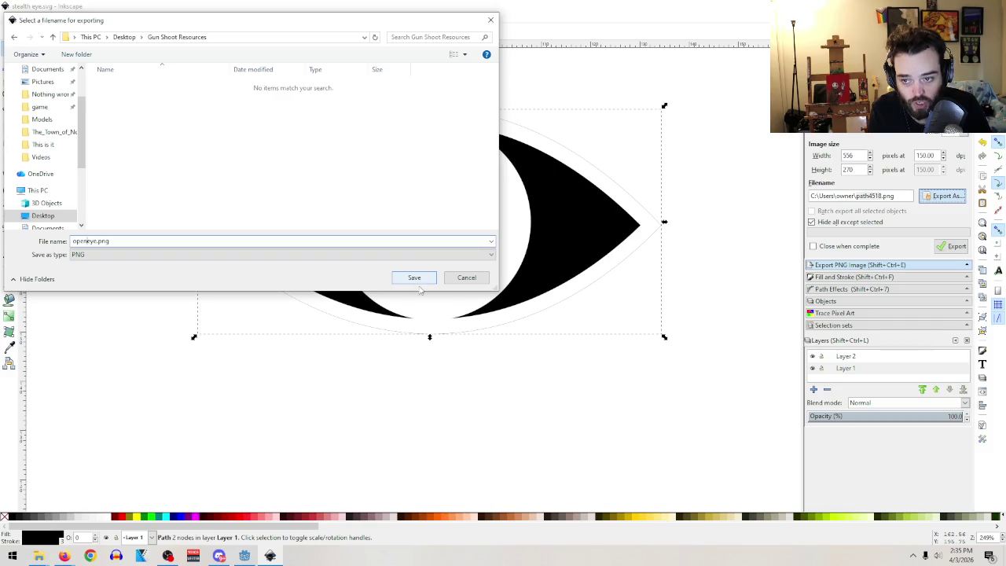
click(416, 277)
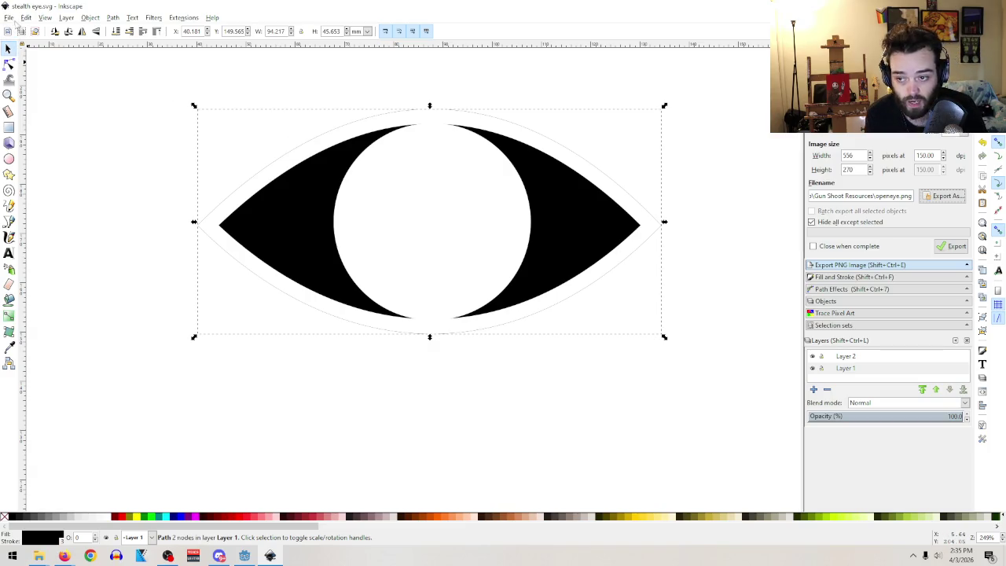
click(9, 17)
- Delete the white pupil circle so the eye becomes a solid black almond
click(9, 18)
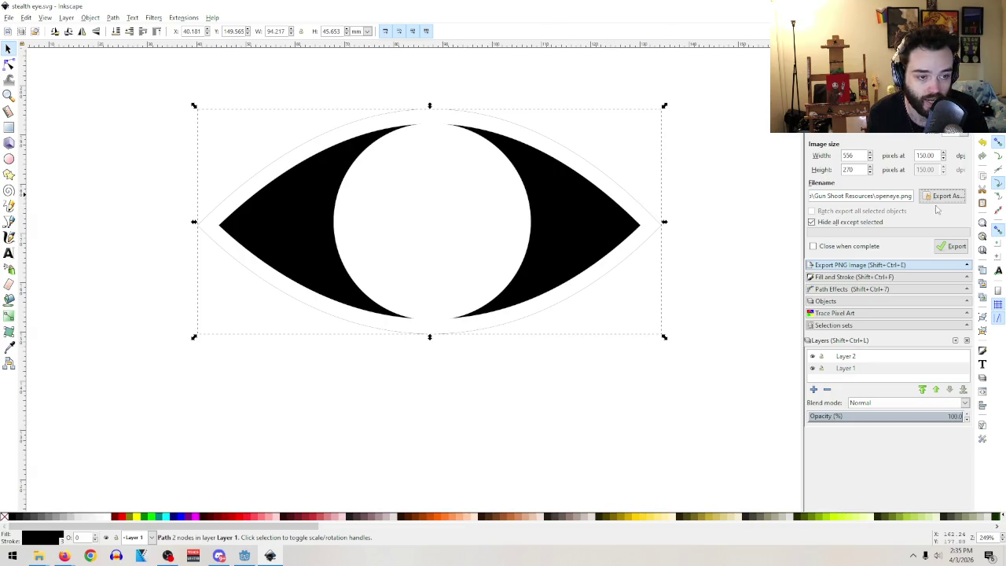
click(814, 366)
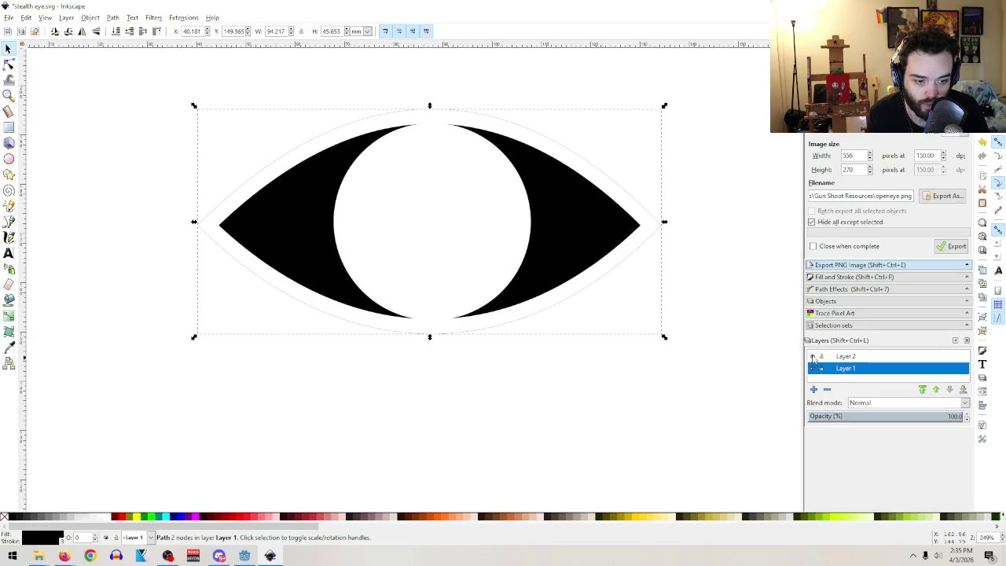
click(815, 368)
click(815, 367)
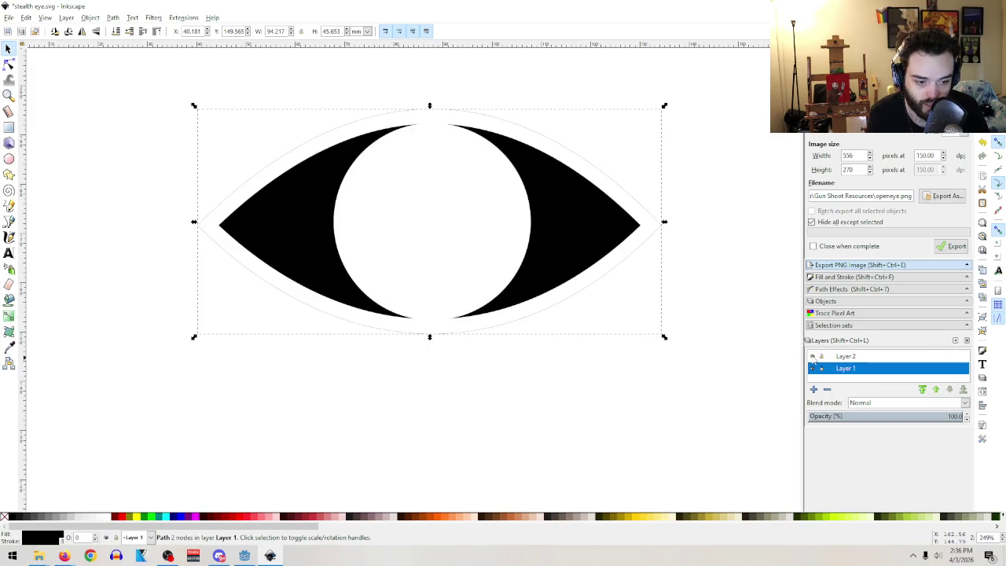
click(448, 203)
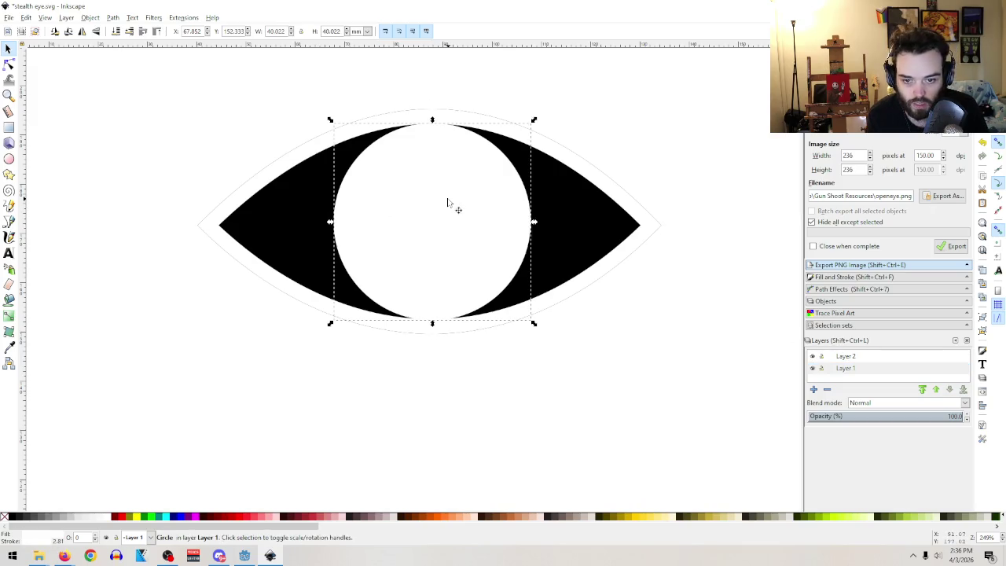
key(Delete)
click(560, 159)
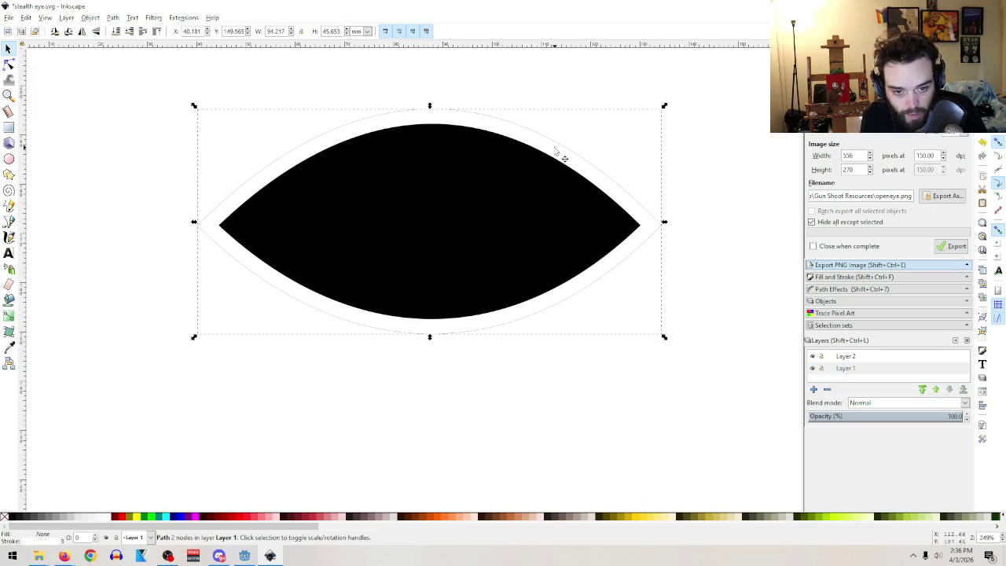
key(Escape)
- Set the PNG export name to closedeye.png, save it, and minimize Inkscape
click(9, 18)
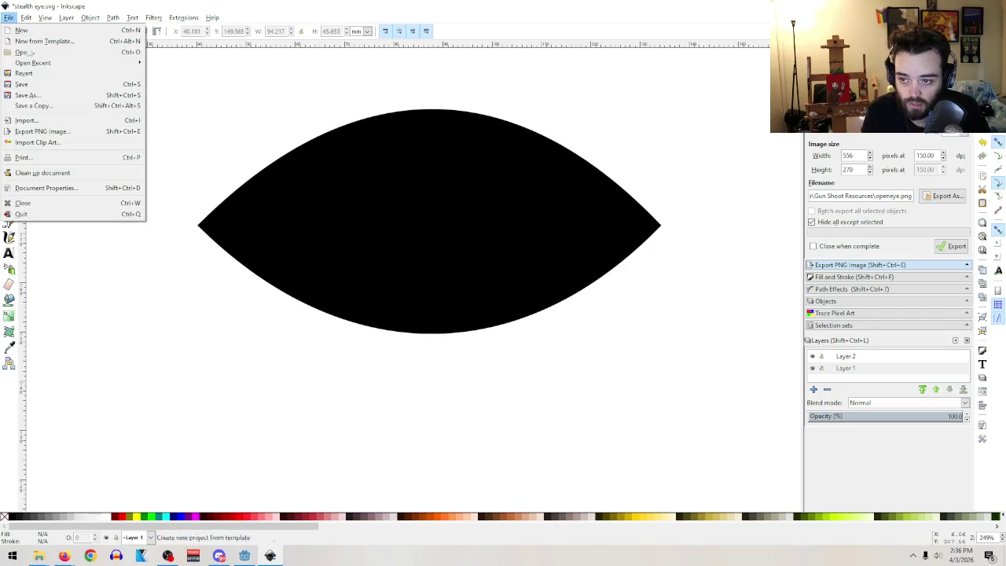
click(31, 131)
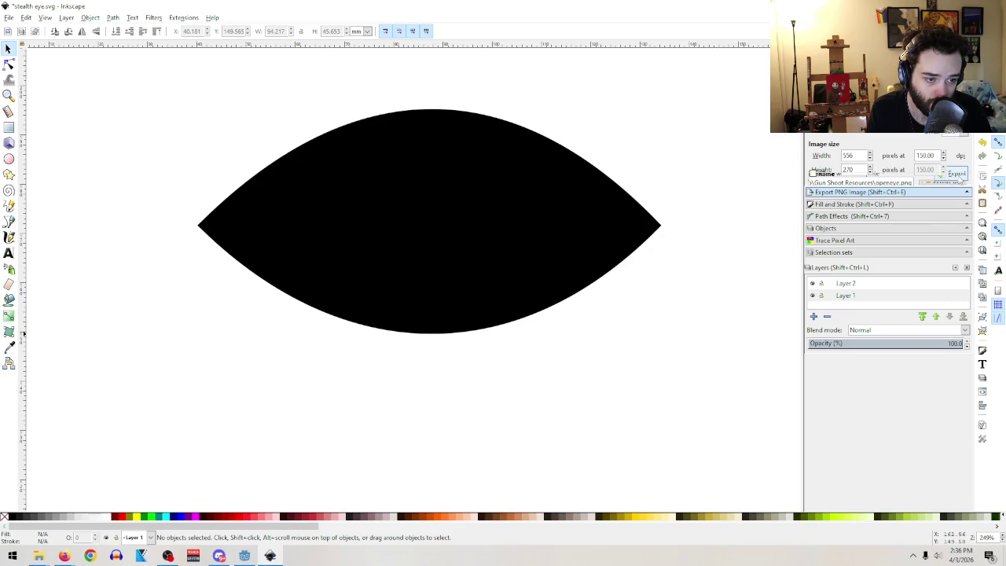
click(945, 196)
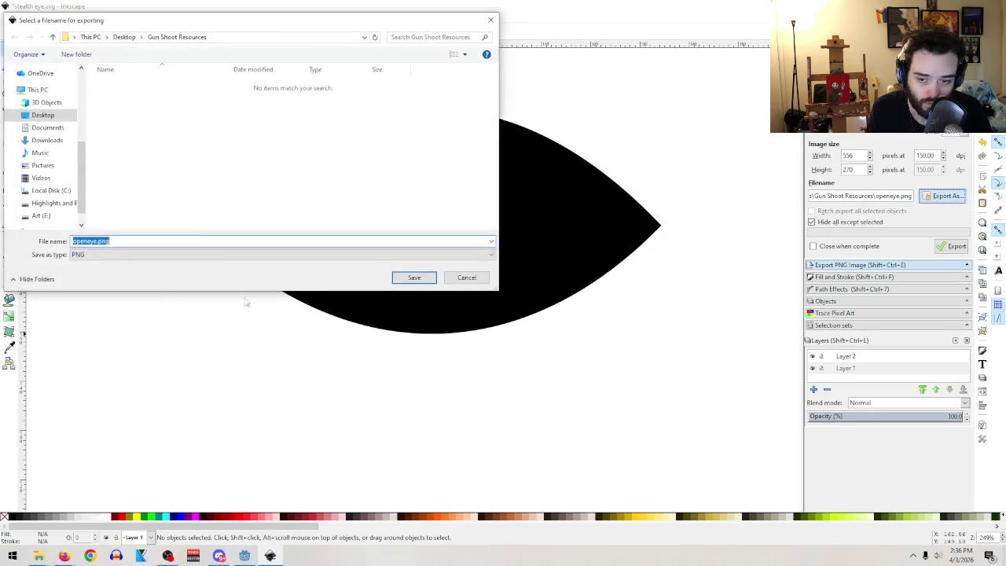
click(90, 241)
drag(90, 240, 73, 241)
text(closed)
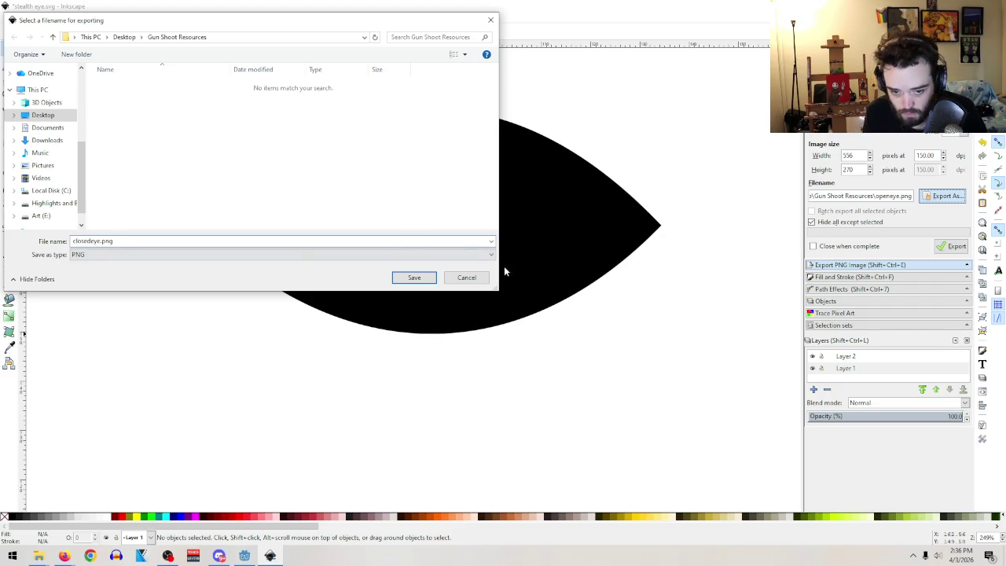
click(424, 279)
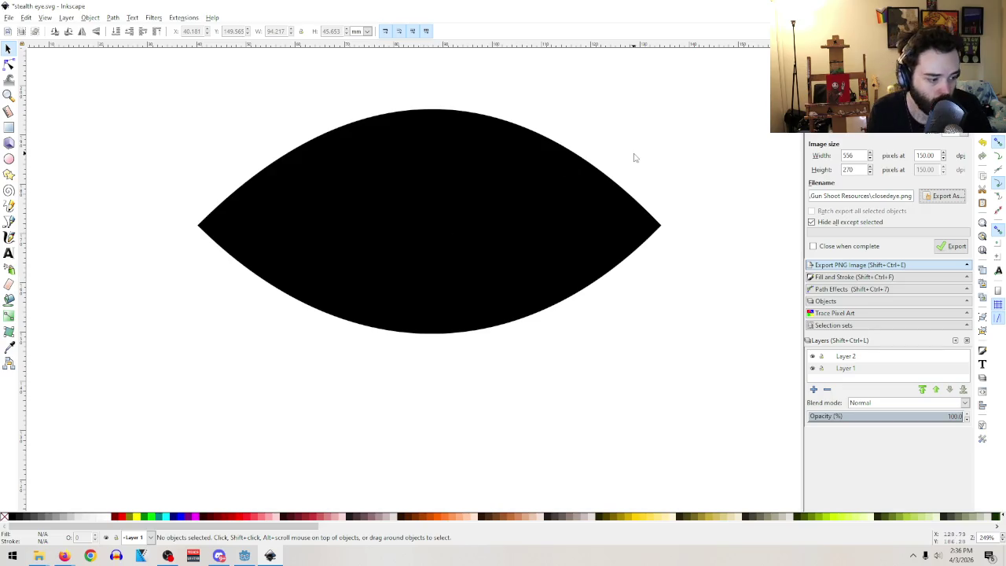
click(934, 5)
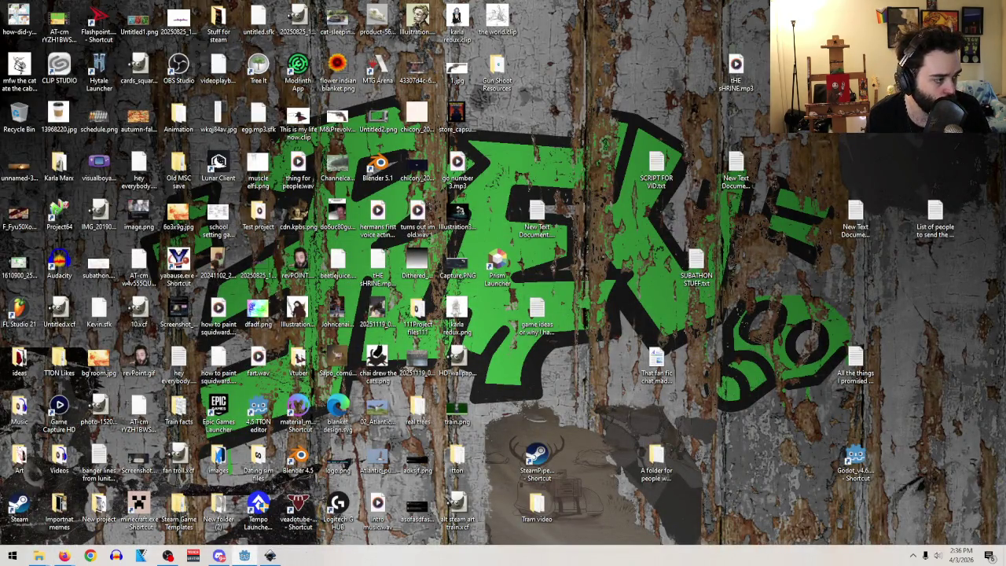
- Switch to the Godot editor and maximize its window
key(alt+Tab)
double_click(606, 61)
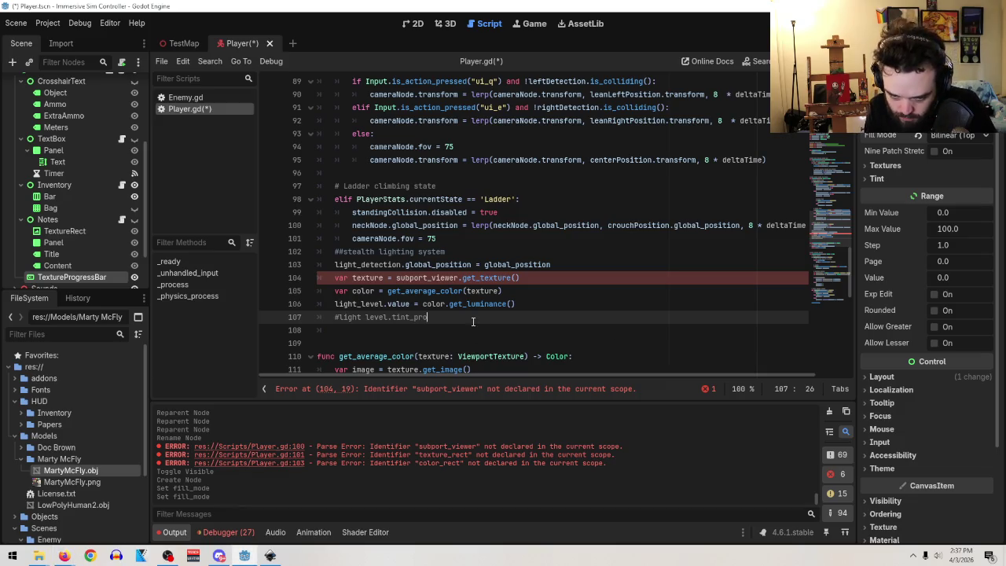
- Expand the progress bar's Textures section and inspect the empty Under texture choices
mouse_move(496, 304)
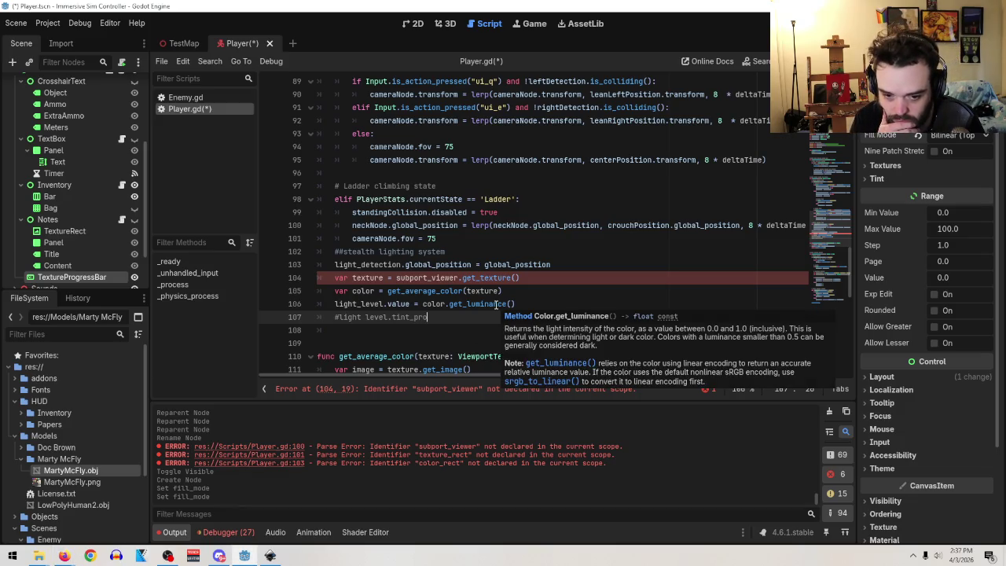
scroll(62, 228, down, 3)
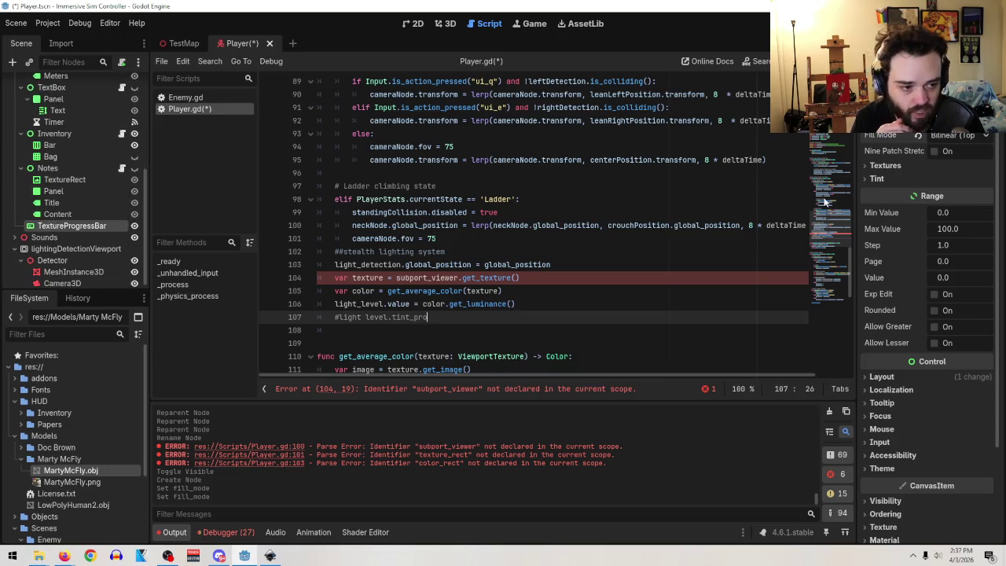
click(872, 166)
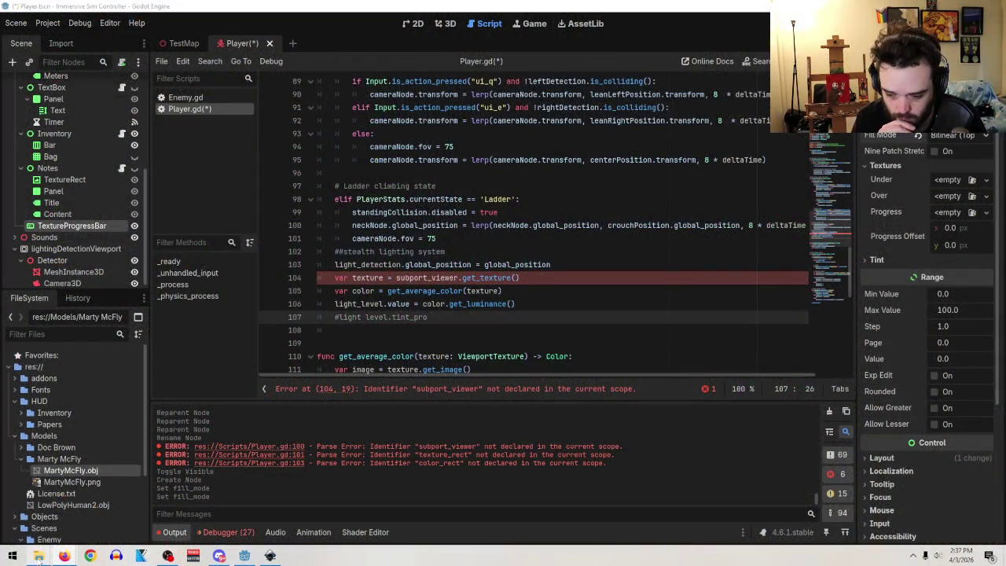
mouse_move(65, 556)
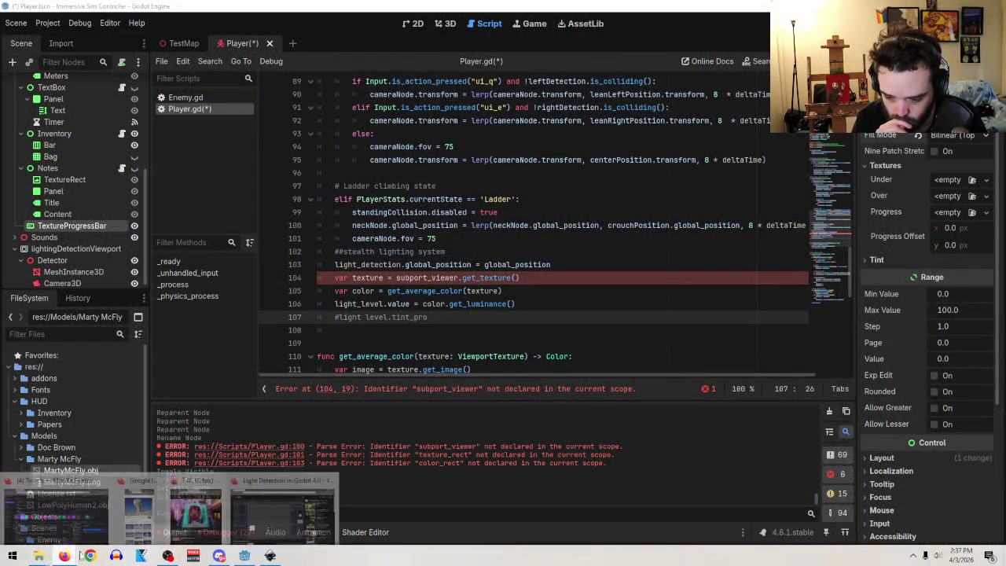
click(305, 507)
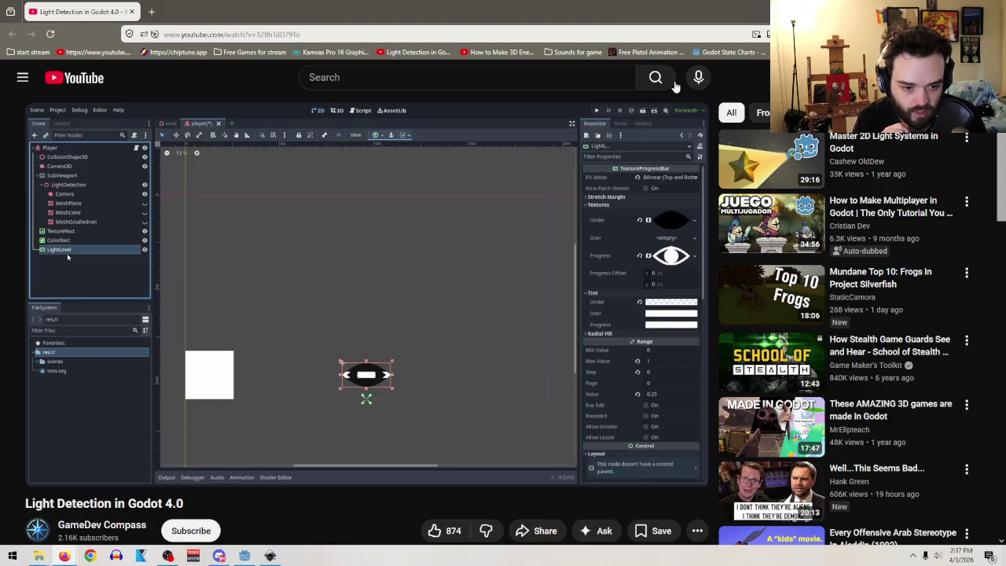
key(alt+Tab)
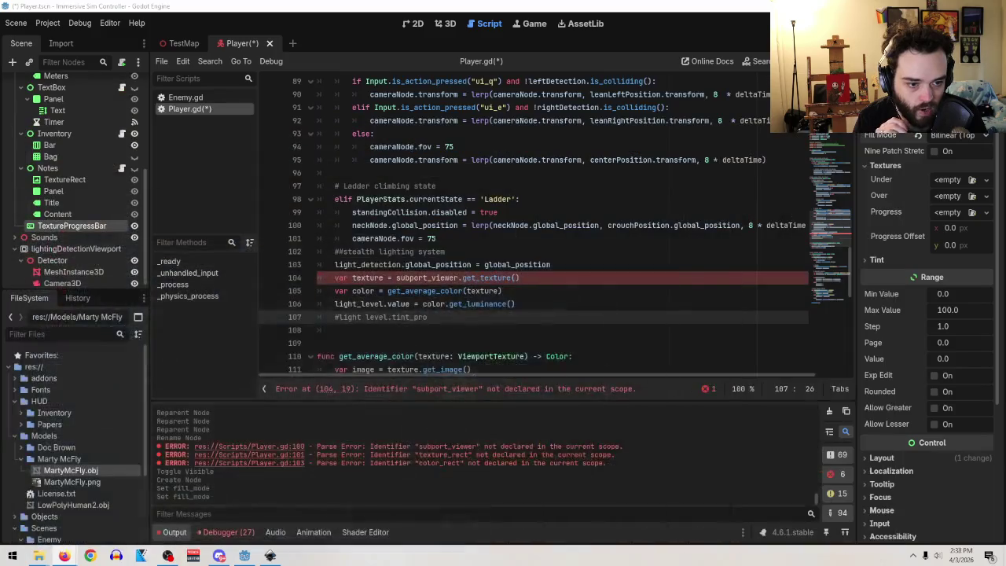
click(986, 179)
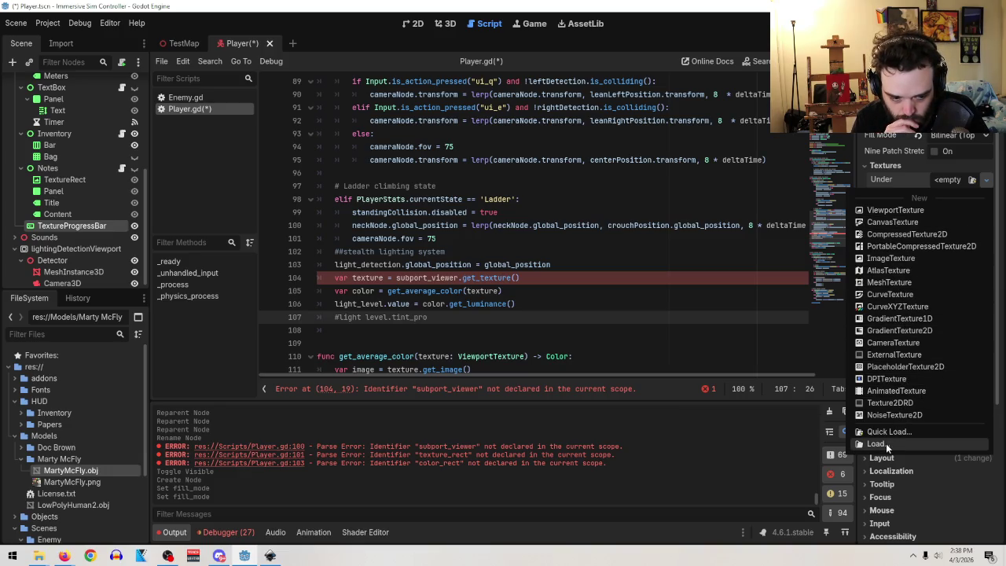
click(651, 458)
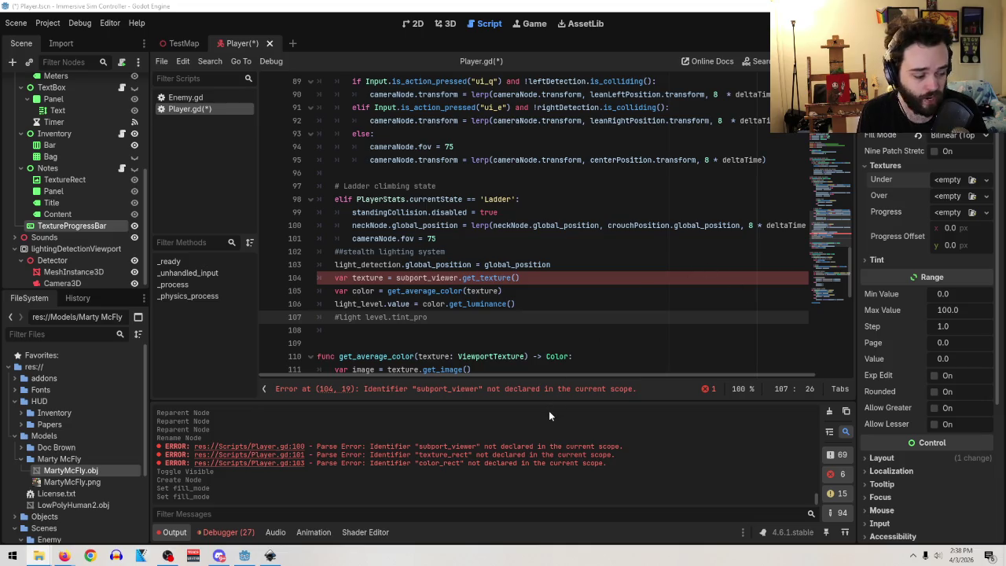
- Save the Player scene, recheck the Under texture choices, then return to Inkscape
click(16, 23)
click(35, 105)
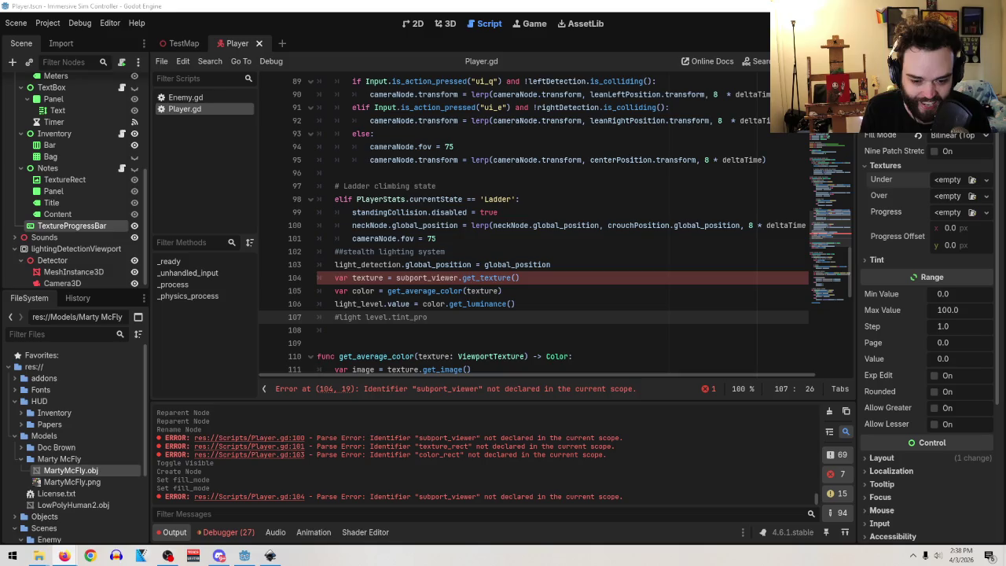
key(super+d)
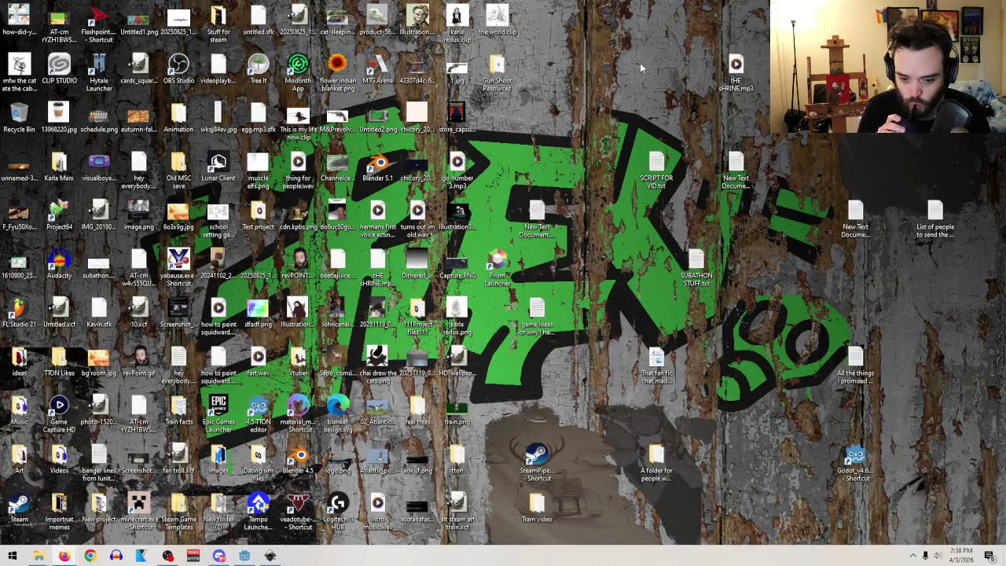
click(270, 556)
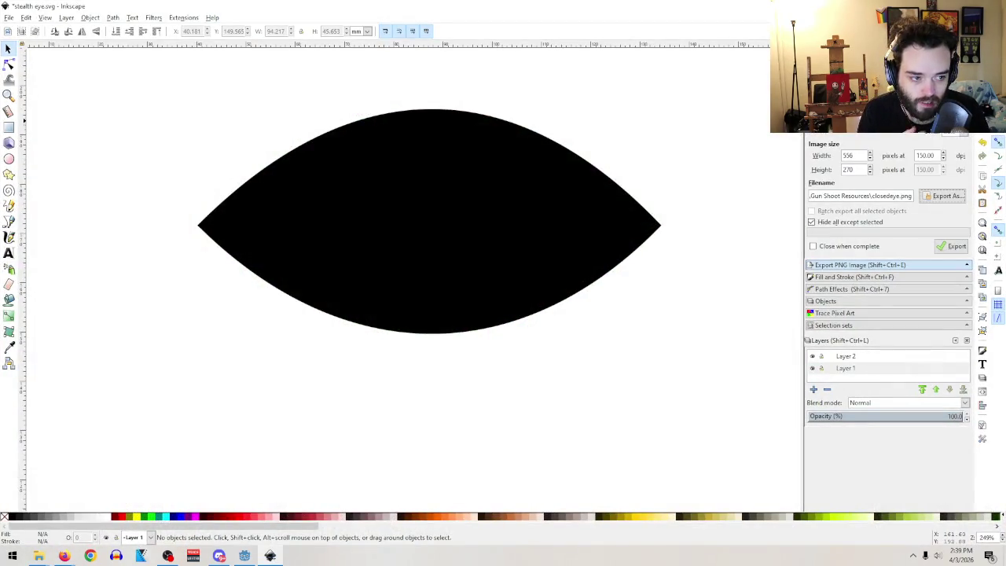
key(super+d)
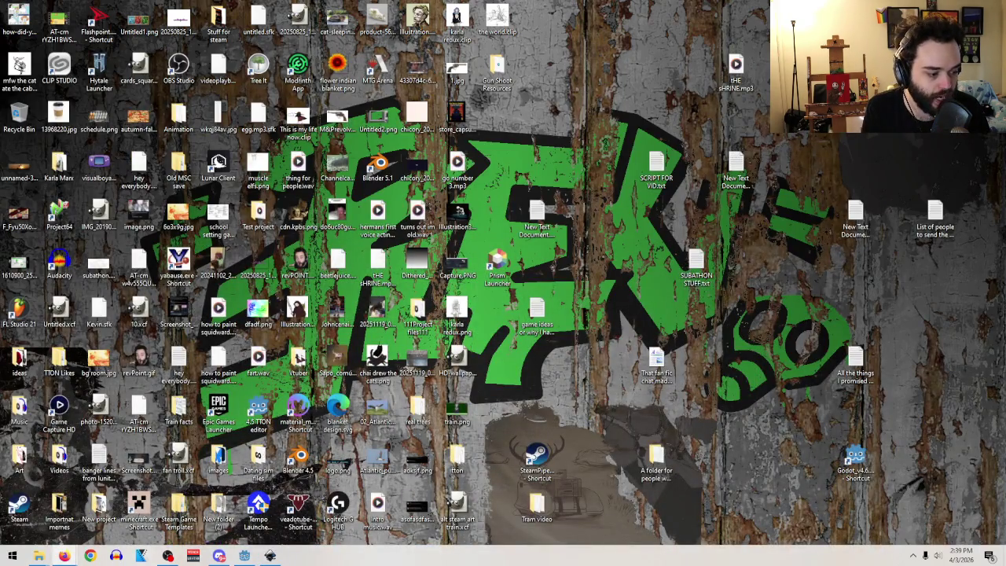
click(244, 556)
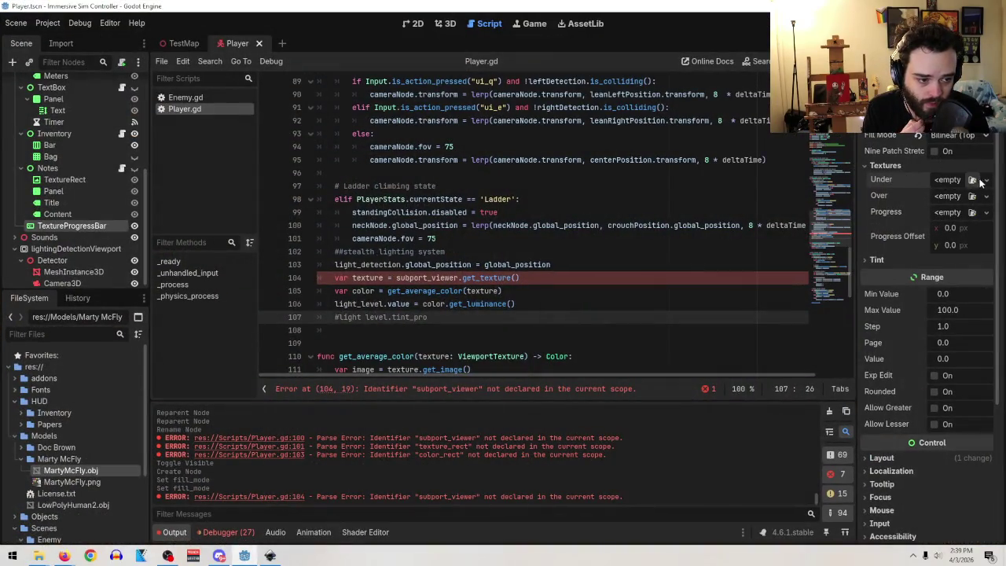
click(987, 180)
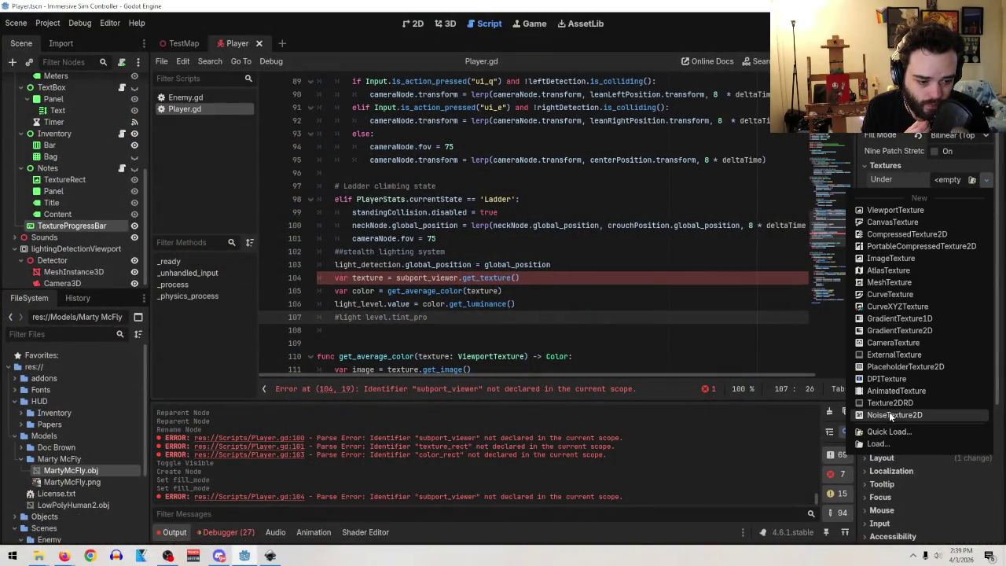
click(38, 555)
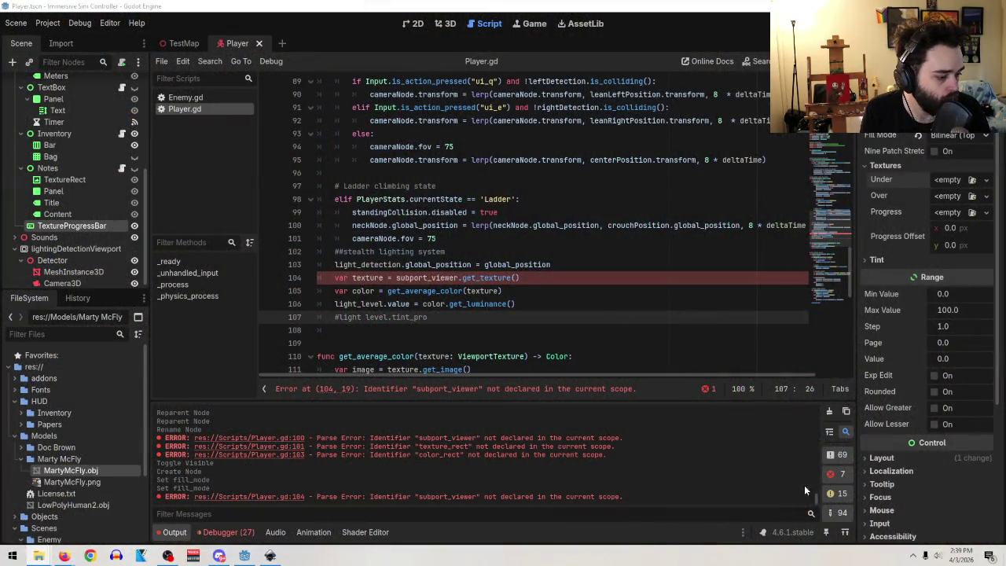
mouse_move(38, 556)
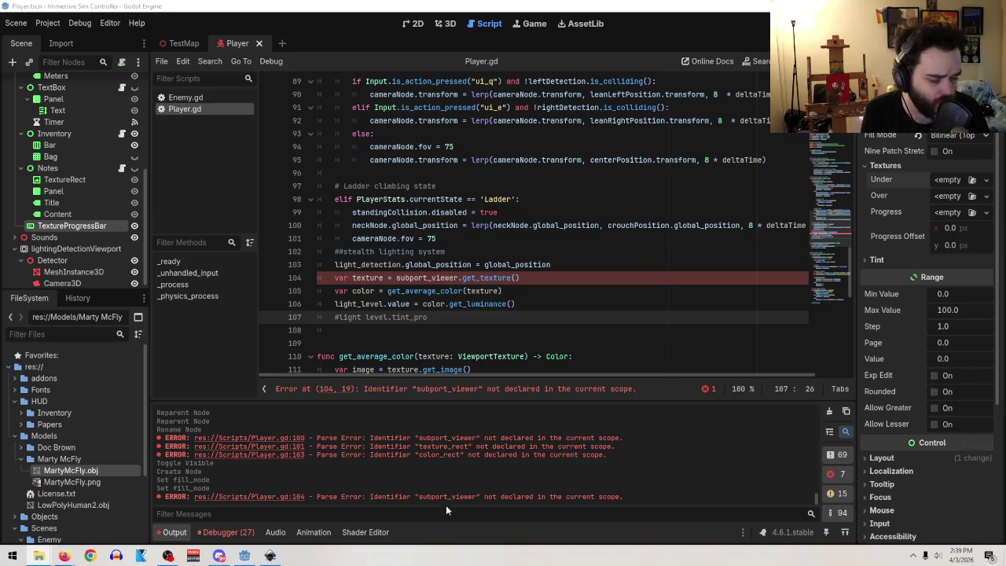
click(271, 555)
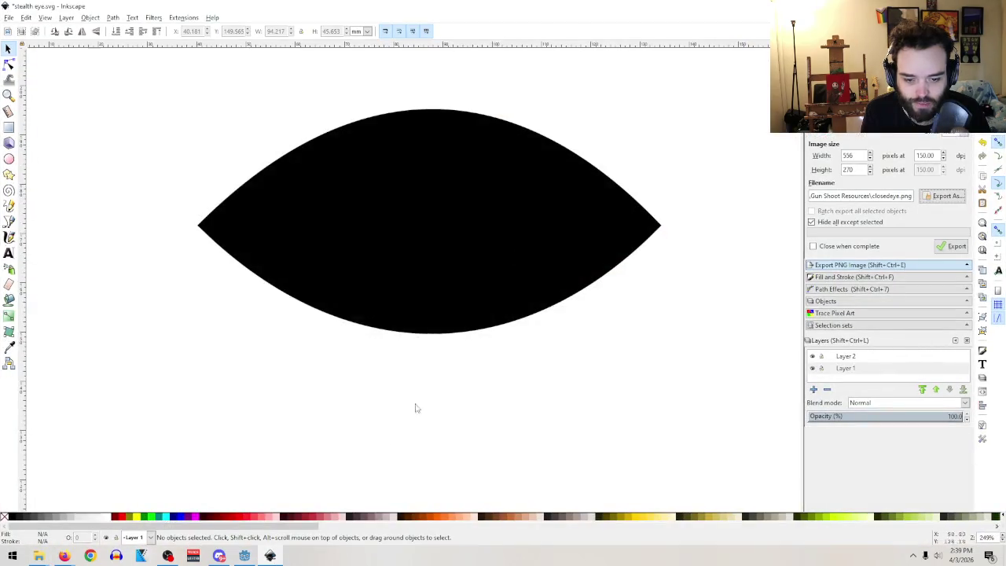
- Export closedeye.png, then test-delete the eye outline and iris, undoing each deletion
click(953, 247)
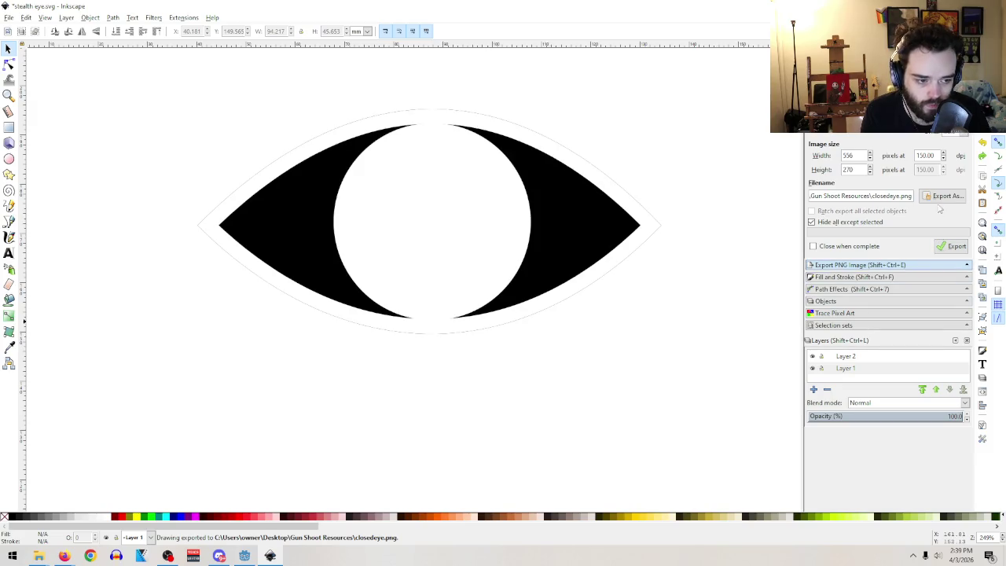
click(564, 233)
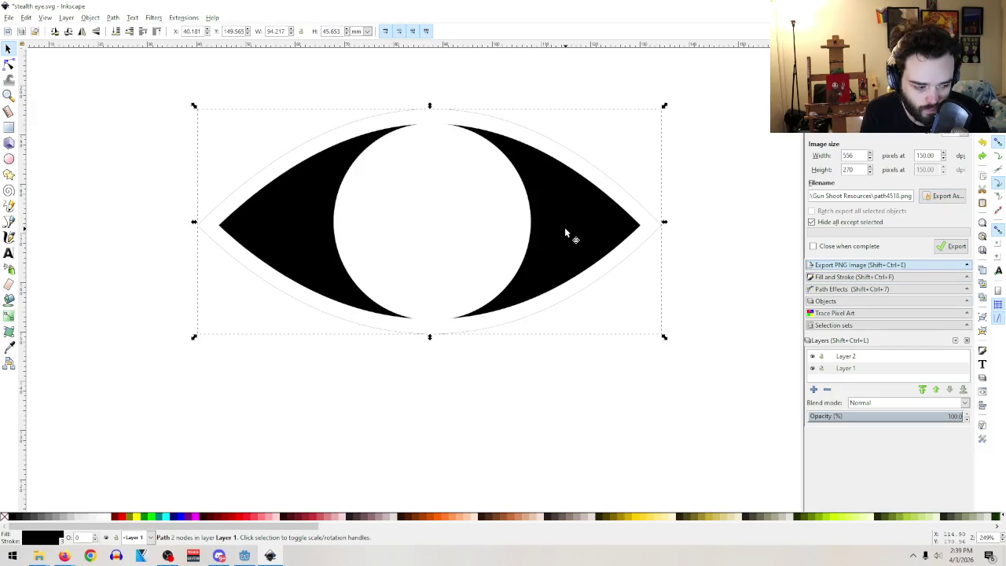
key(Delete)
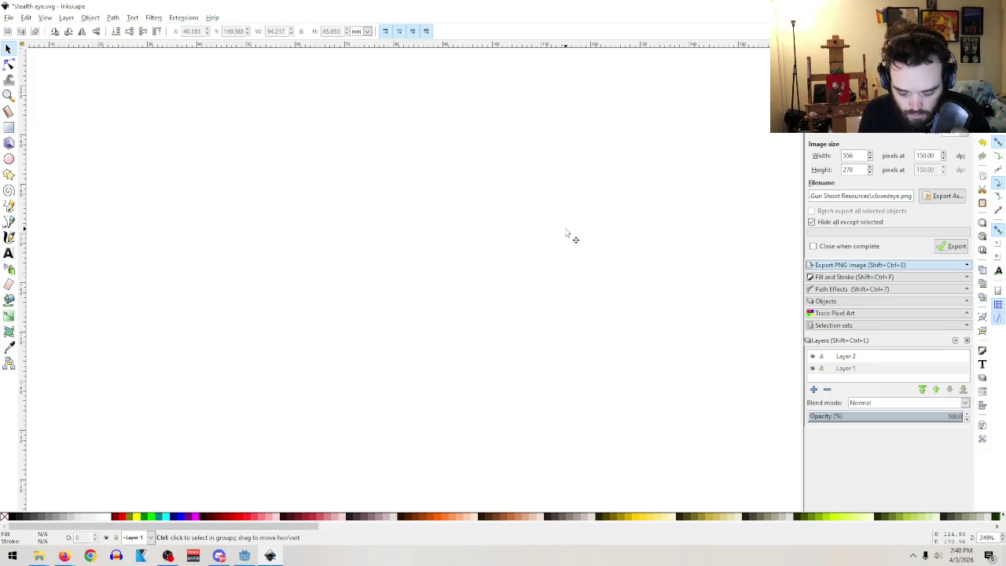
key(ctrl+z)
click(467, 217)
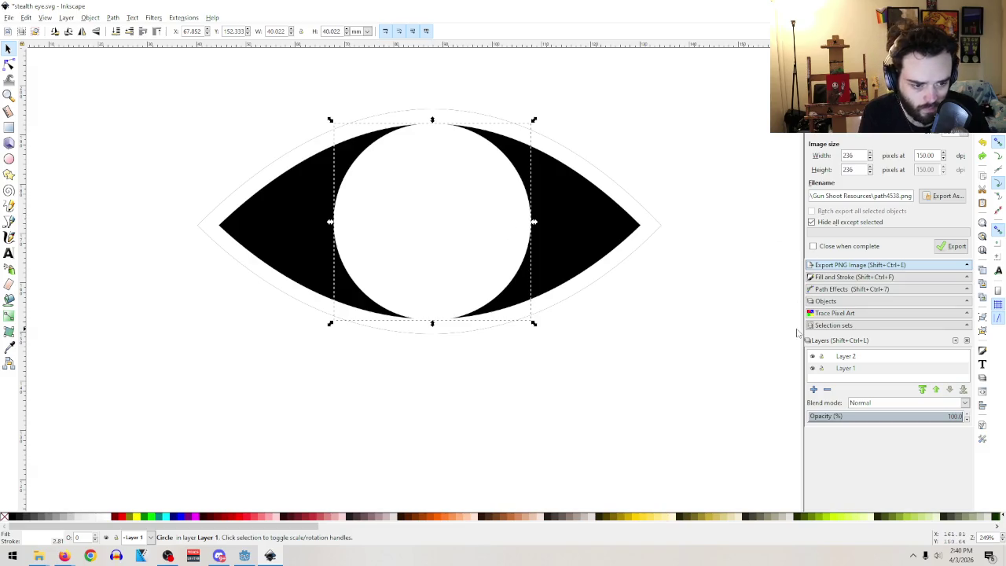
shift+click(523, 137)
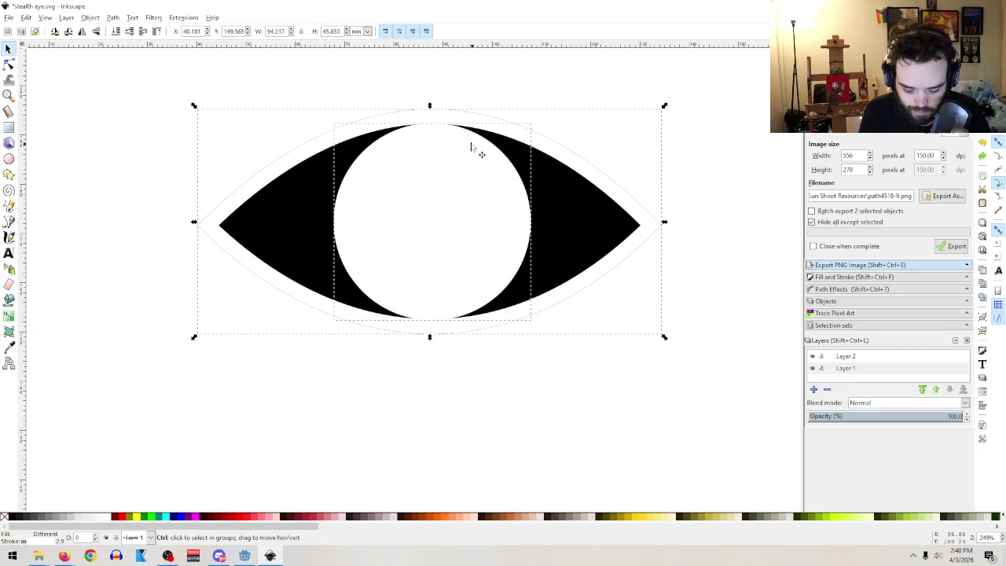
key(Delete)
key(ctrl+z)
key(Delete)
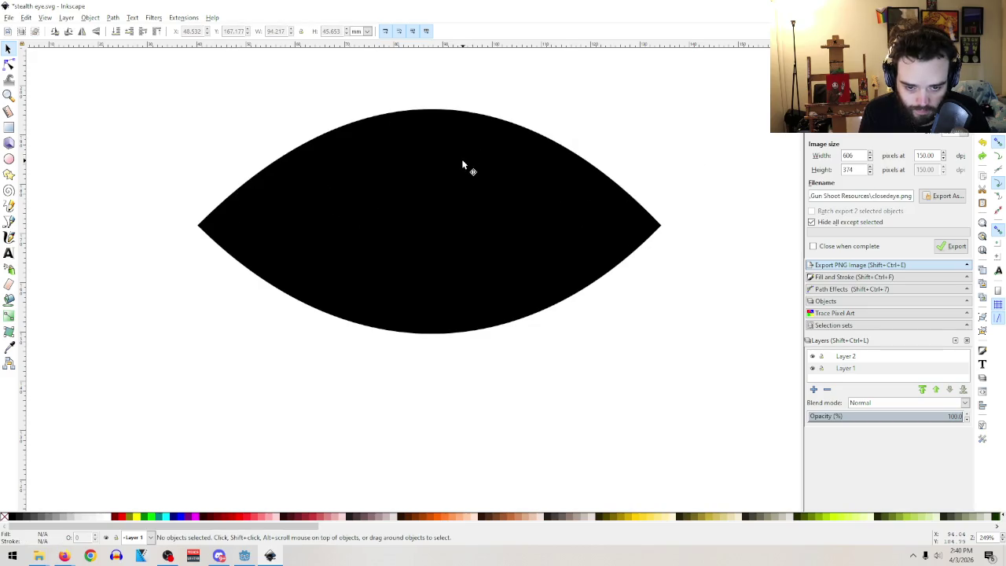
key(ctrl+z)
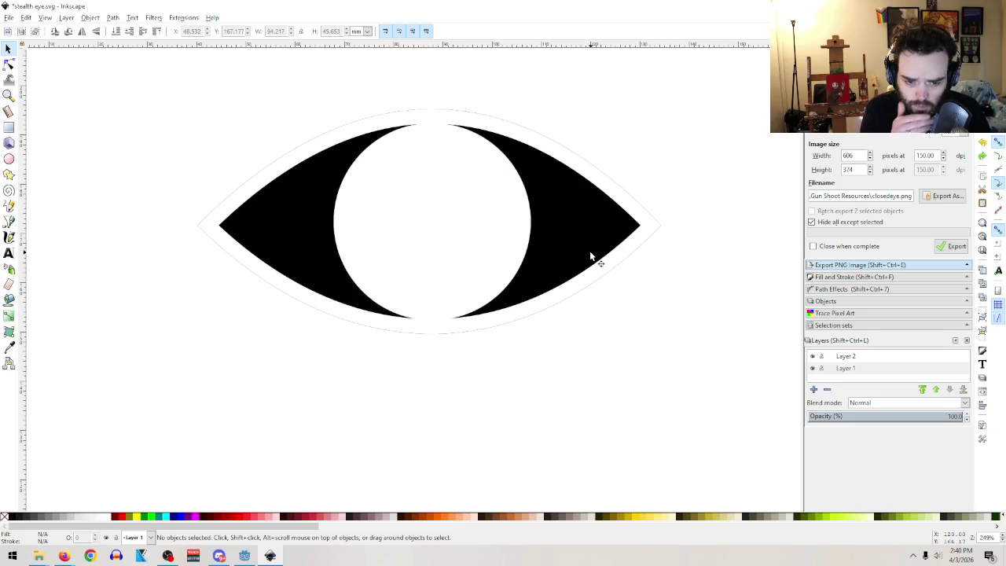
- Move the black eye outline path aside and delete it
click(590, 253)
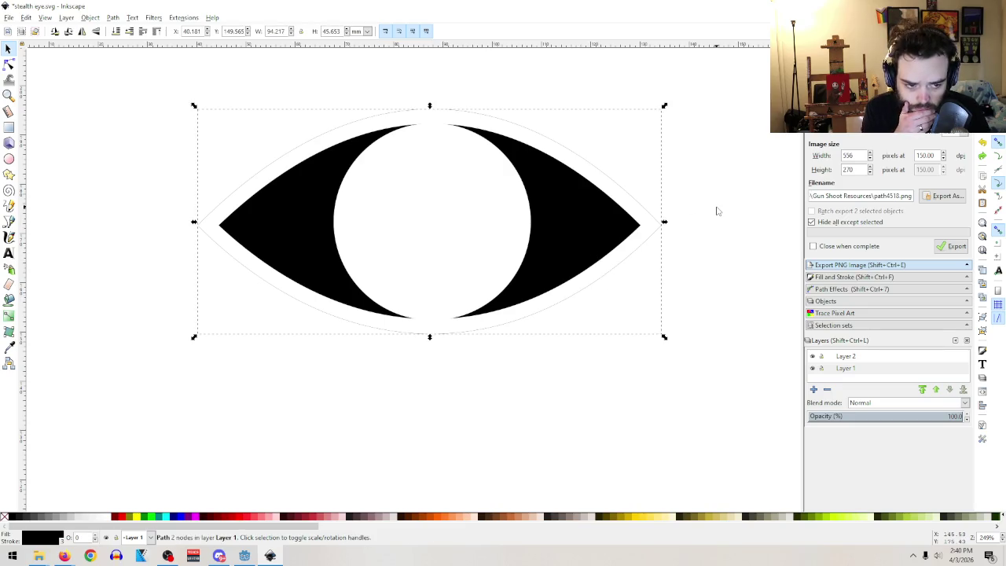
key(Delete)
key(ctrl+z)
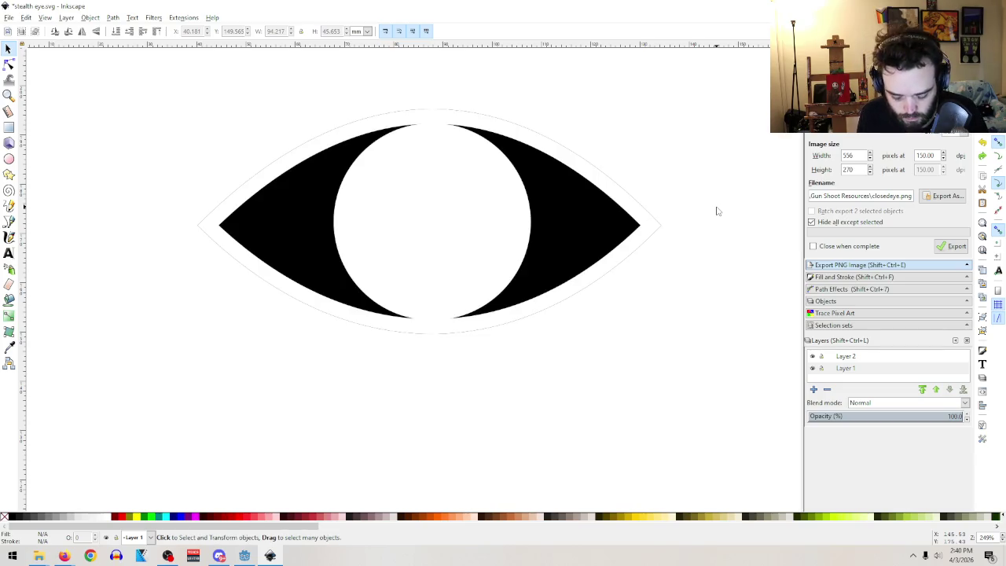
click(578, 234)
key(n)
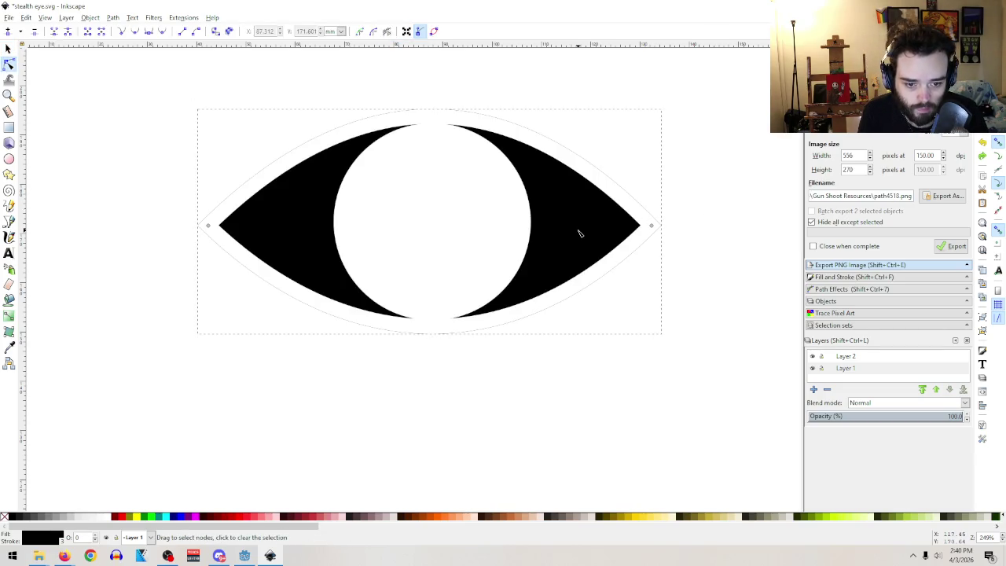
key(s)
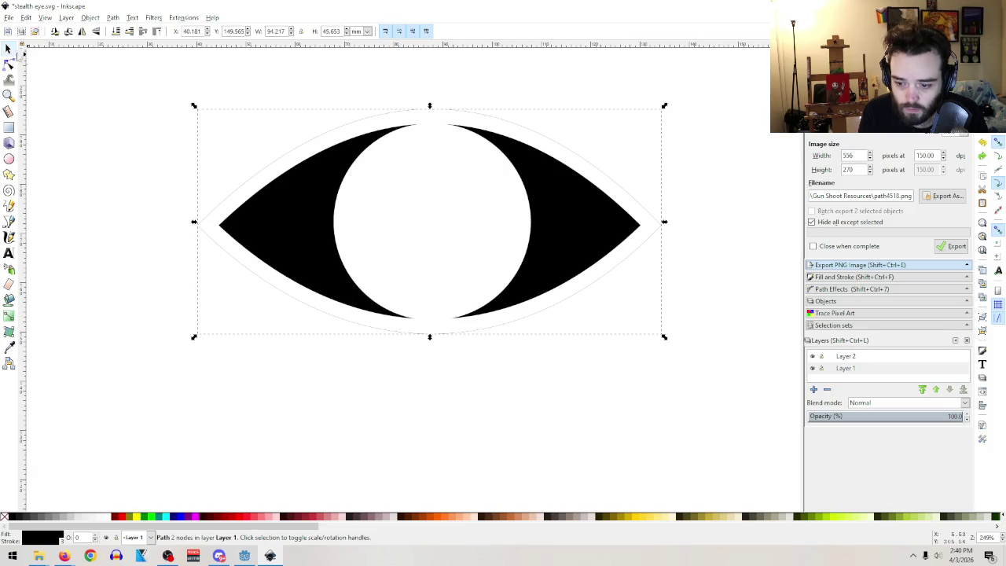
mouse_move(566, 229)
mouse_down()
mouse_move(563, 292)
mouse_move(645, 393)
mouse_up()
key(Delete)
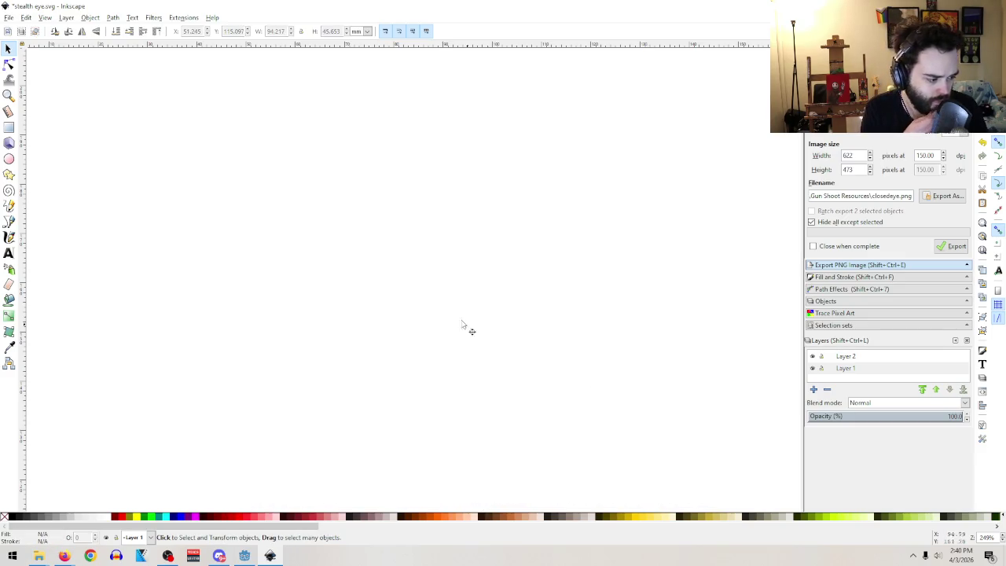
- Rename the PNG export file from closedeye.png to openeye.png in Gun Shoot Resources
click(9, 17)
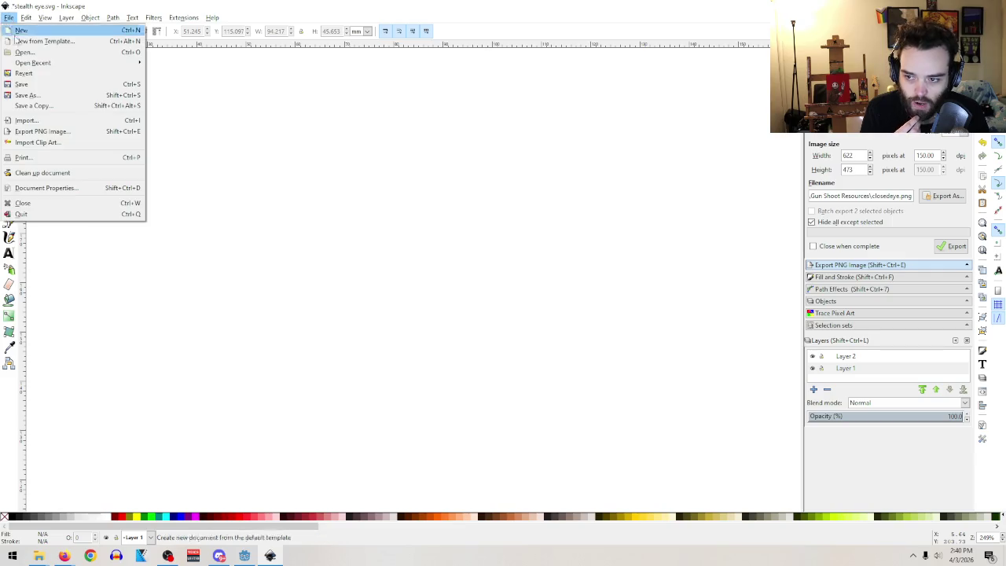
click(49, 134)
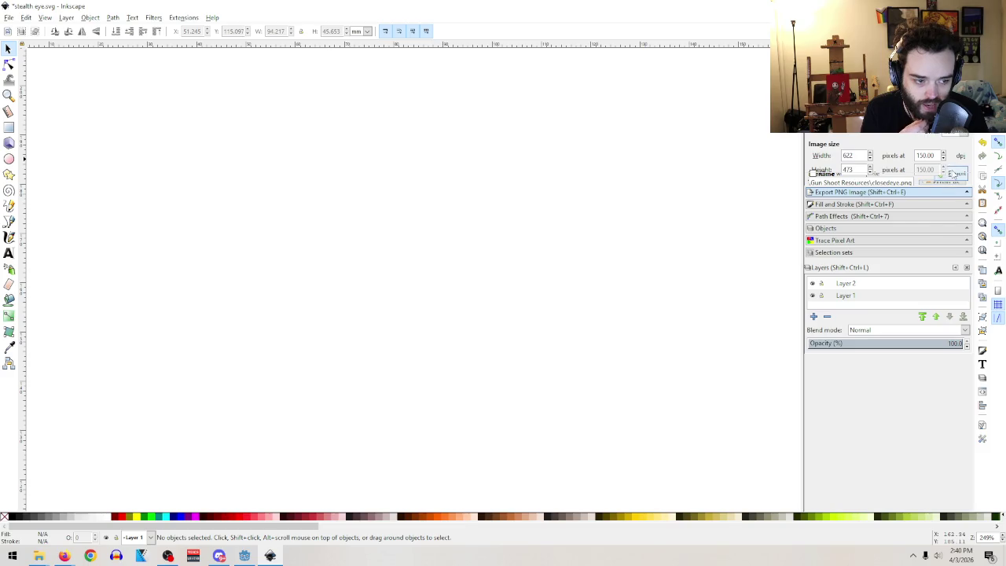
click(955, 195)
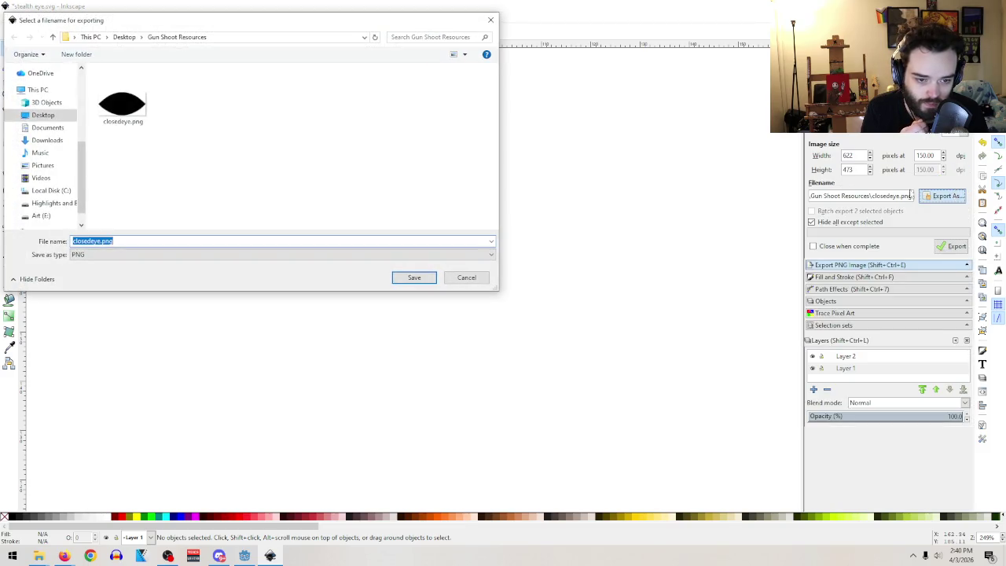
click(91, 242)
drag(91, 242, 50, 245)
text(open)
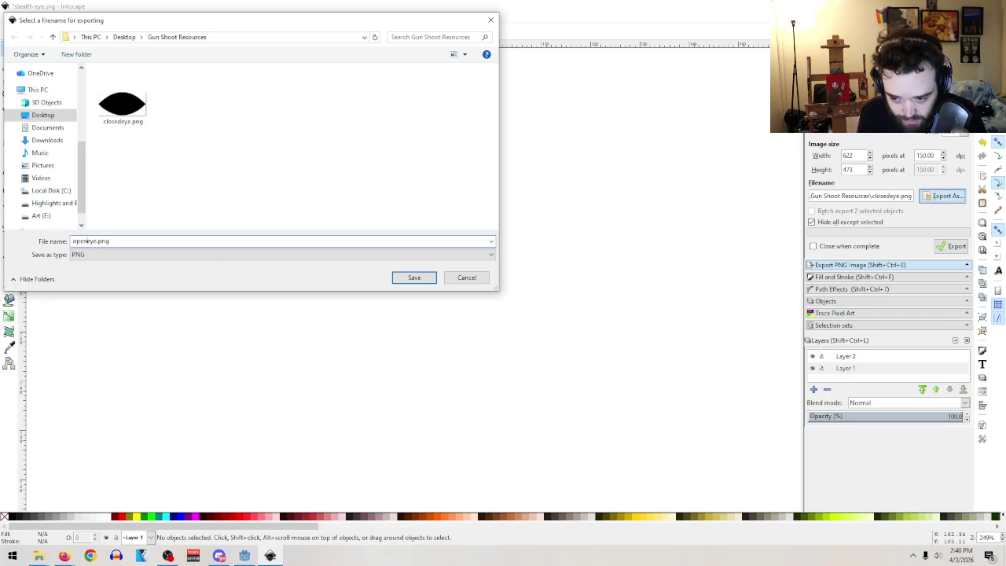
click(417, 279)
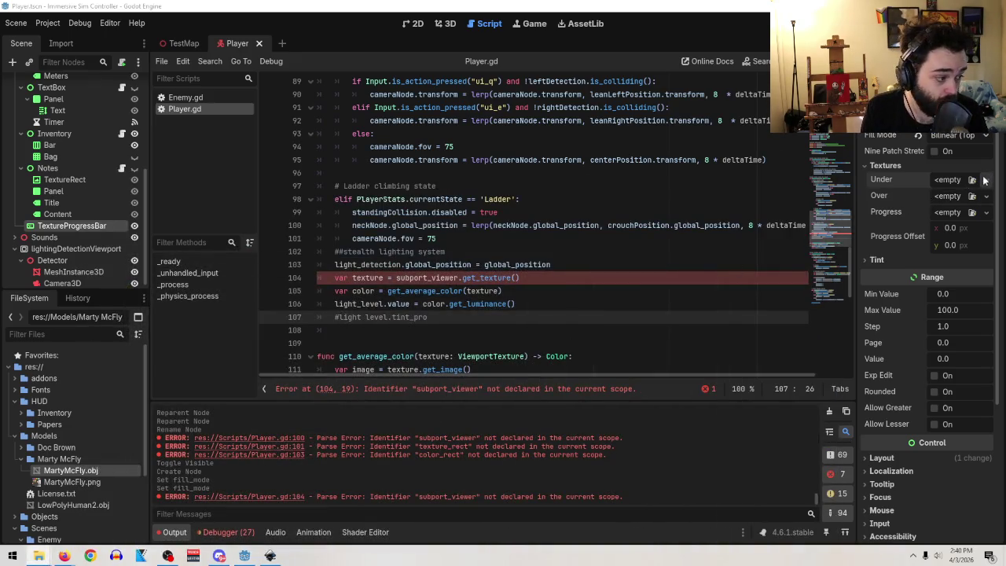
- Check the tutorial video, try loading an image as Godot's Under texture, then return to Inkscape
mouse_move(64, 556)
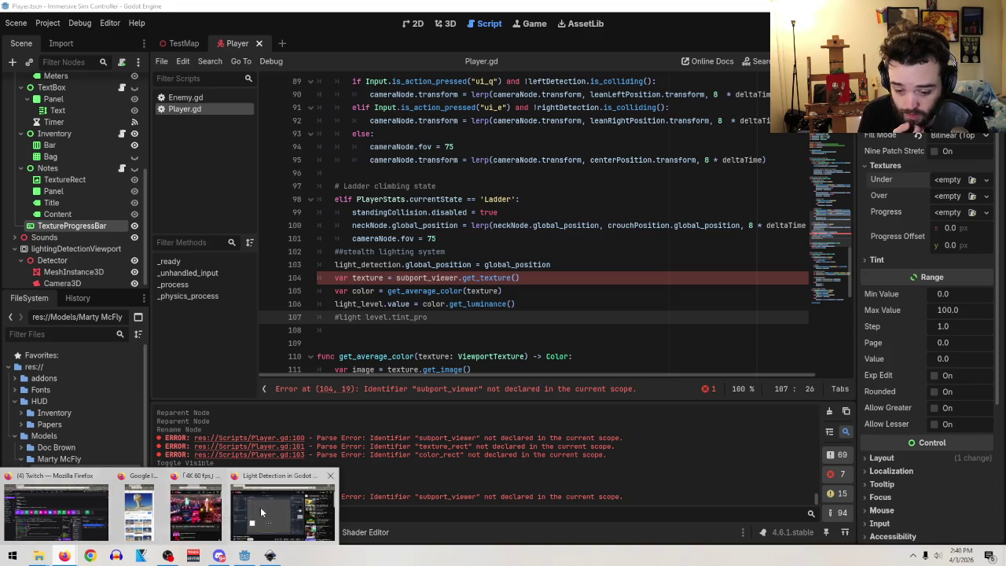
click(258, 507)
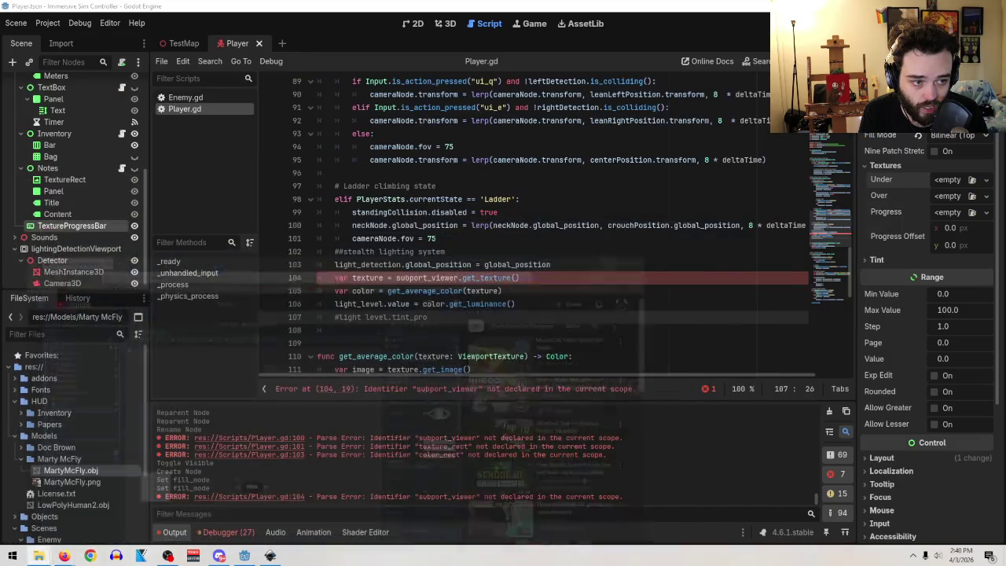
key(alt+Tab)
click(986, 179)
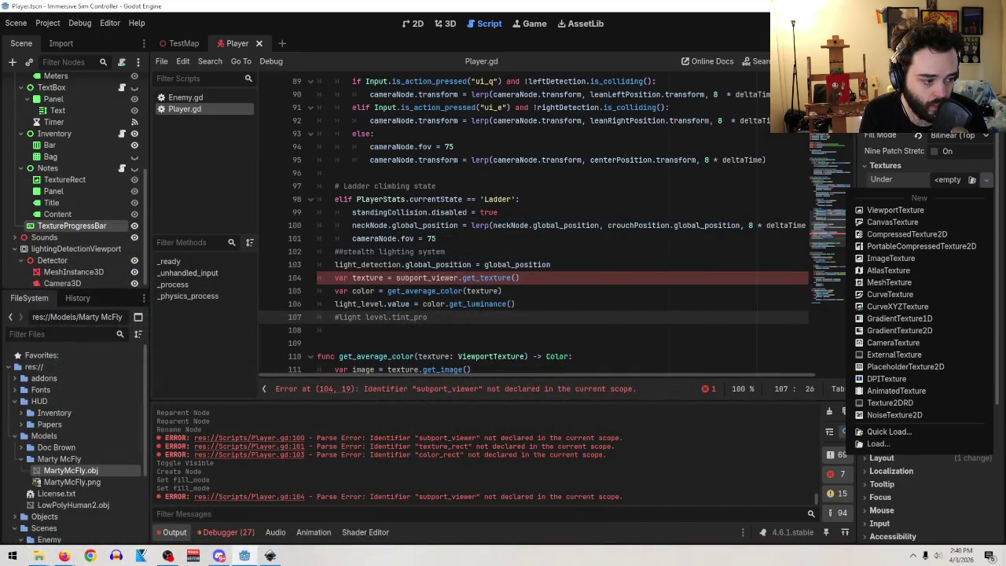
click(879, 444)
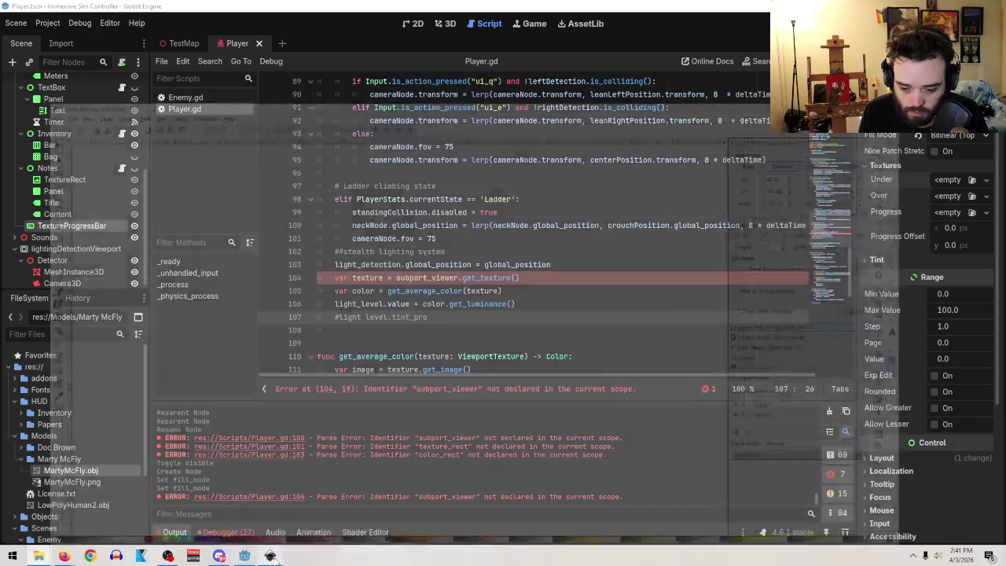
click(270, 555)
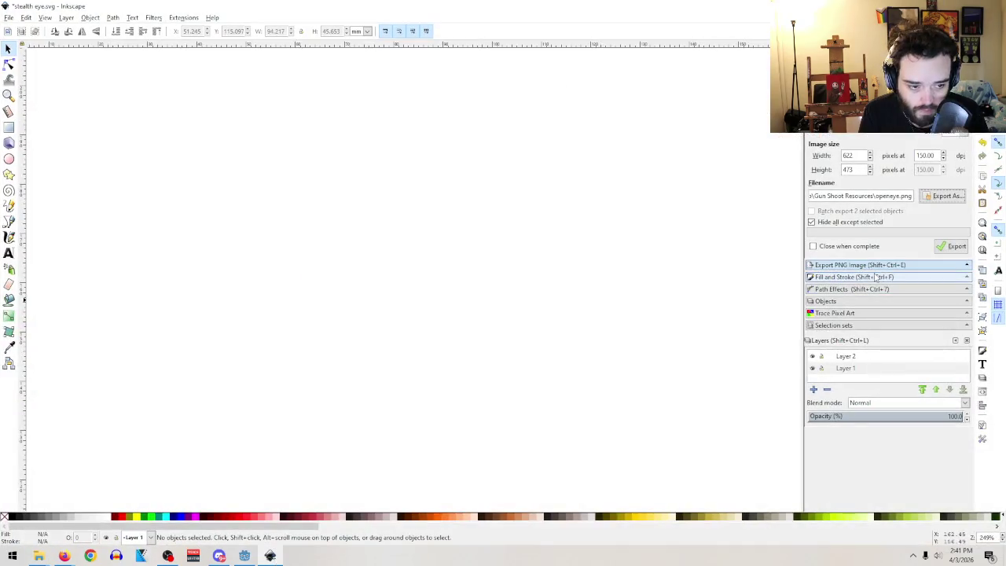
- Export the eye drawing to Gun Shoot Resources as openeye.png
click(951, 246)
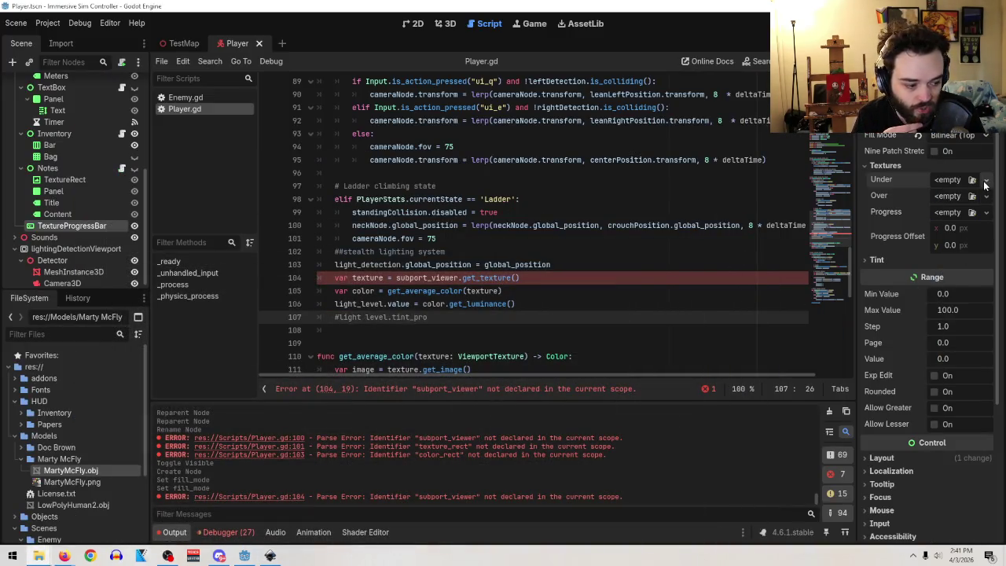
- Load res://Textures/closedeye.png as the progress bar's Under texture
click(985, 180)
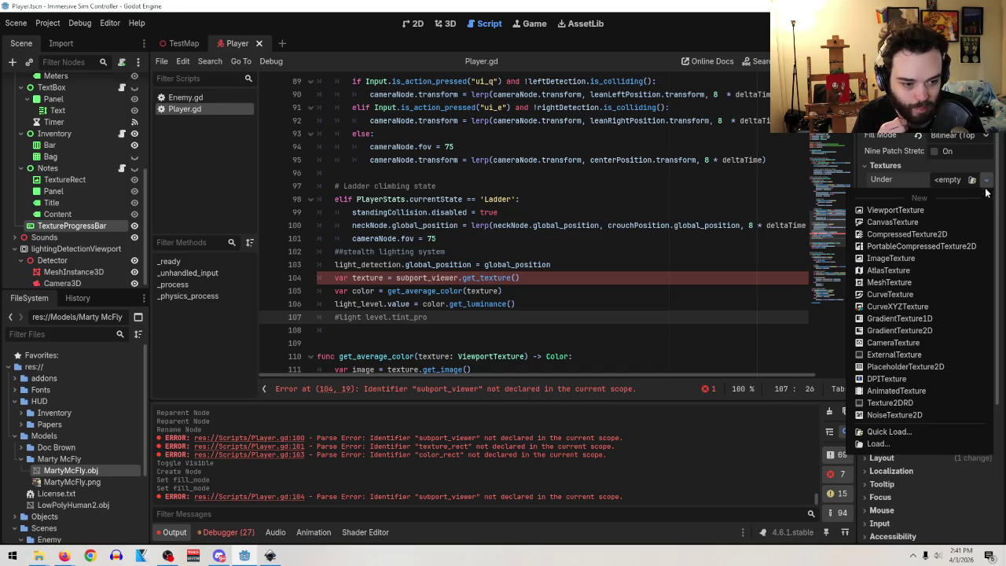
click(884, 445)
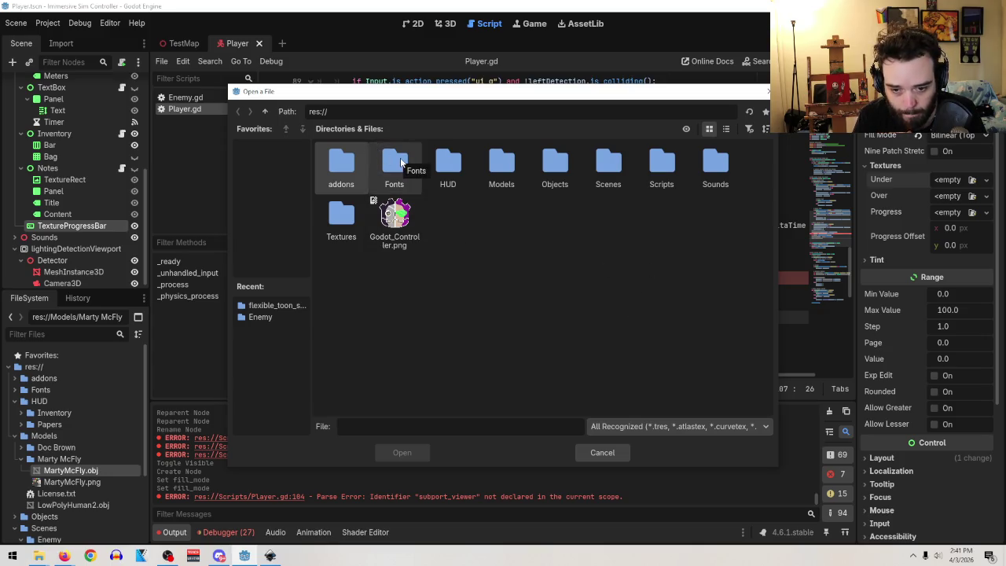
double_click(334, 220)
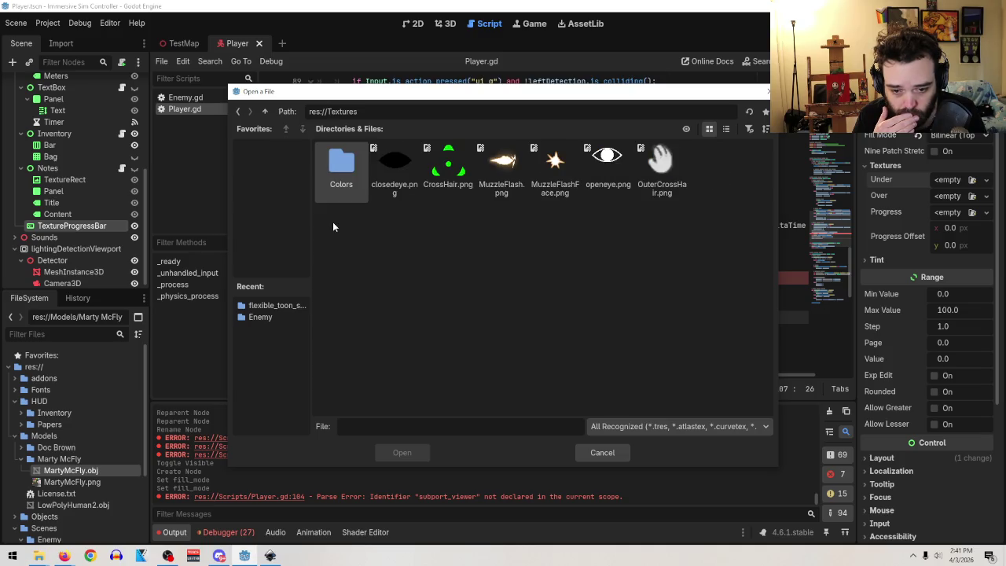
double_click(404, 171)
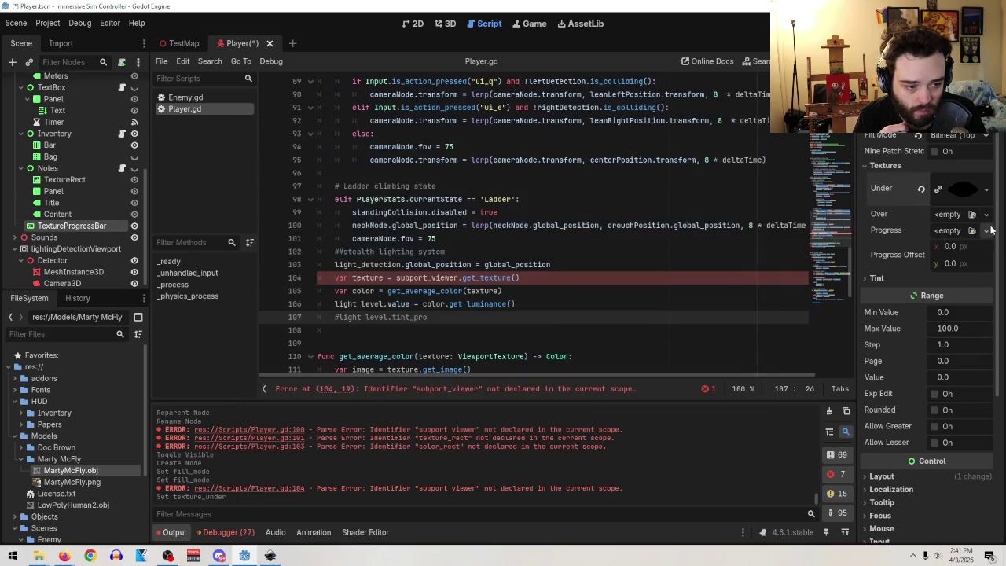
- Load res://Textures/openeye.png as the Progress texture, then check the tutorial video
click(986, 230)
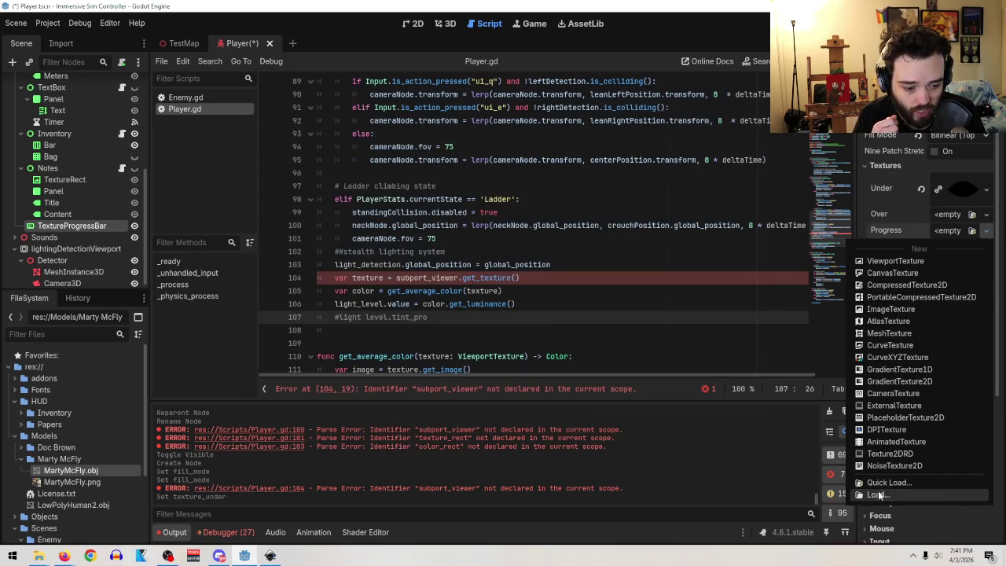
click(879, 493)
double_click(342, 216)
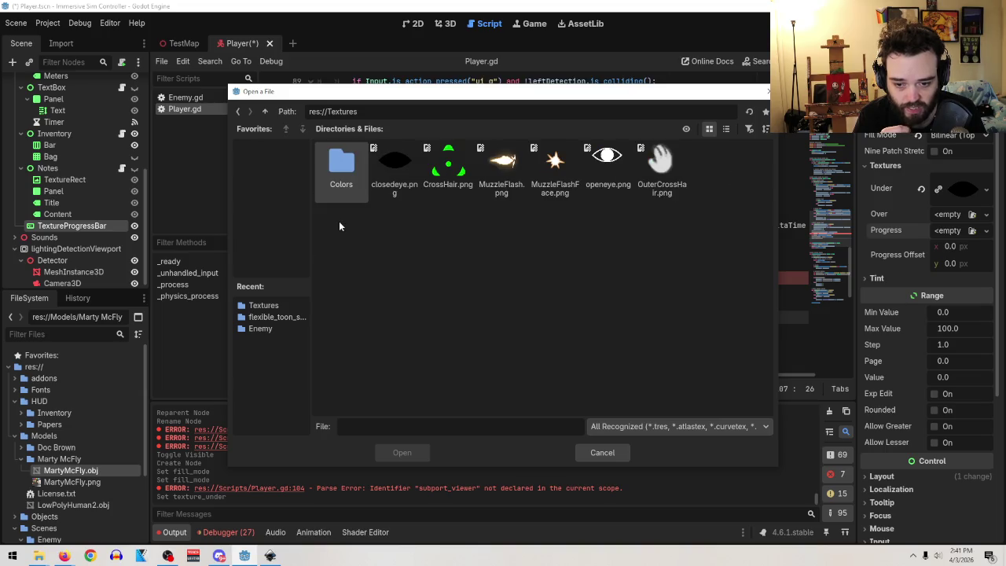
double_click(609, 177)
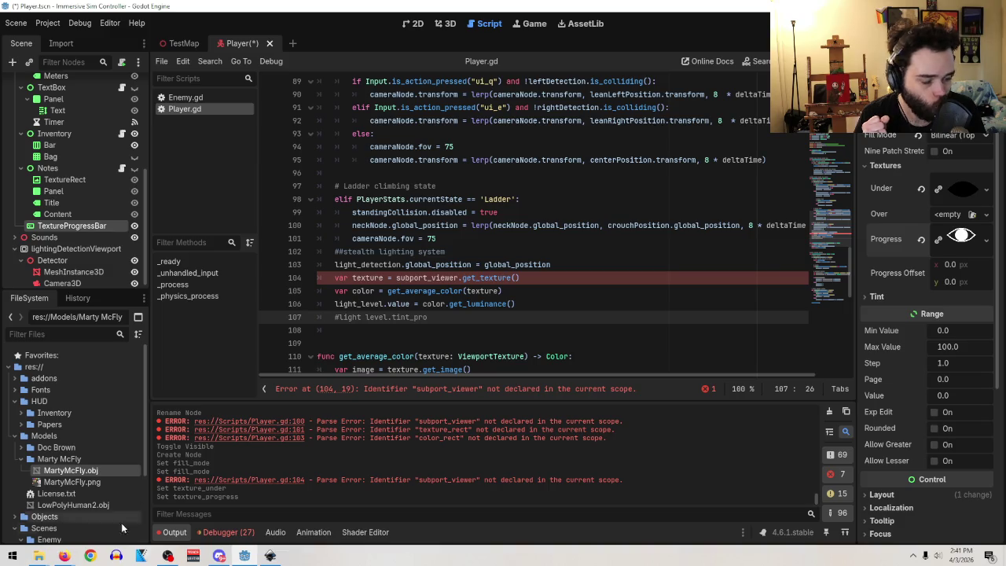
mouse_move(67, 555)
click(266, 511)
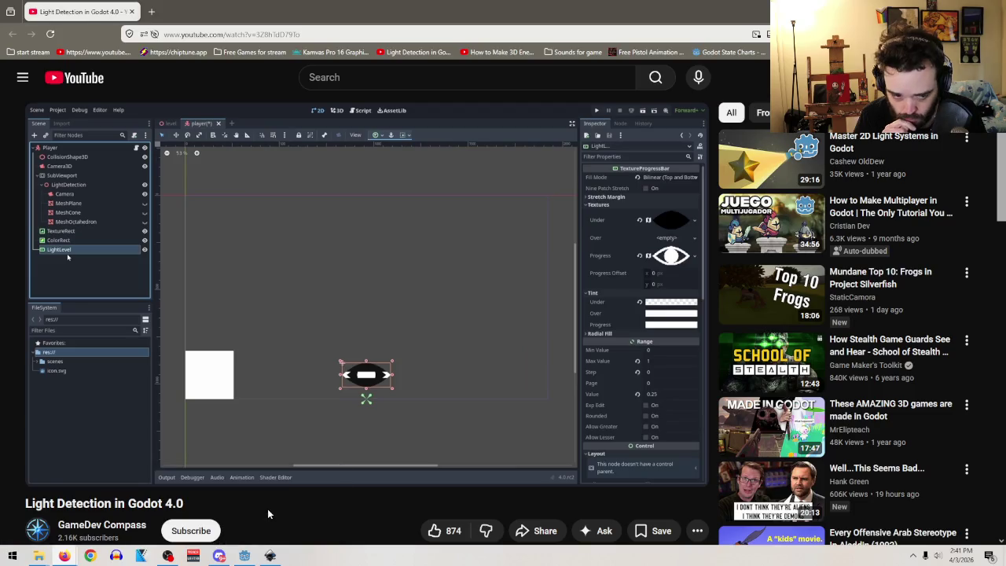
- Make the Under tint fully transparent by setting its hex colour to ffffff00
key(alt+Tab)
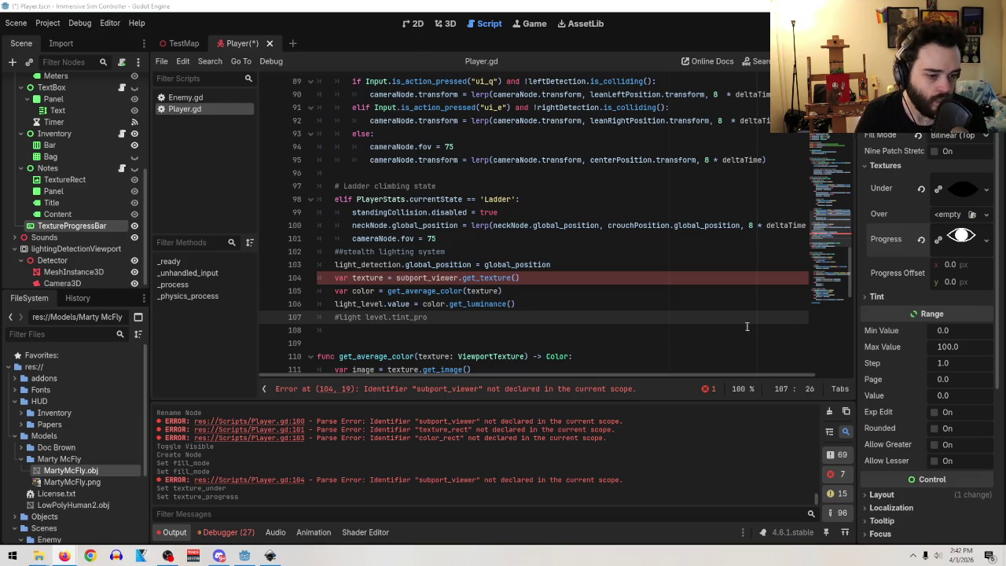
click(910, 296)
mouse_move(951, 314)
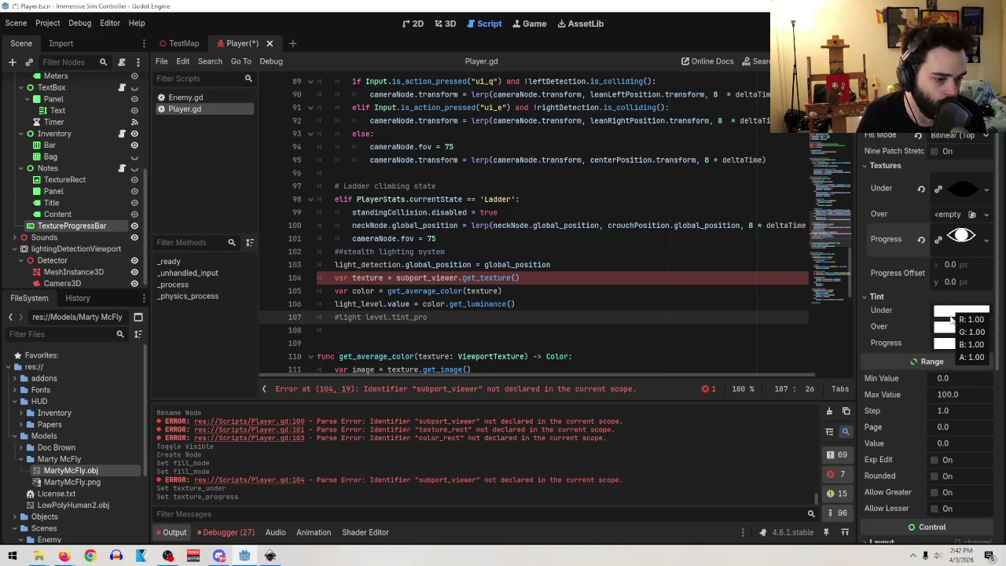
click(951, 314)
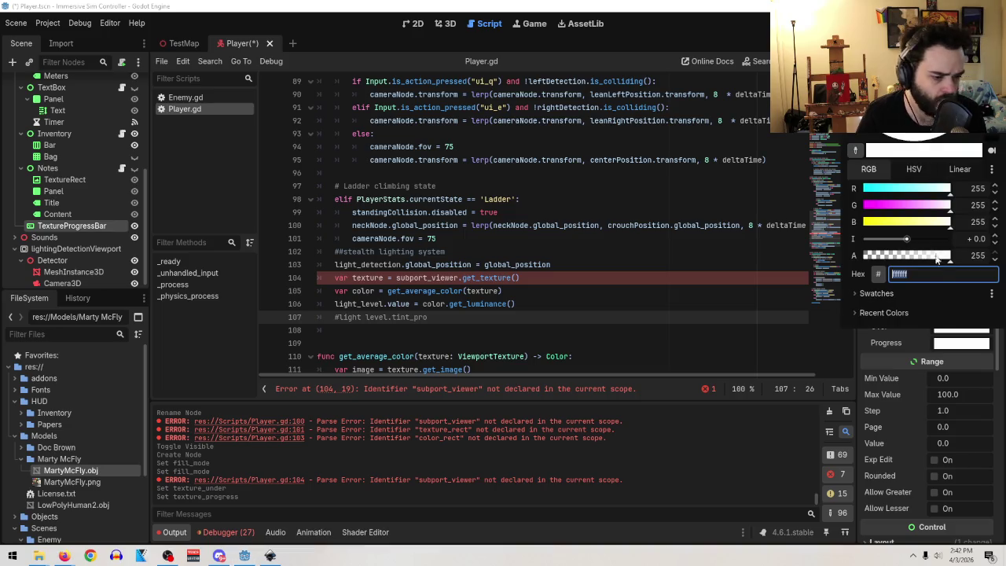
key(End)
text(00)
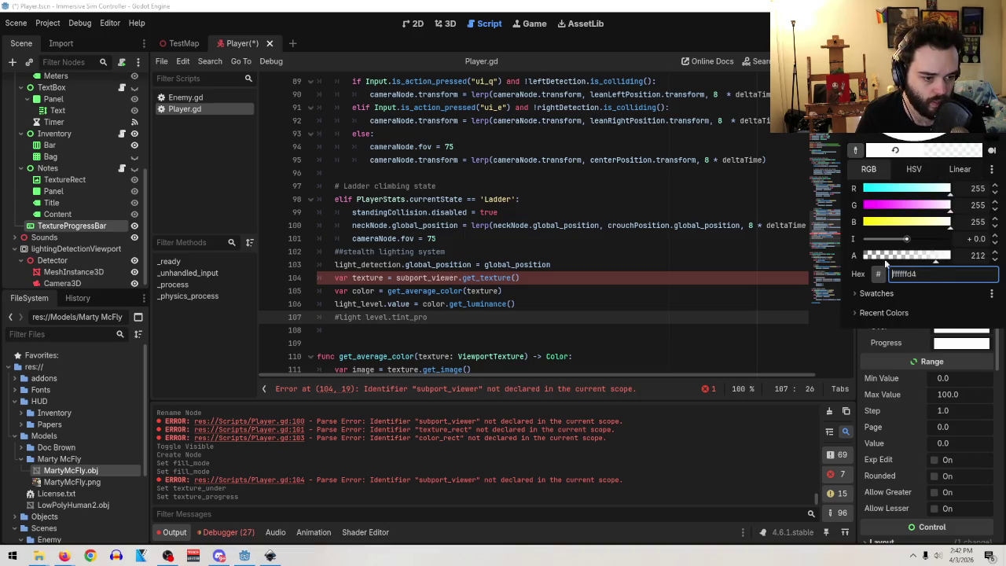
key(Return)
click(862, 378)
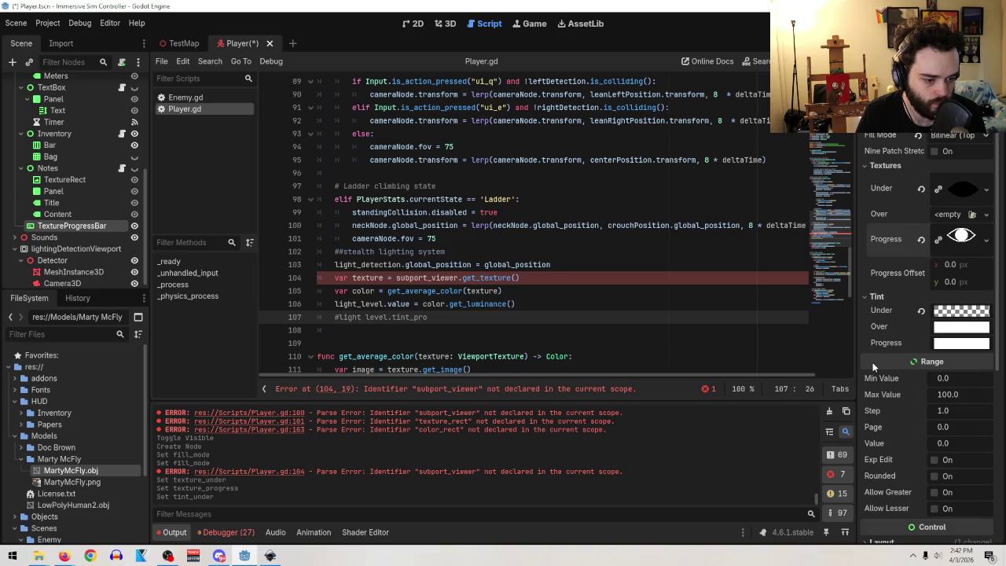
- Set the meter's range to Max Value 1, Step 0 and Value 0.25
click(978, 393)
text(1)
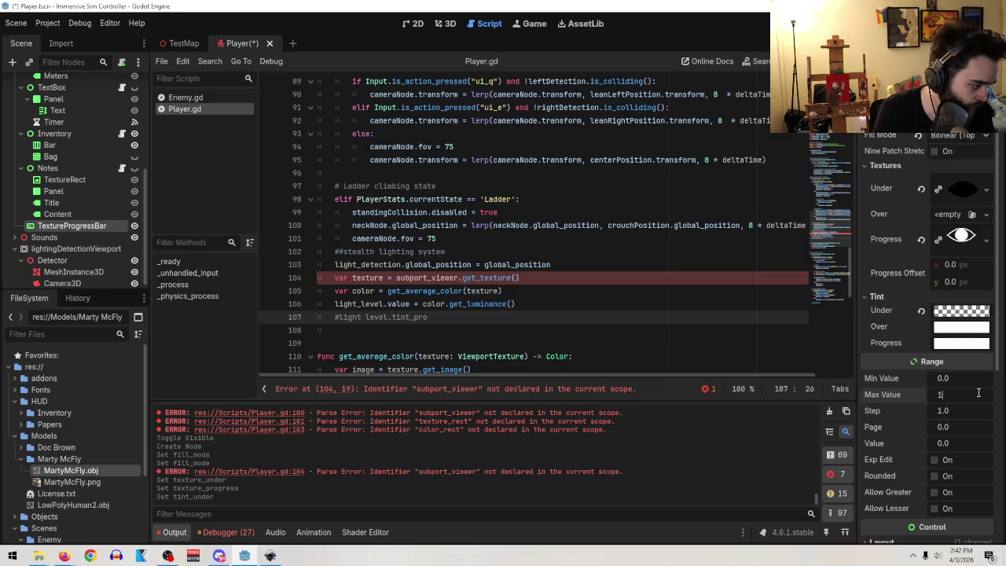
key(Return)
click(954, 409)
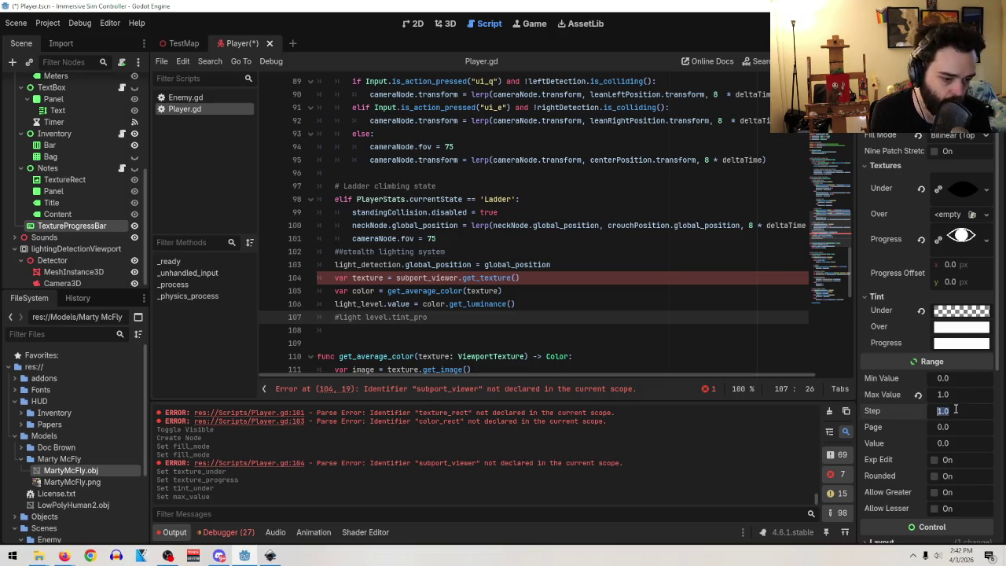
text(0)
key(Return)
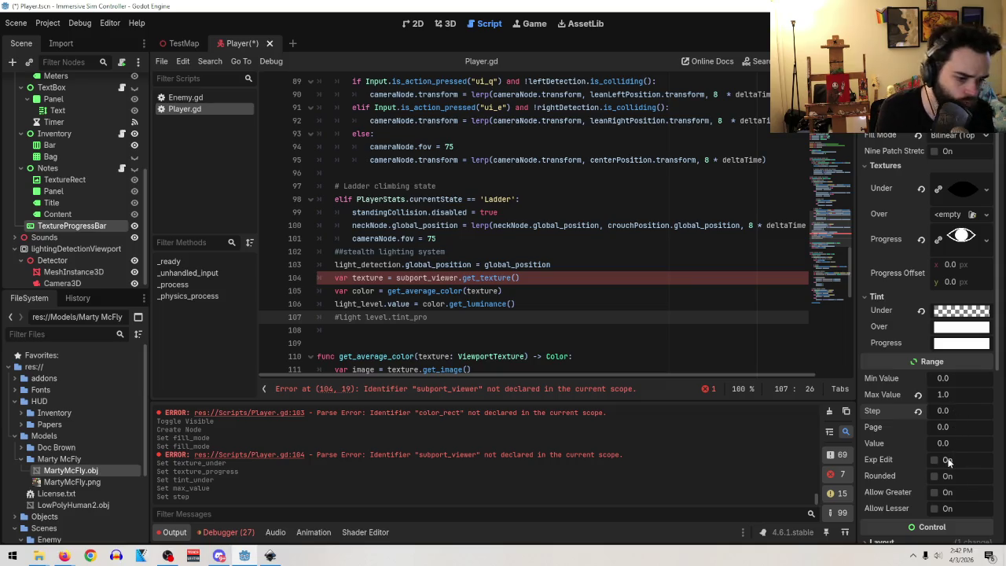
click(947, 444)
text(0.25)
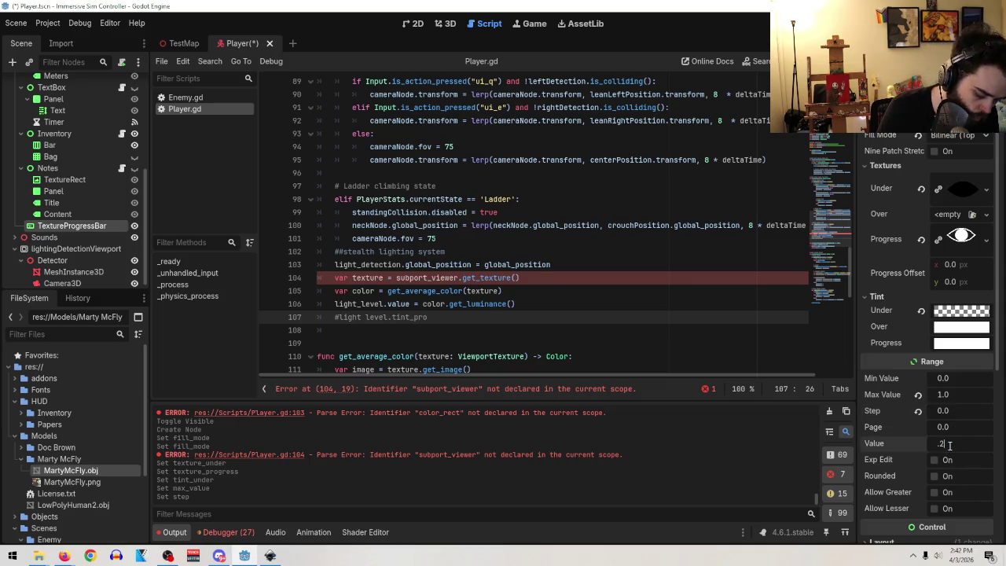
key(Return)
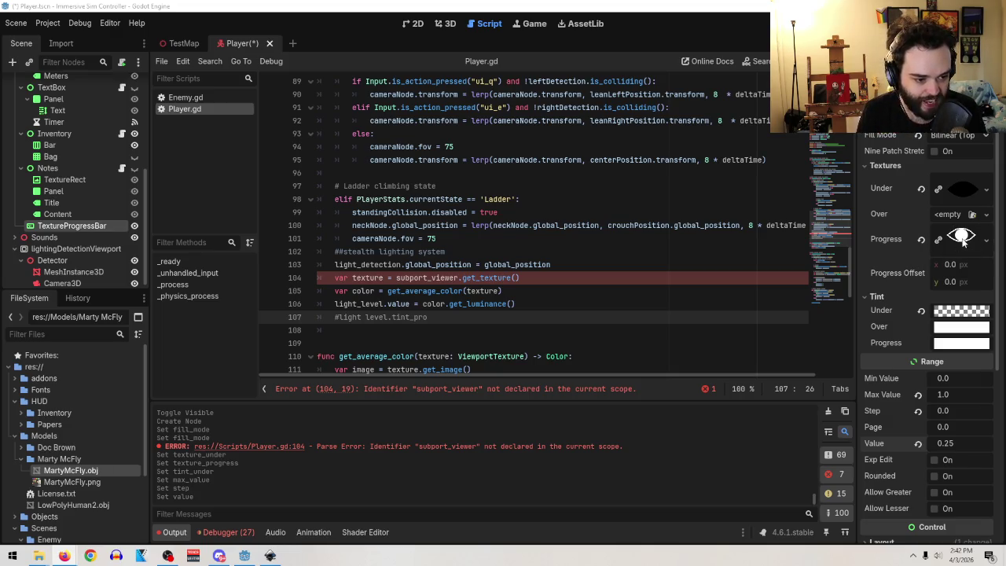
scroll(975, 360, down, 5)
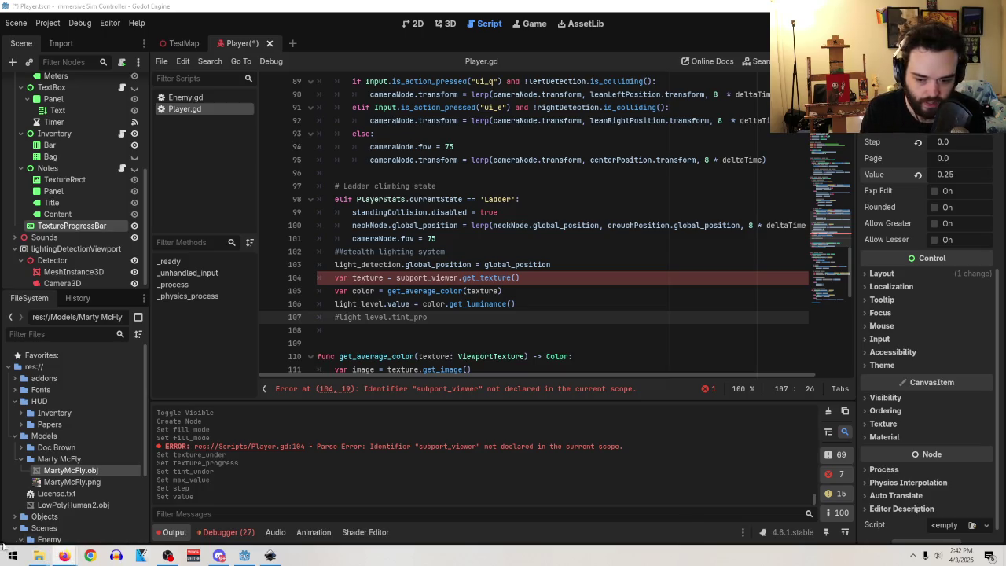
mouse_move(71, 556)
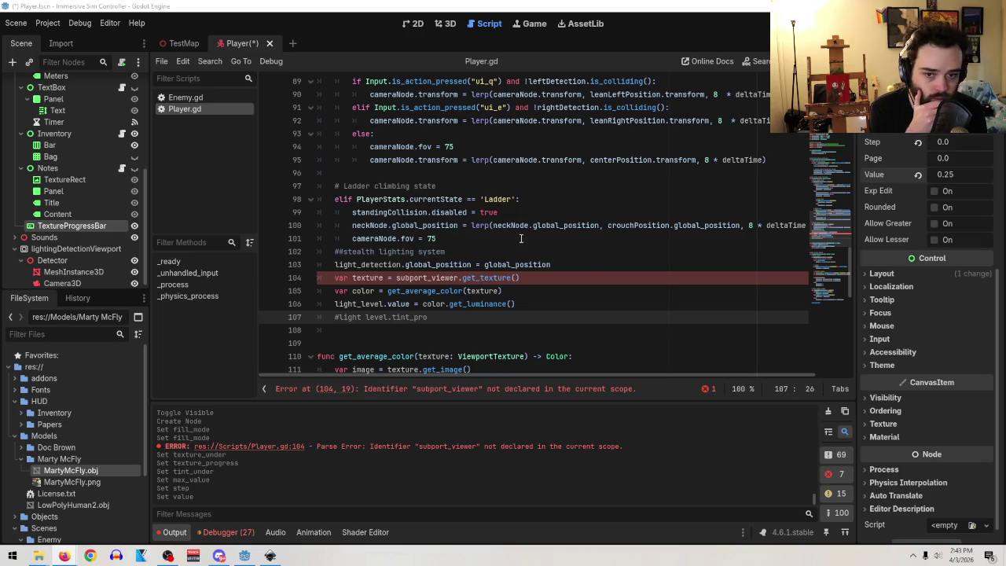
click(444, 23)
- In the 2D view zoomed out to 56.4%, drag the eye meter to about (393, 299)
click(417, 23)
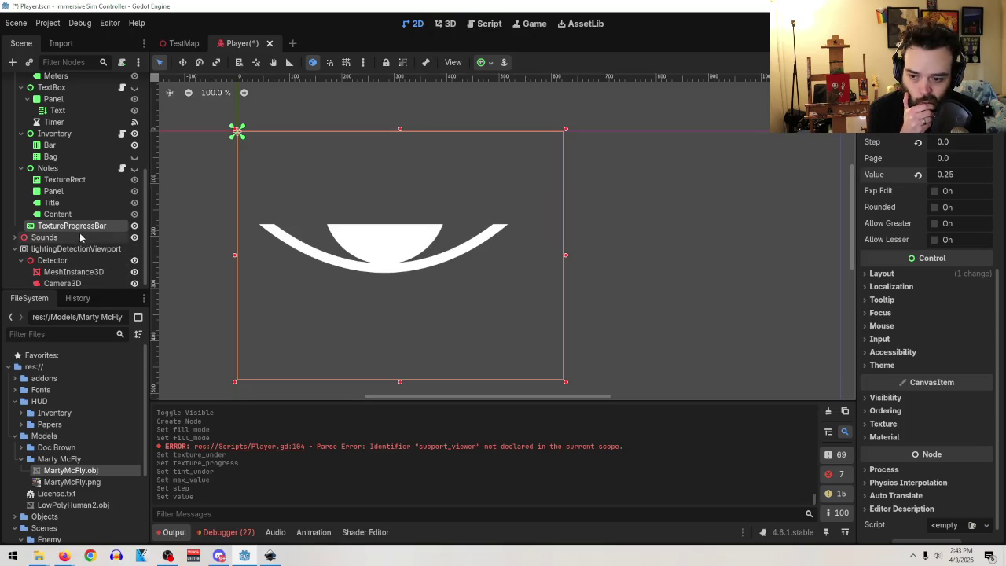
scroll(566, 298, down, 1)
scroll(566, 298, down, 5)
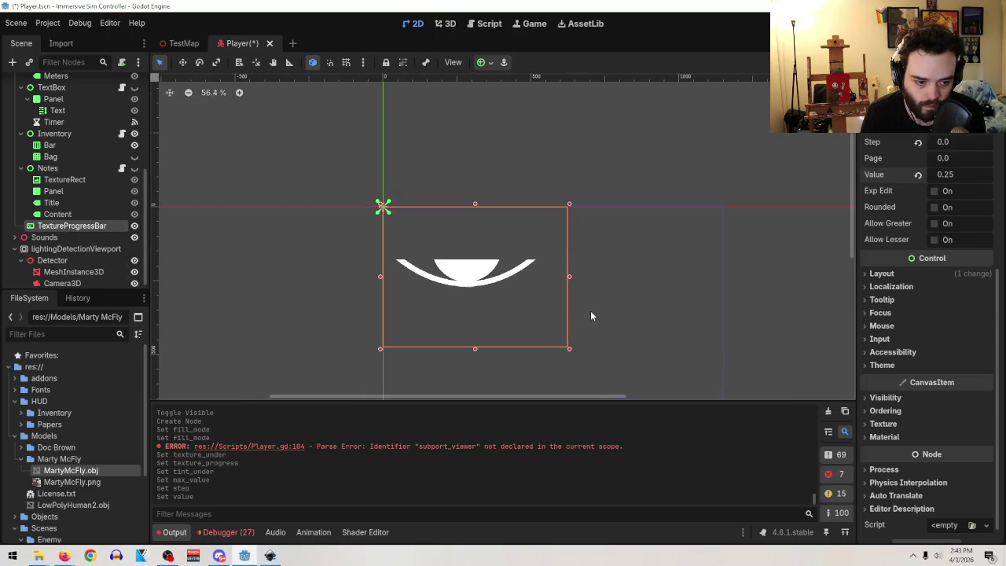
scroll(624, 278, down, 3)
scroll(541, 175, up, 2)
mouse_move(419, 205)
mouse_down()
mouse_move(492, 261)
mouse_move(509, 292)
mouse_up()
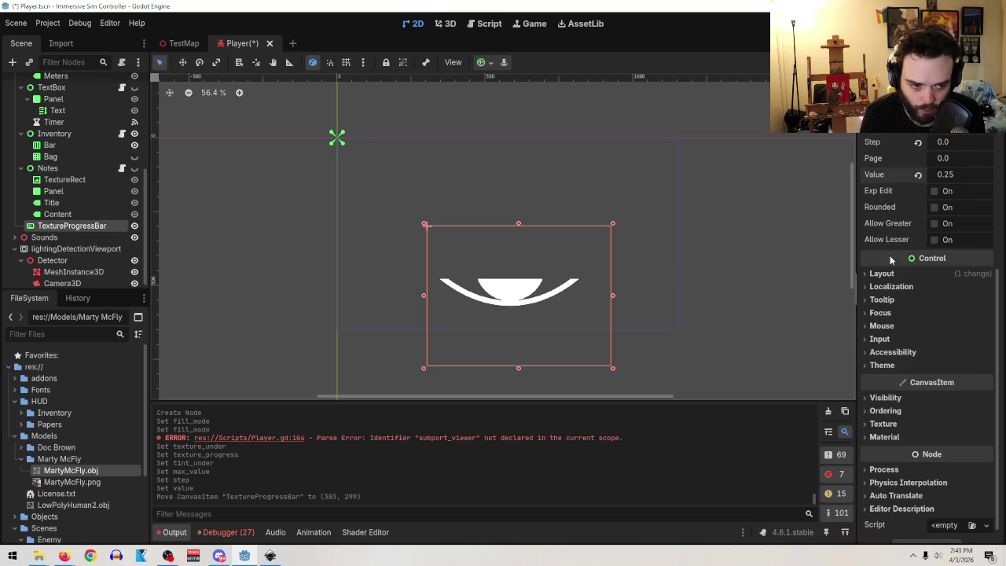
scroll(951, 271, up, 5)
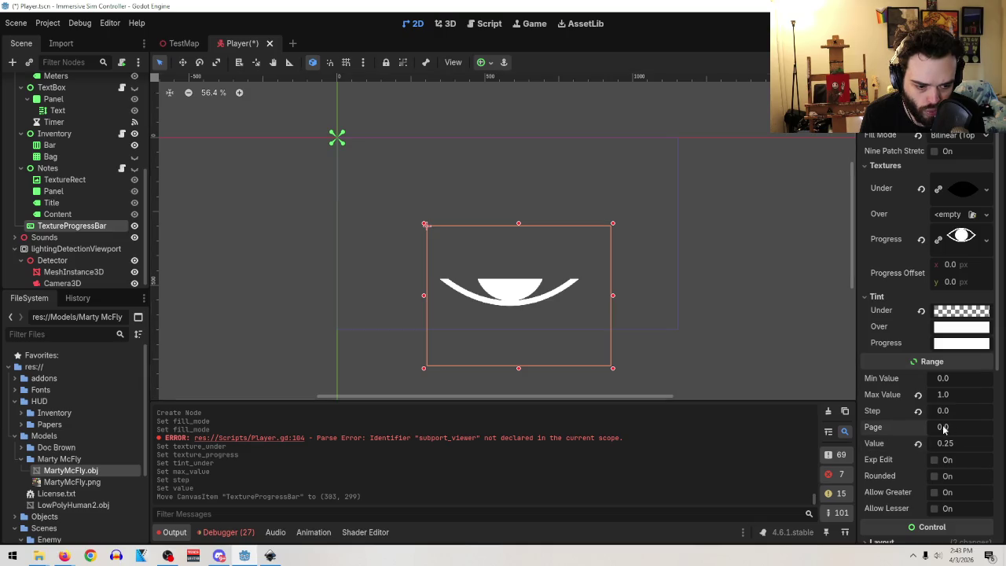
mouse_move(945, 414)
mouse_down()
mouse_move(955, 414)
mouse_move(950, 446)
mouse_move(963, 446)
mouse_up()
- Undo the accidental Step edit so the eye meter's Step is 0.0 again
key(ctrl+z)
key(ctrl+z)
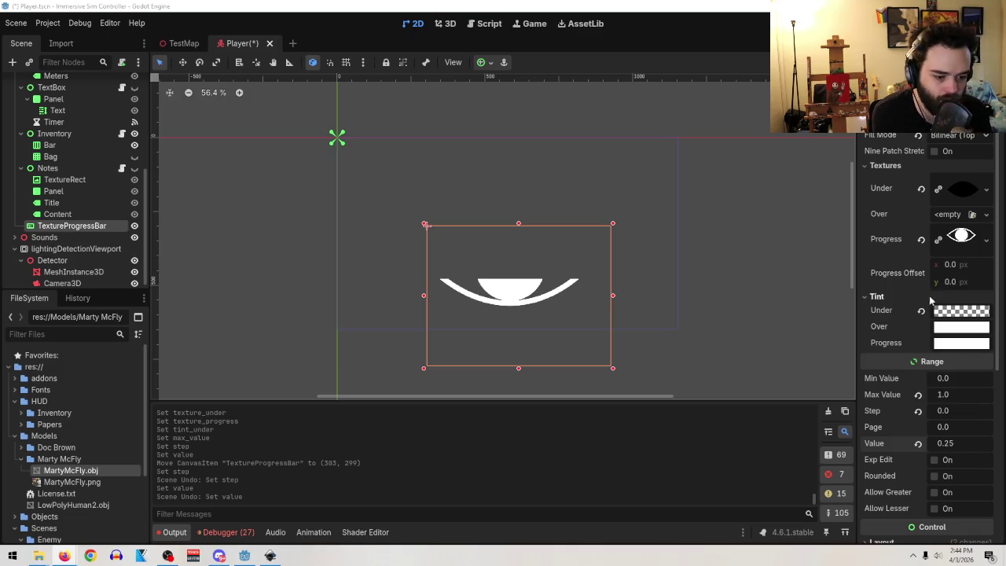
scroll(930, 296, down, 5)
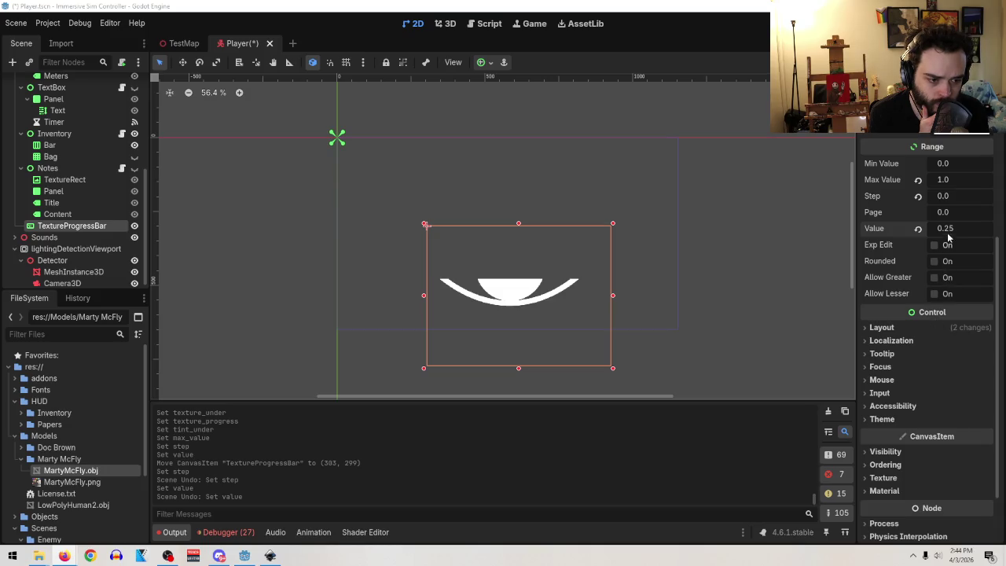
- Try side filling and a 0.035 progress offset, then revert to top-and-bottom fill
scroll(947, 240, up, 5)
click(953, 136)
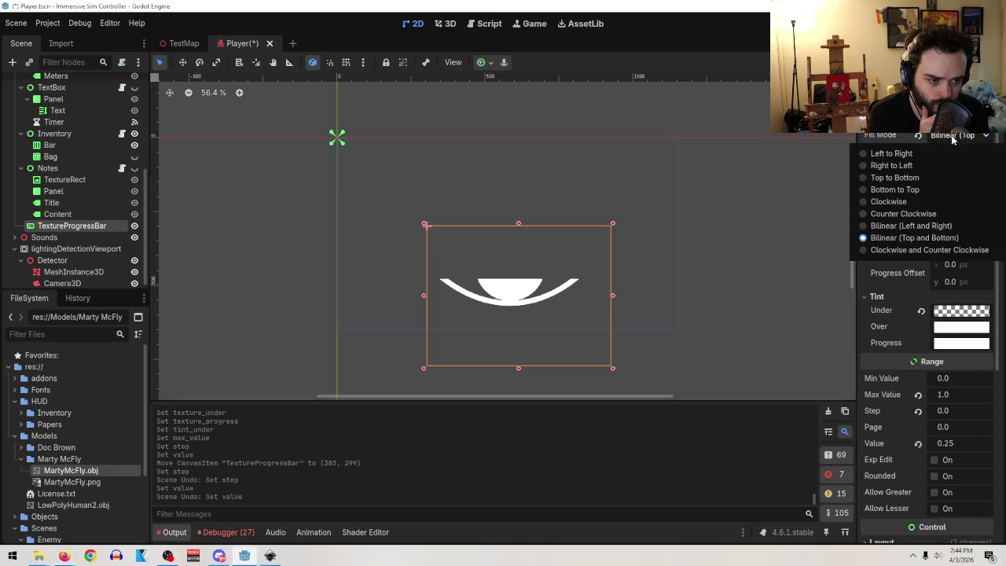
click(915, 226)
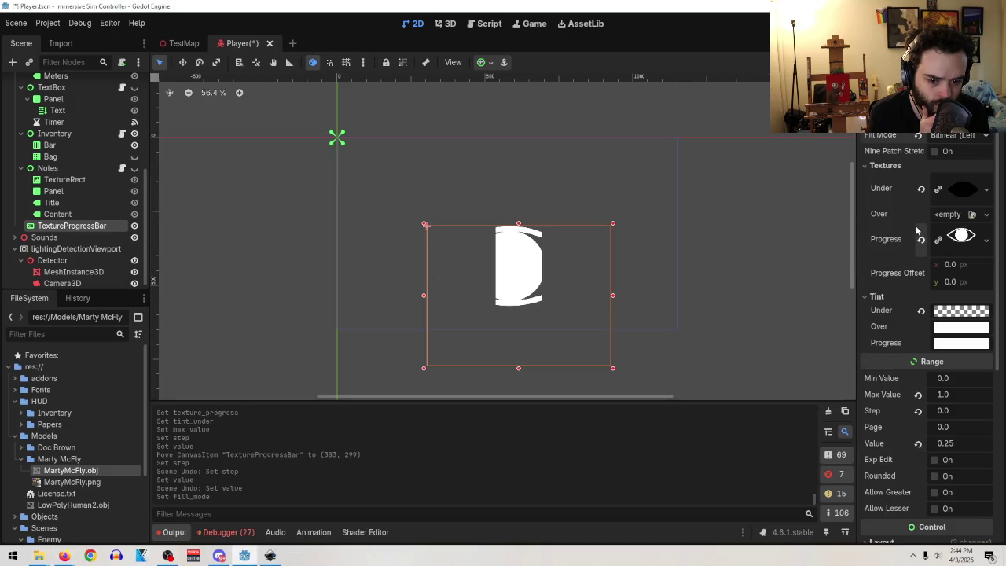
click(955, 136)
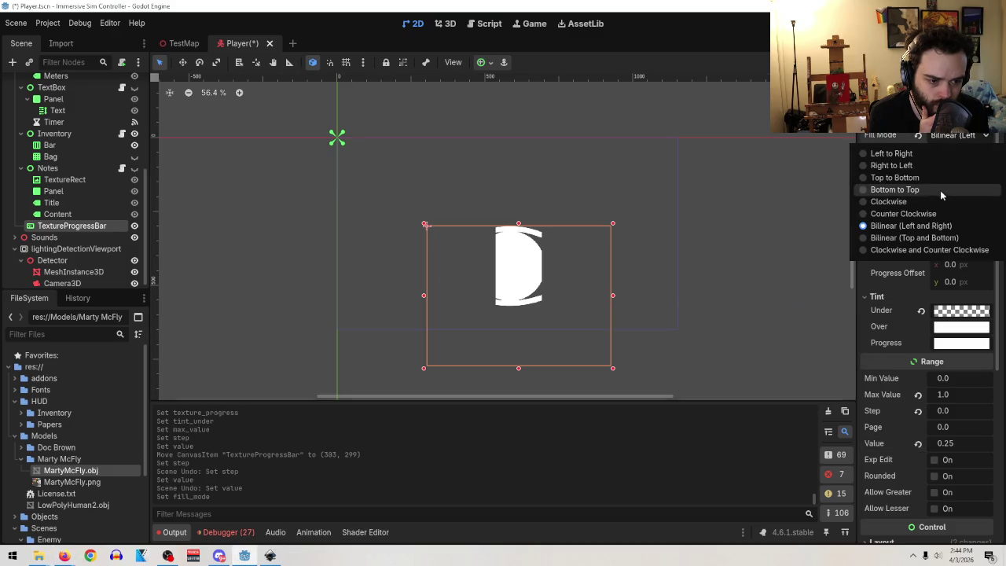
click(914, 238)
click(953, 264)
text(0.035)
key(Return)
mouse_move(953, 272)
mouse_down()
mouse_move(1005, 282)
mouse_move(955, 288)
mouse_up()
key(ctrl+z)
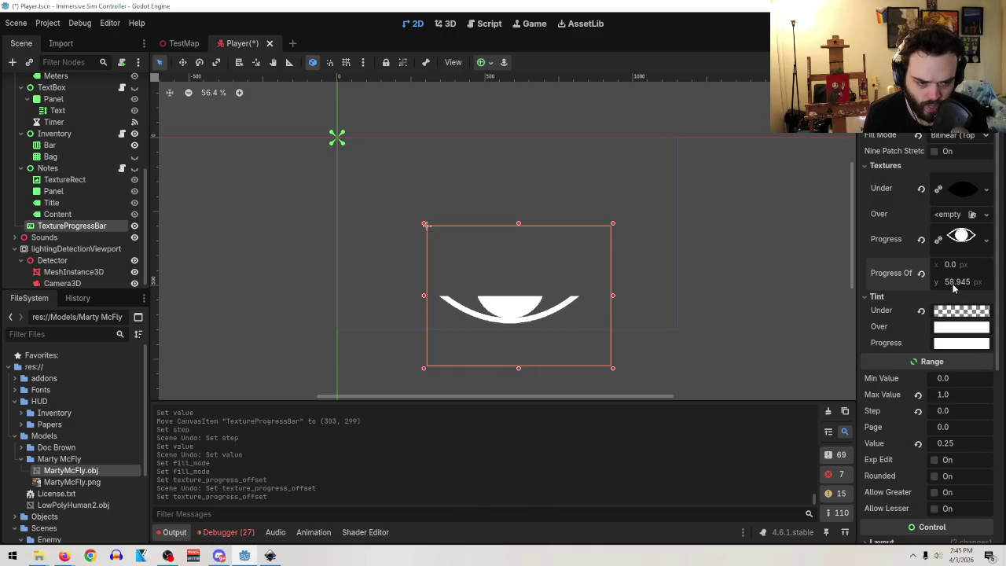
key(ctrl+z)
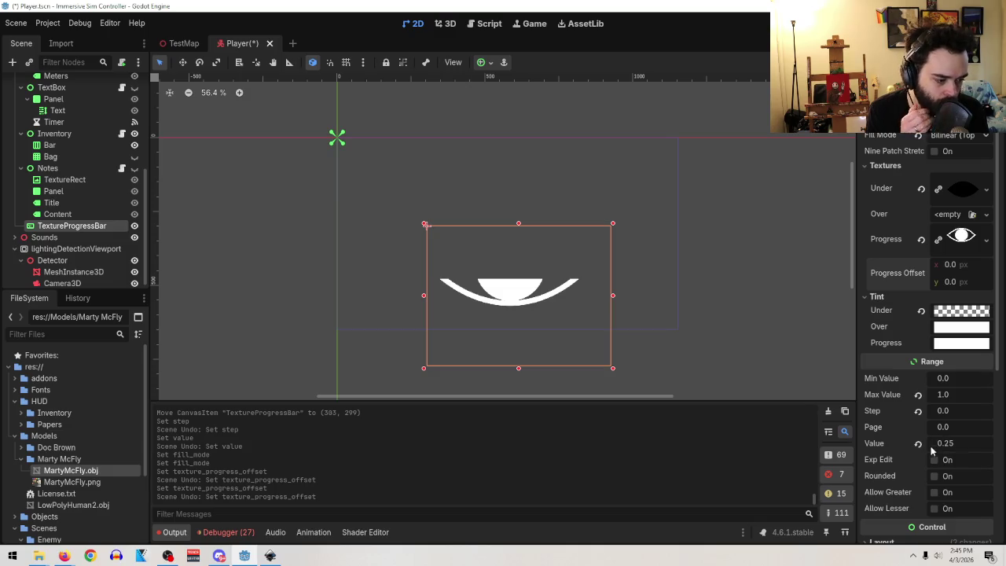
- Tick Rounded in the eye meter's Range settings and bring the tutorial video forward
scroll(968, 446, down, 2)
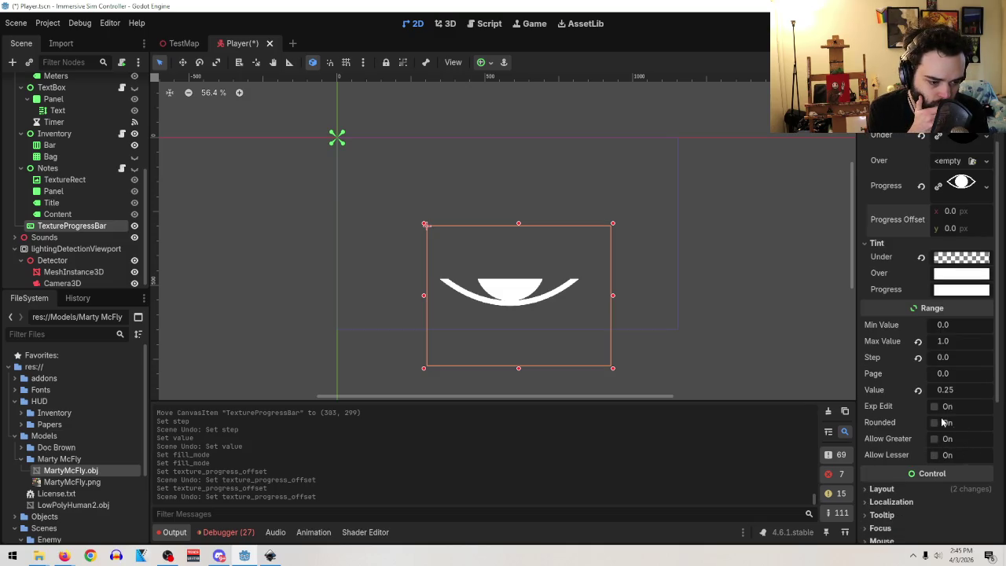
click(934, 406)
click(934, 423)
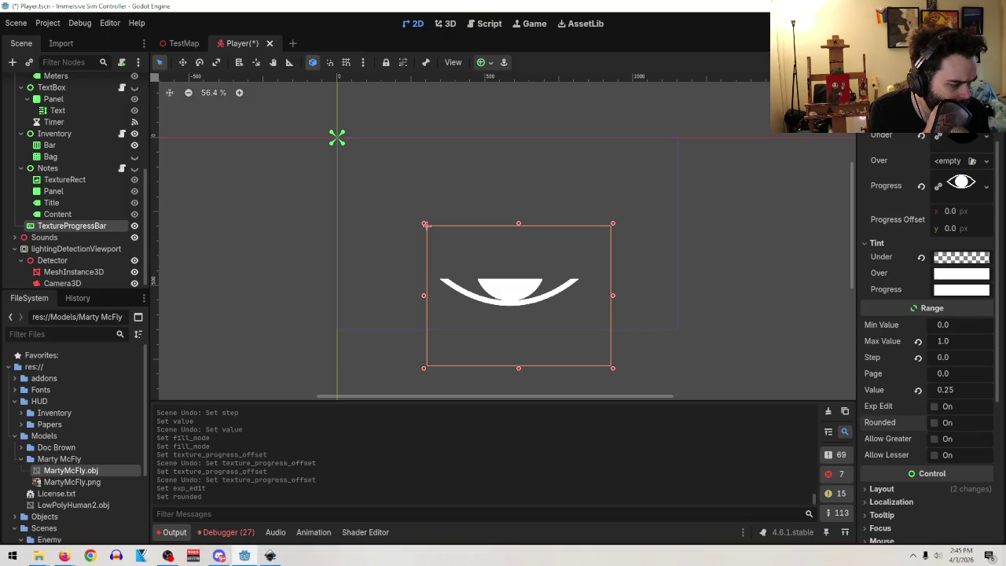
key(alt+Tab)
mouse_move(551, 120)
mouse_down()
mouse_move(409, 91)
mouse_move(464, 74)
mouse_up()
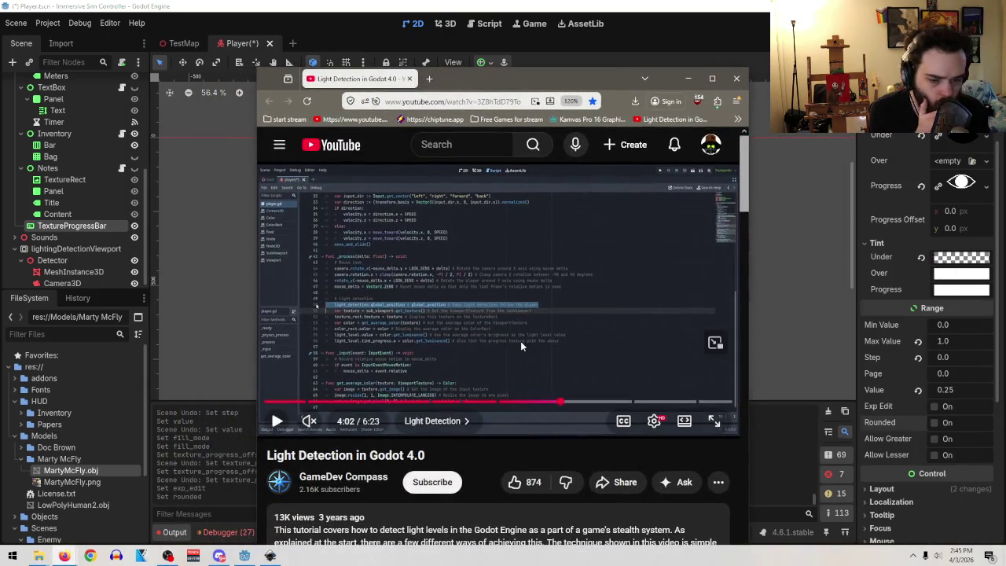
- Play the tutorial past 4:16 to review get_average_color, then minimise the browser
click(539, 297)
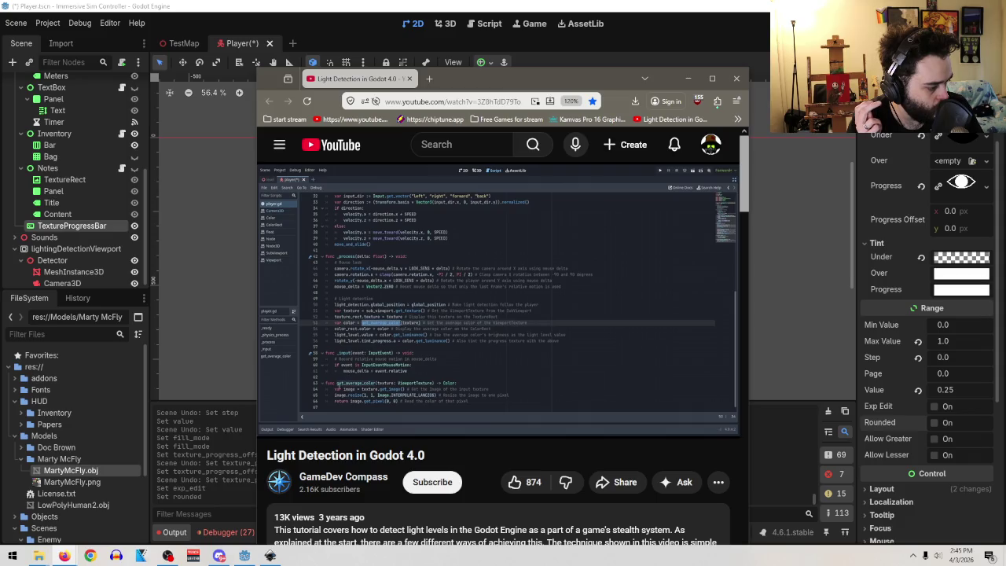
mouse_move(652, 250)
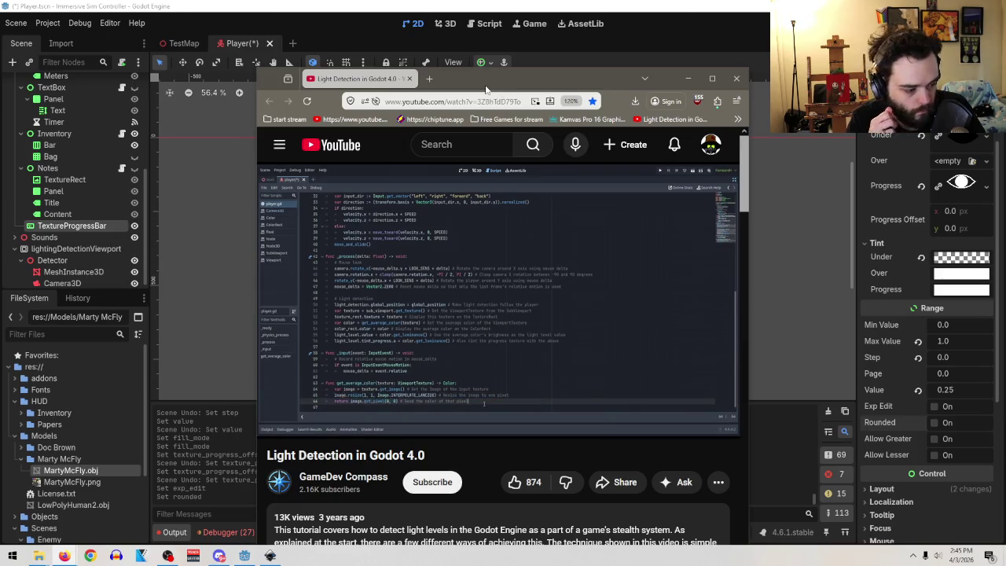
click(688, 78)
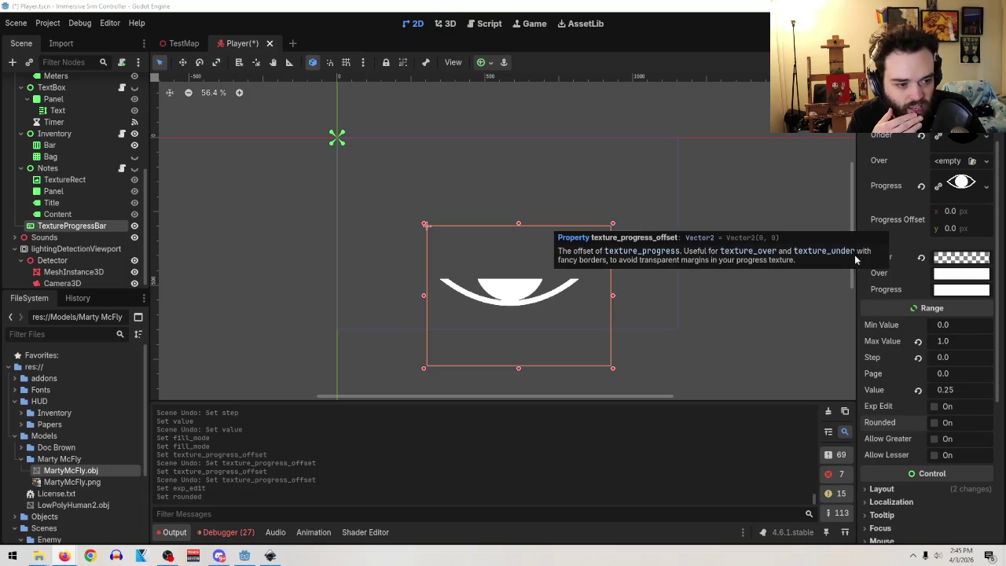
scroll(934, 369, down, 3)
scroll(914, 411, up, 4)
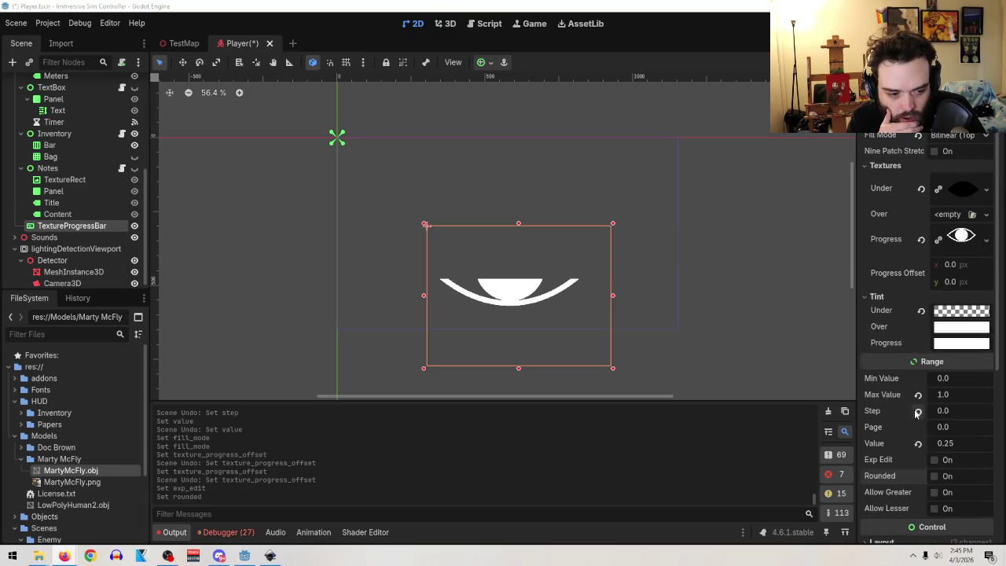
click(949, 138)
click(921, 181)
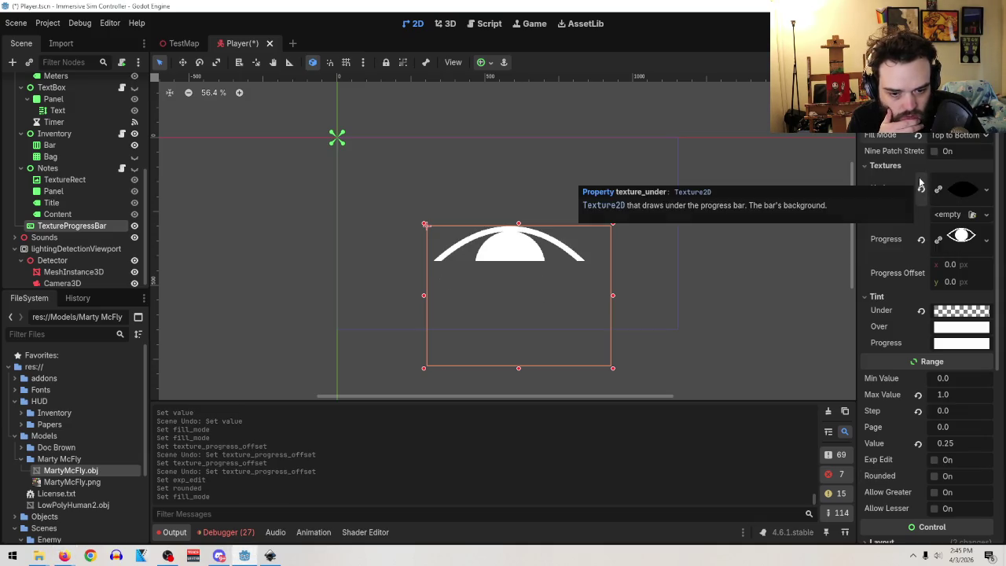
click(952, 135)
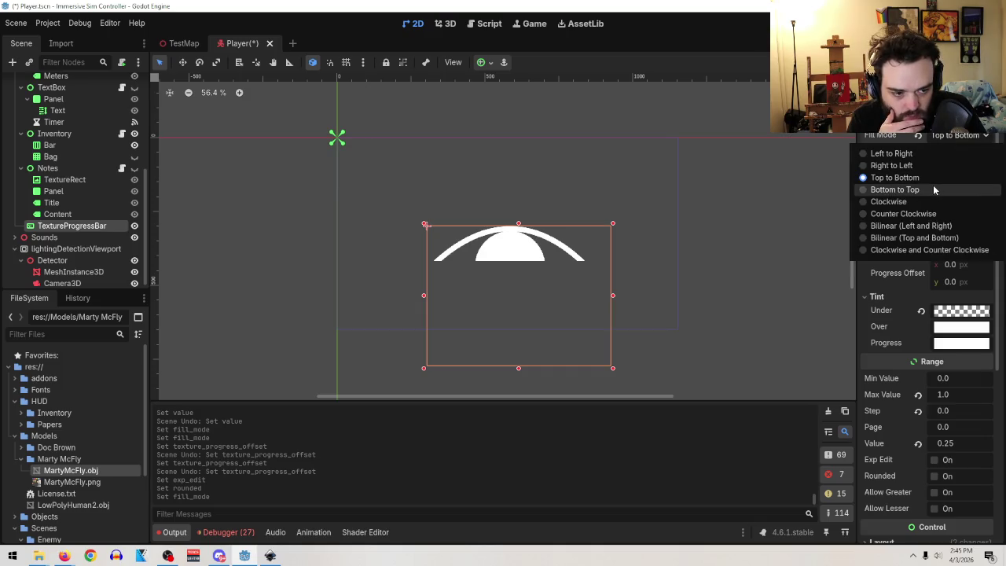
click(930, 189)
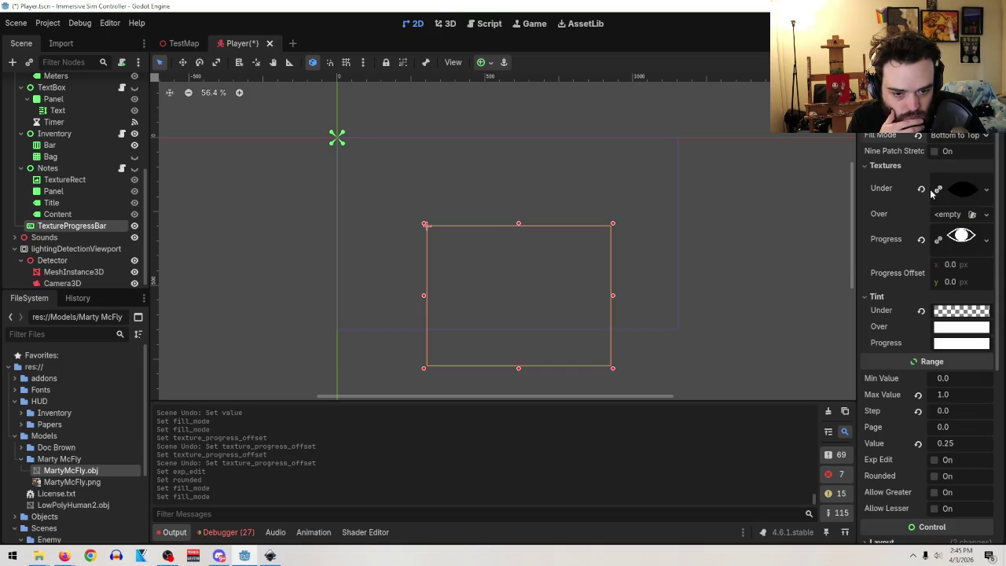
scroll(948, 386, down, 2)
mouse_move(947, 386)
mouse_down()
mouse_move(991, 387)
mouse_move(917, 386)
mouse_up()
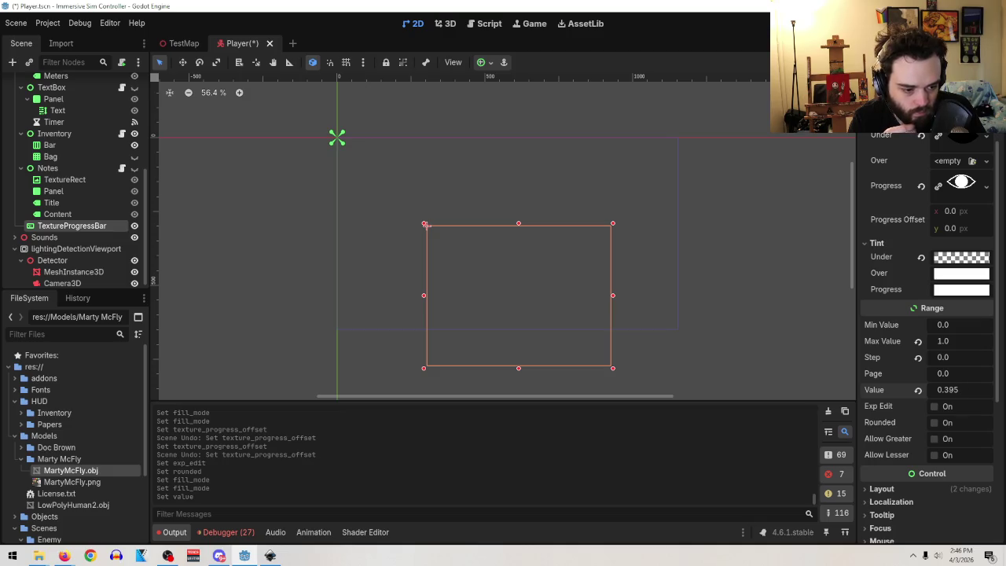
click(950, 390)
text(.28)
key(BackSpace)
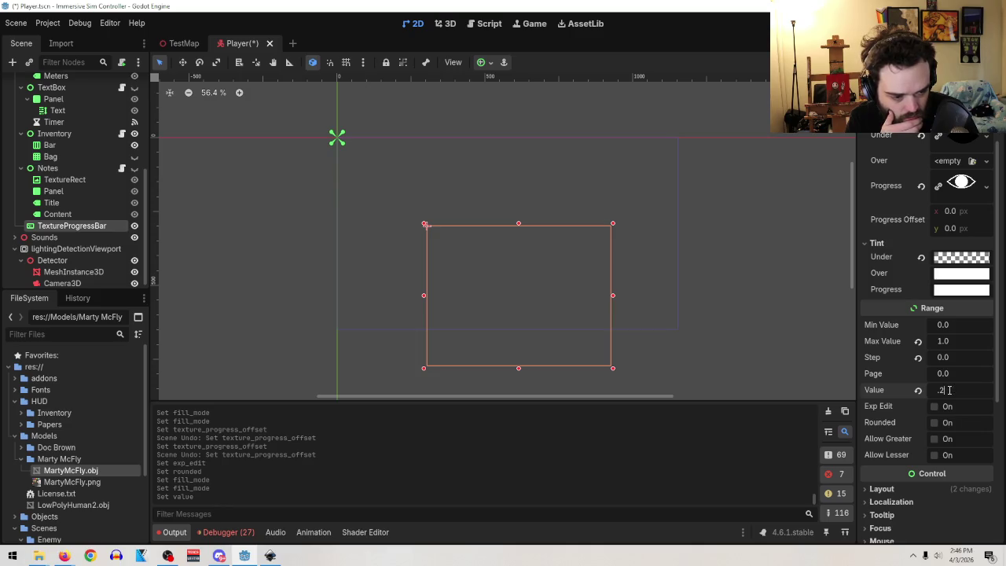
key(Return)
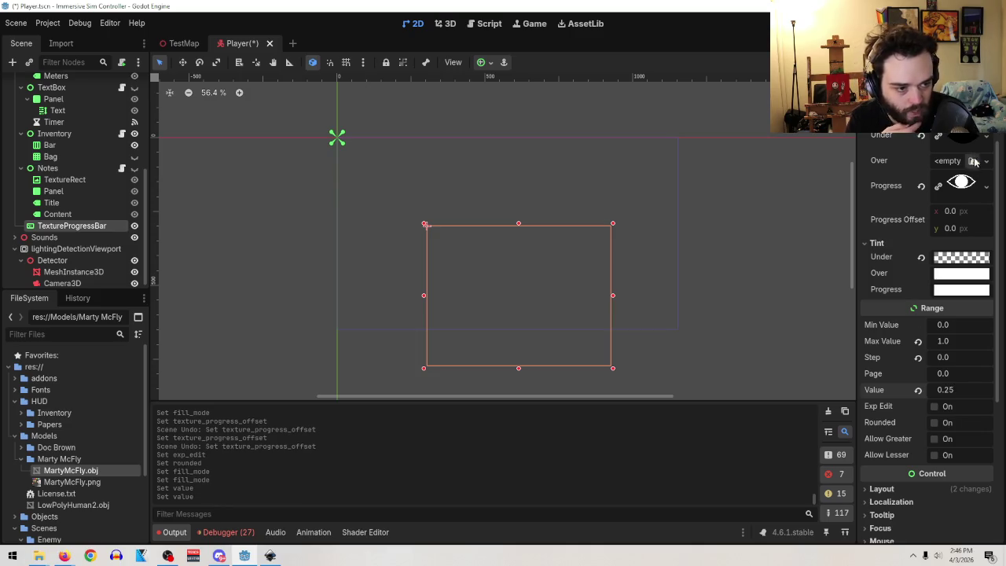
scroll(957, 246, up, 1)
click(964, 139)
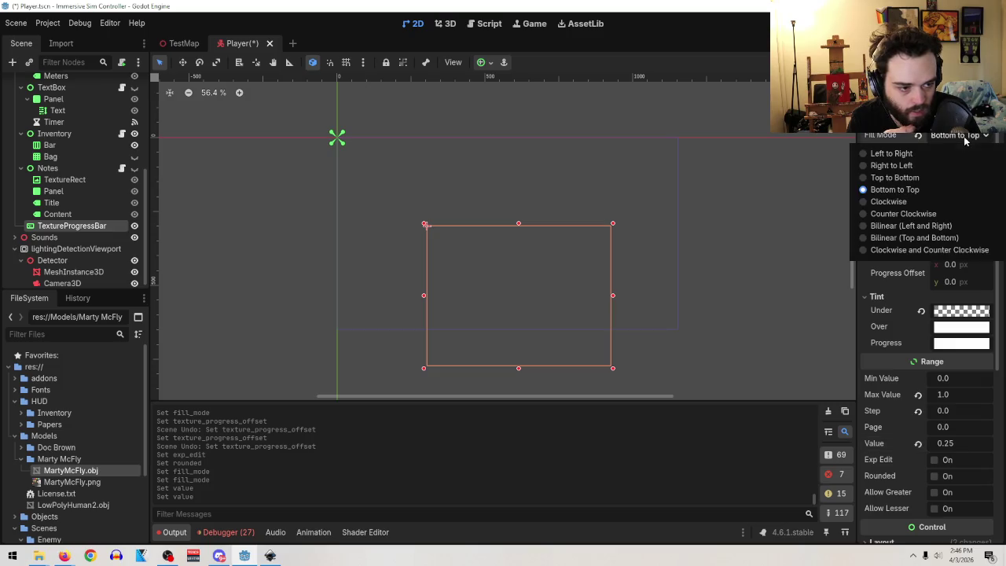
click(913, 239)
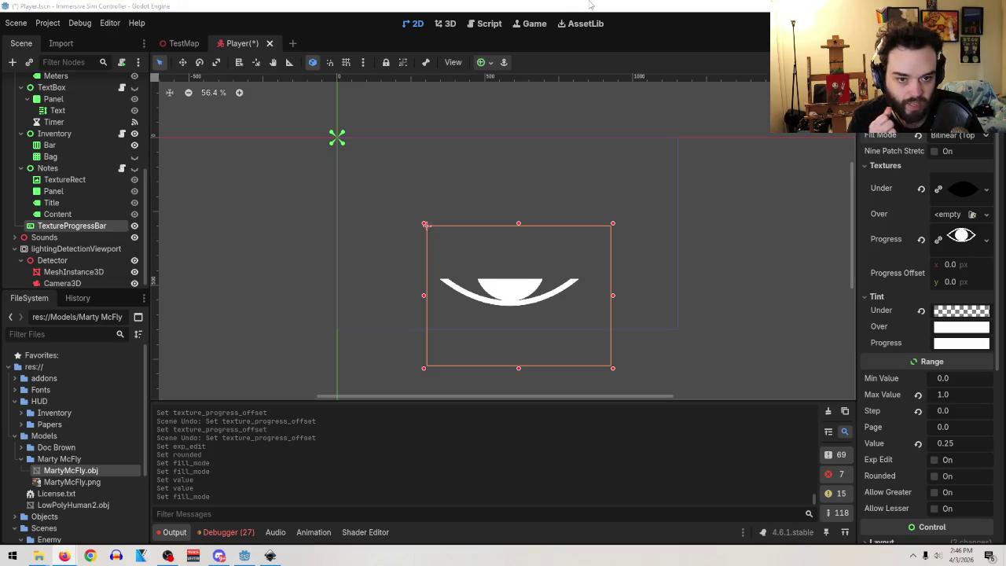
click(15, 23)
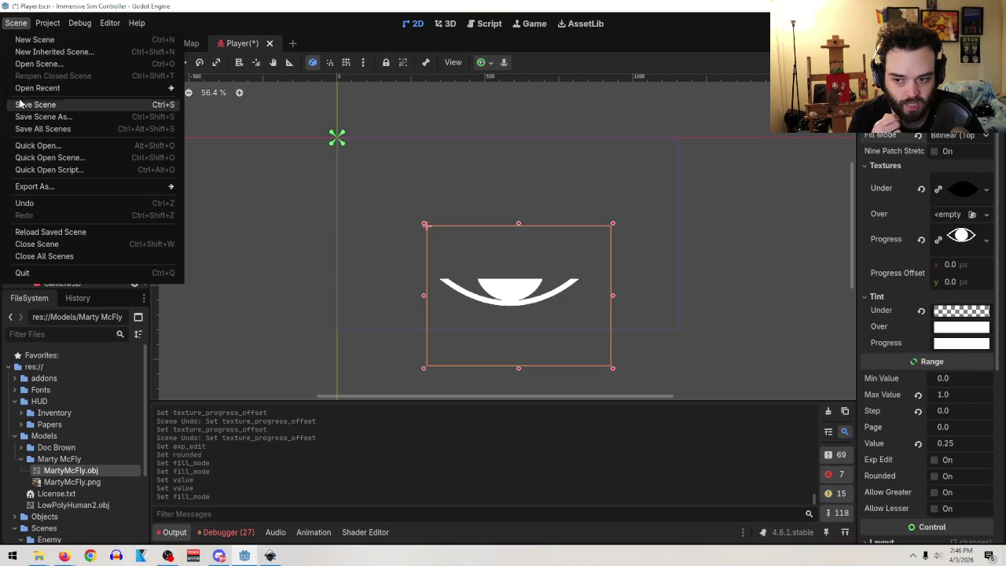
click(22, 105)
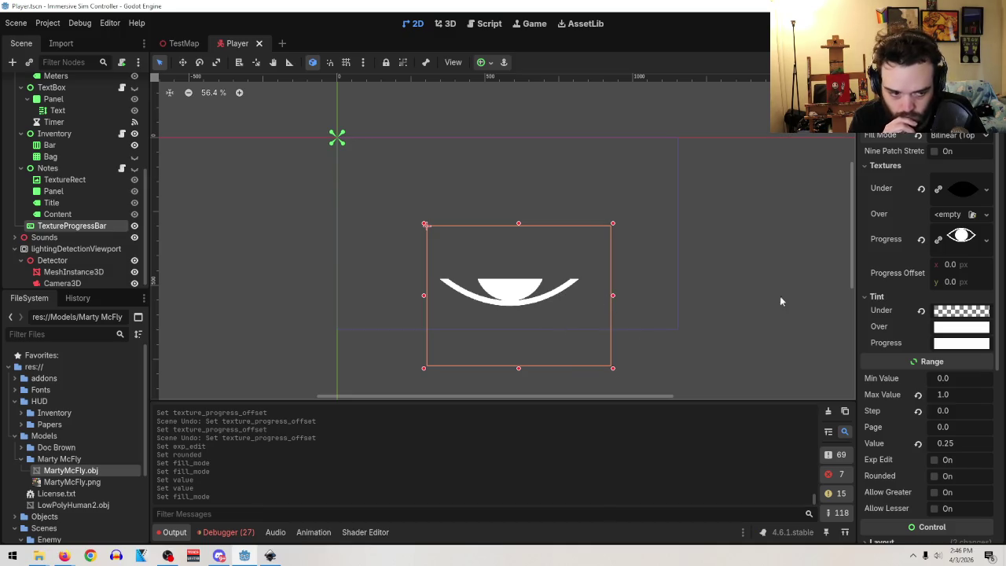
click(956, 194)
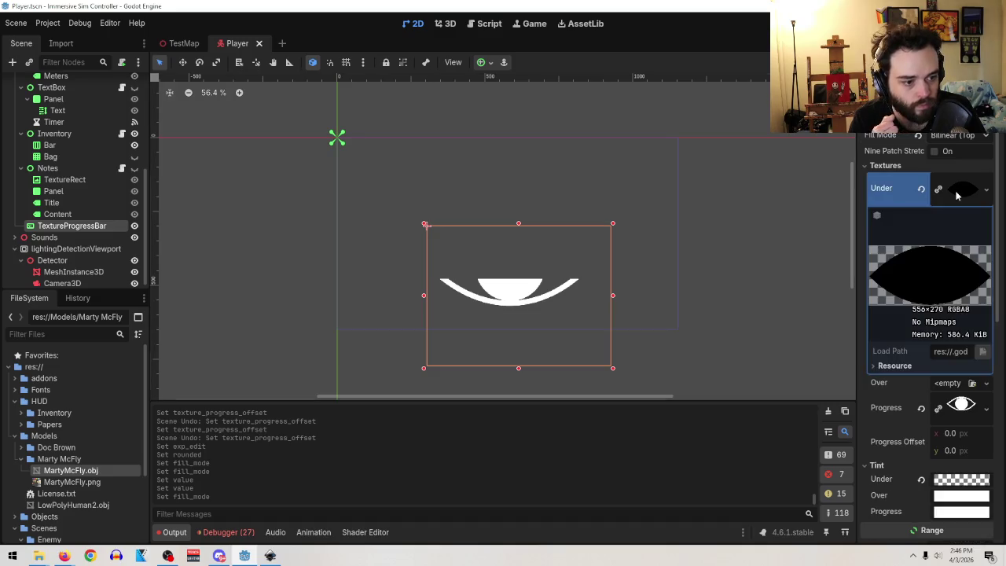
click(956, 194)
scroll(914, 399, down, 5)
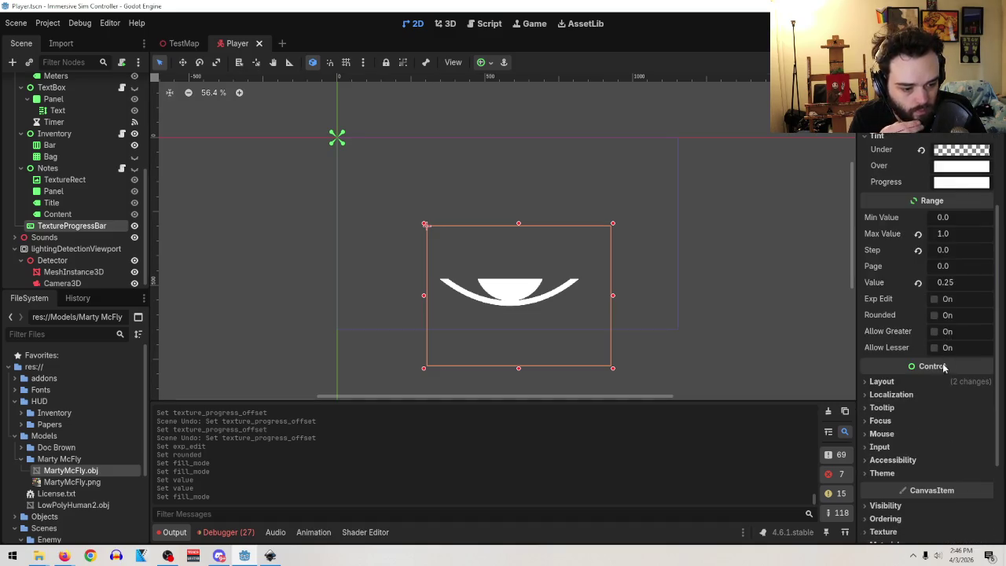
click(882, 382)
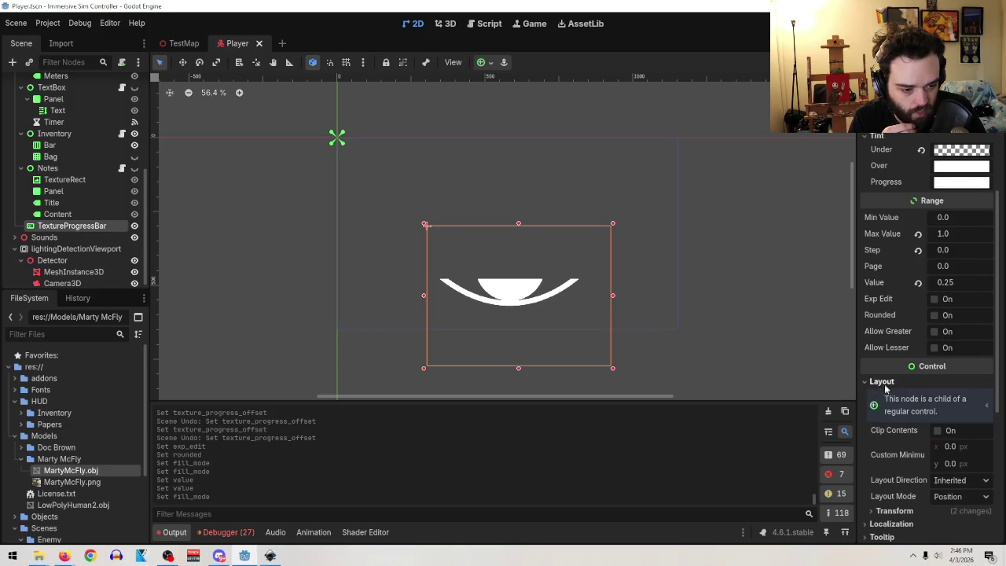
scroll(985, 453, down, 3)
click(892, 276)
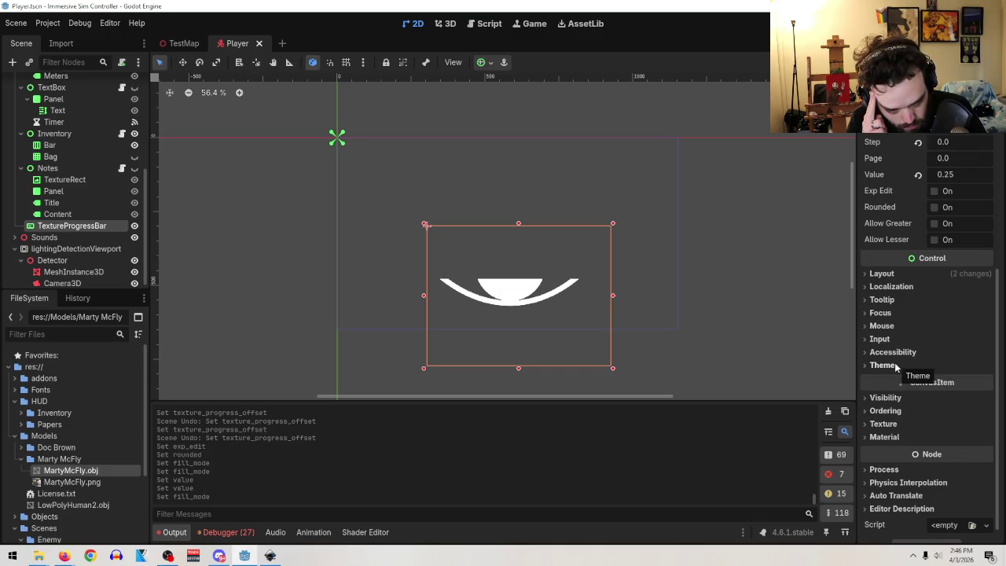
scroll(930, 324, down, 1)
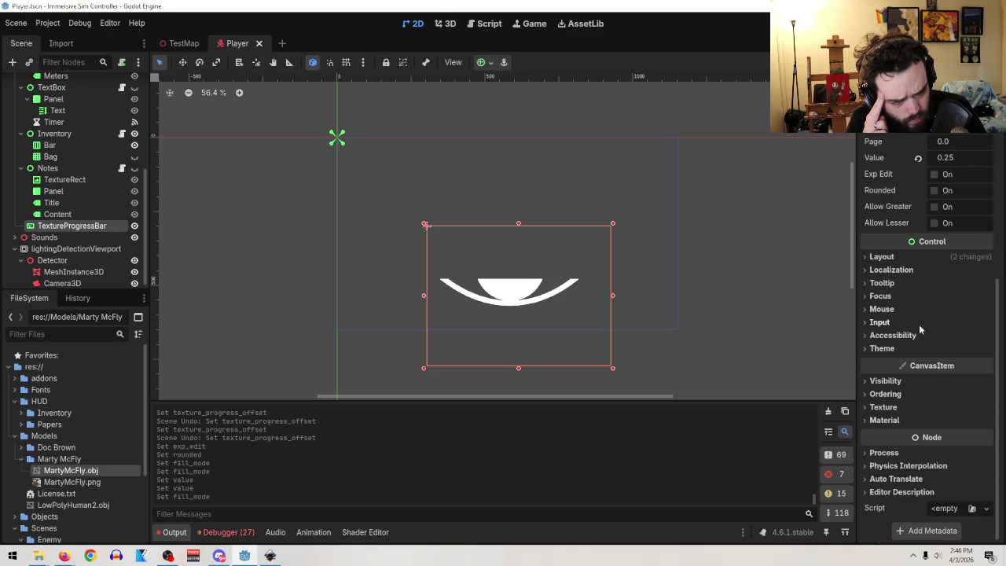
scroll(919, 323, up, 8)
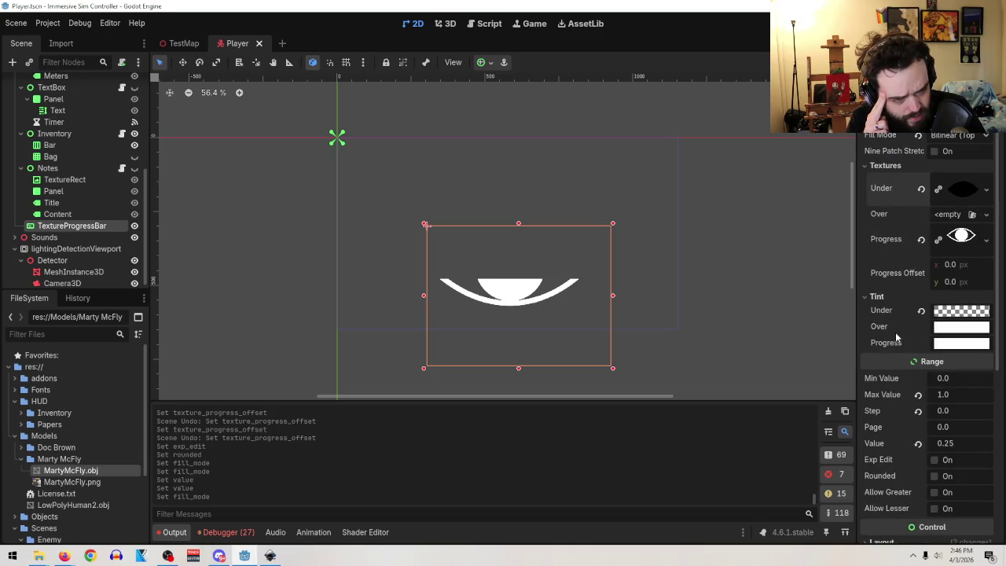
scroll(896, 337, down, 3)
mouse_move(617, 370)
mouse_down()
mouse_move(589, 355)
mouse_move(774, 417)
mouse_move(466, 251)
mouse_up()
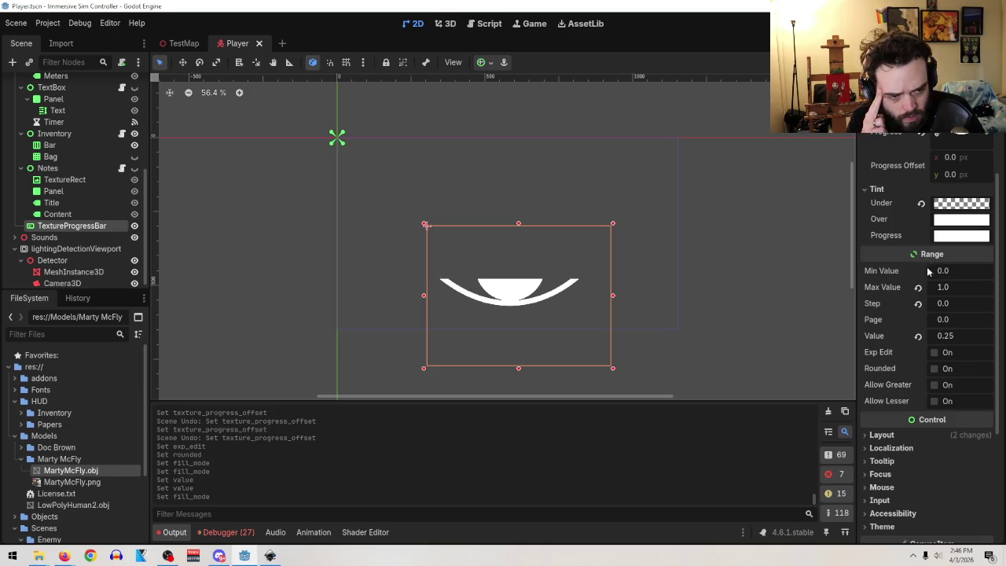
scroll(929, 269, up, 3)
click(962, 239)
scroll(928, 417, down, 2)
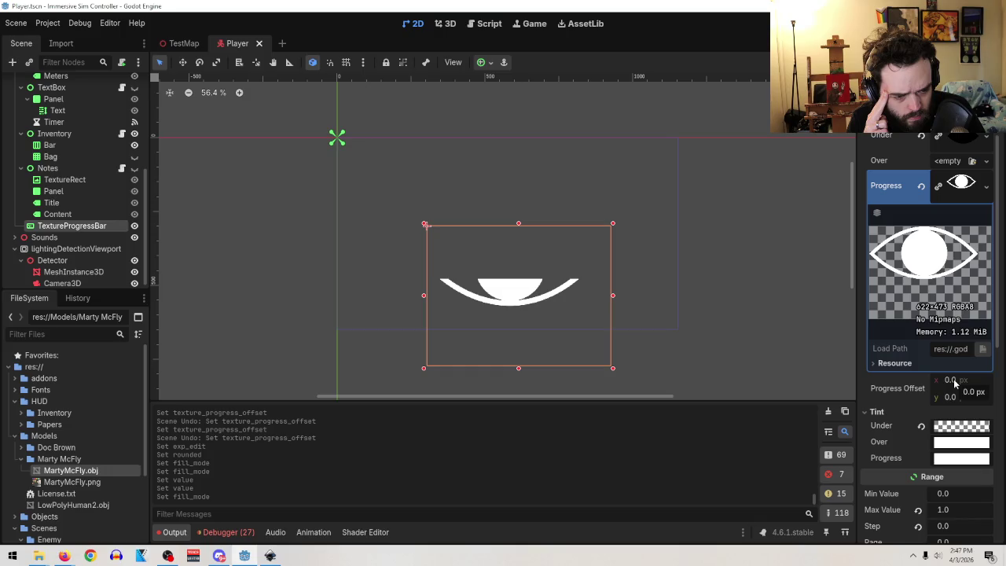
click(896, 363)
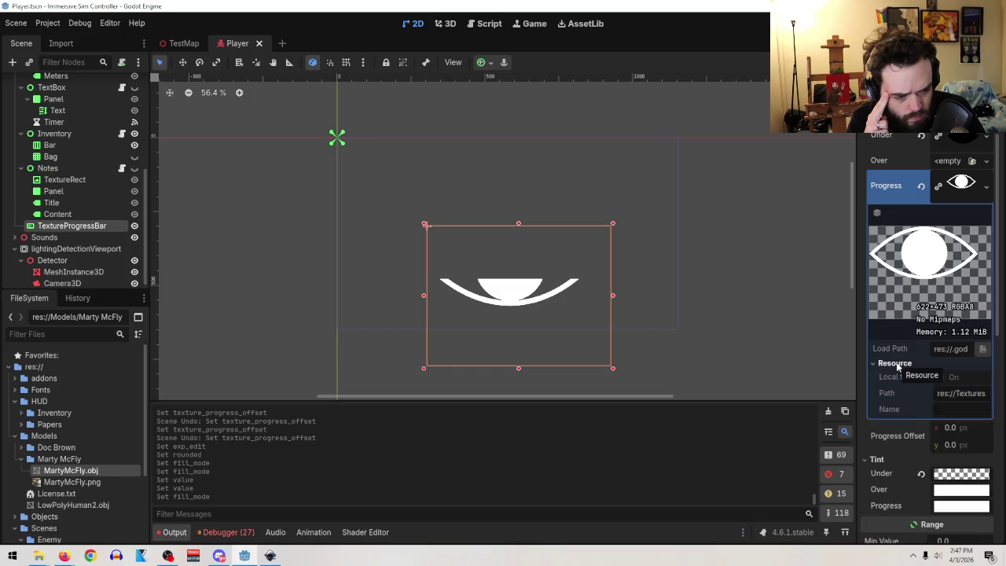
click(896, 364)
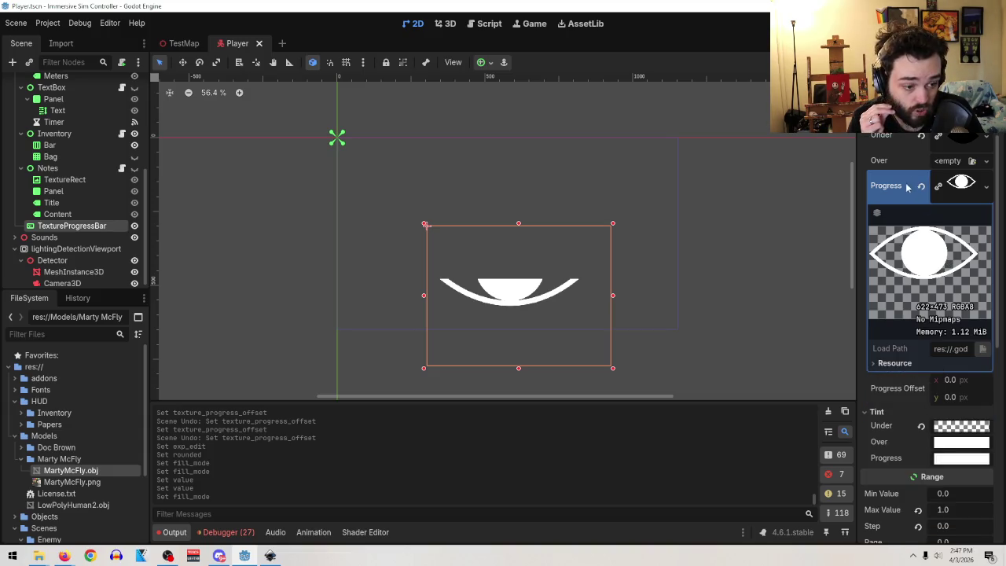
click(952, 187)
scroll(953, 187, up, 1)
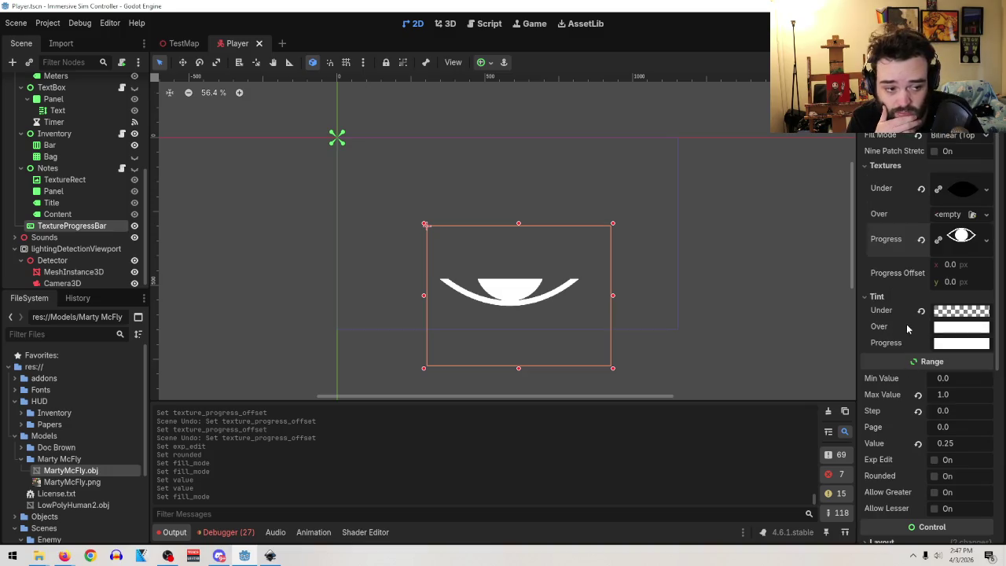
click(935, 152)
click(936, 151)
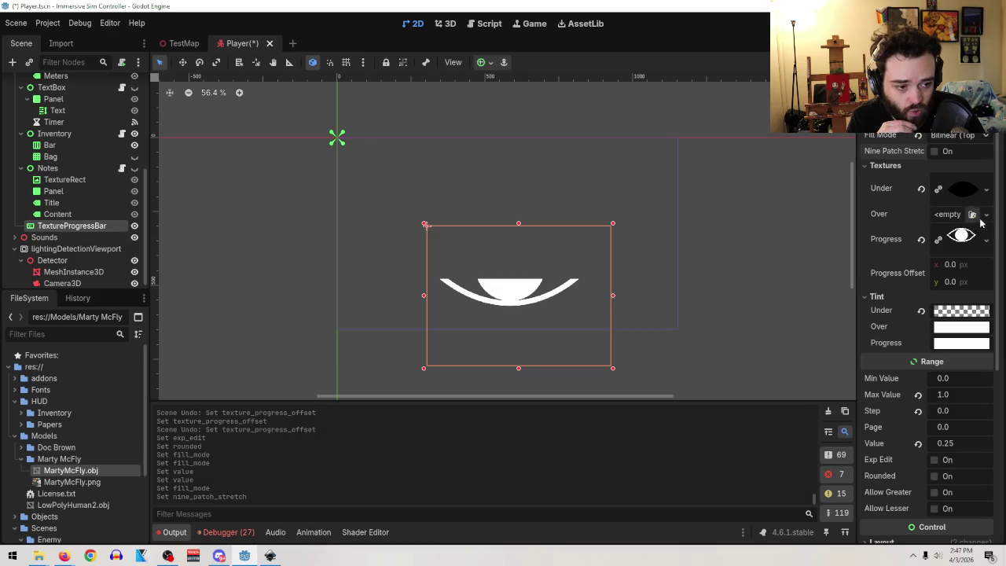
click(984, 216)
click(981, 222)
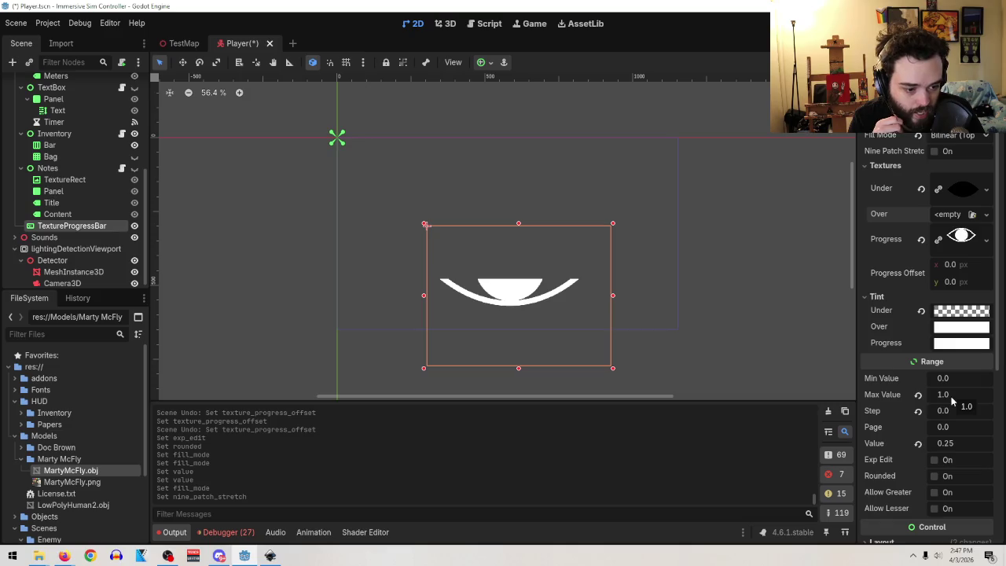
scroll(954, 401, down, 3)
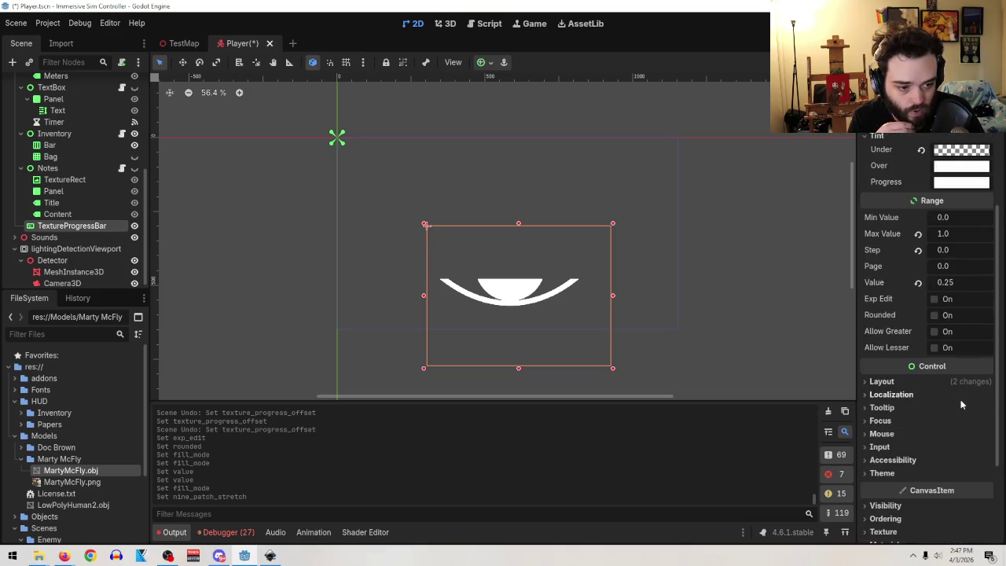
- Check the Layout Mode and Direction options, drag the eye meter to (383, 214), and toggle Clip Contents
click(882, 382)
scroll(917, 454, down, 2)
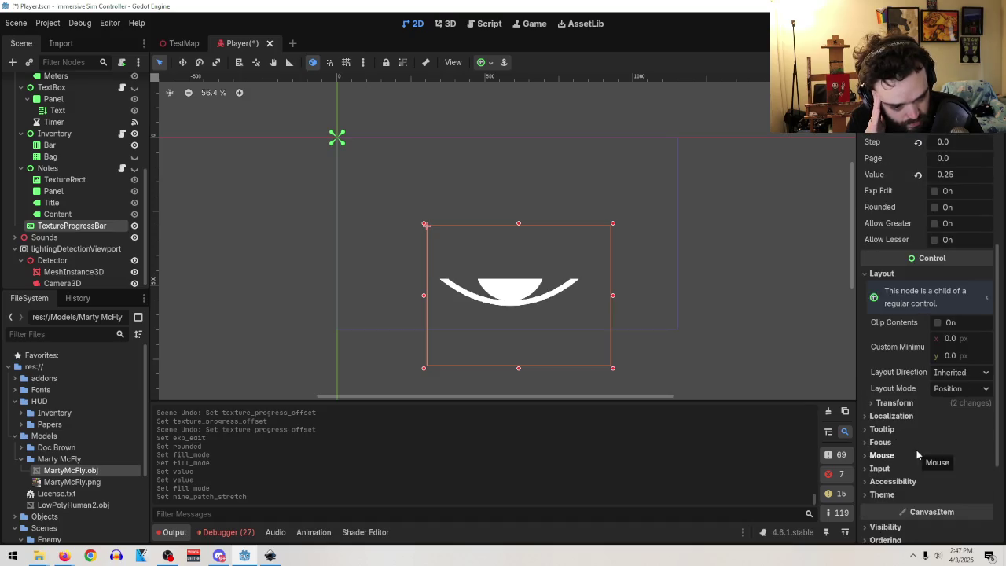
click(948, 388)
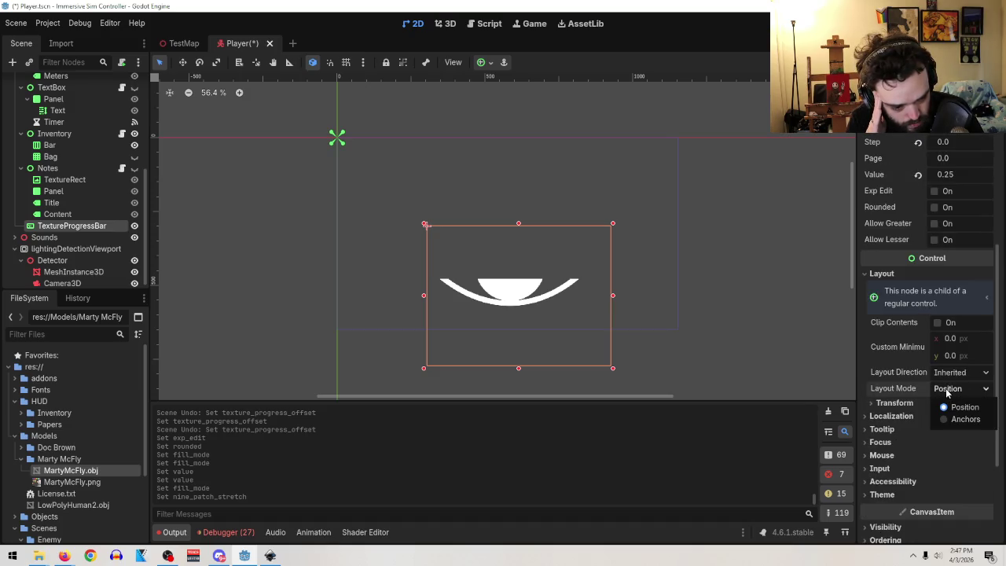
click(948, 375)
click(948, 375)
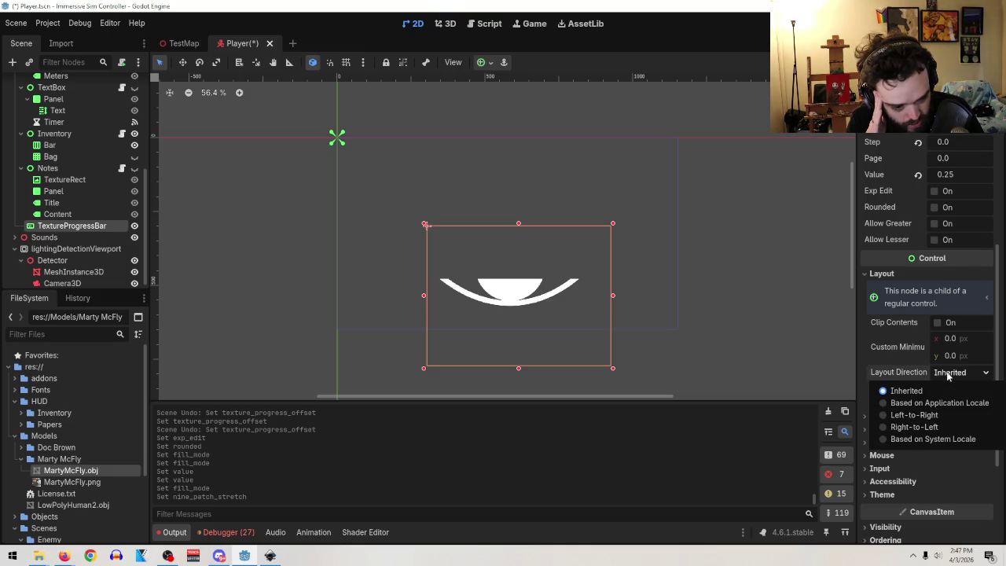
click(948, 375)
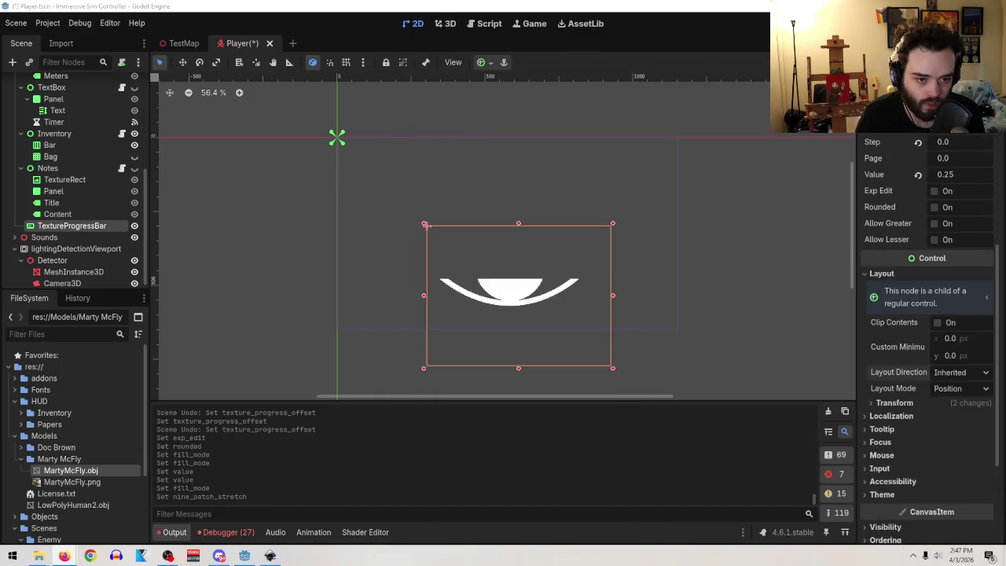
drag(464, 298, 538, 270)
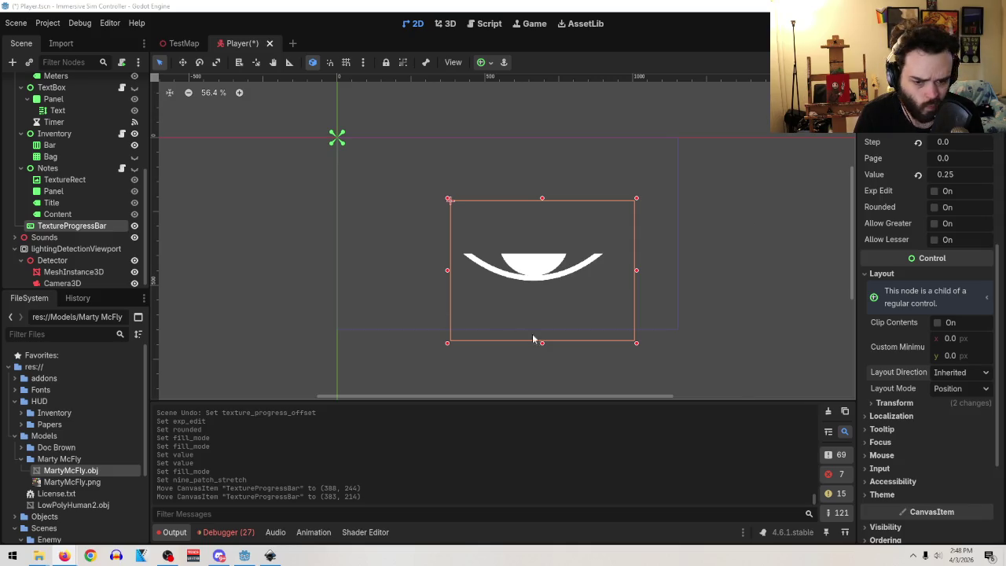
click(936, 323)
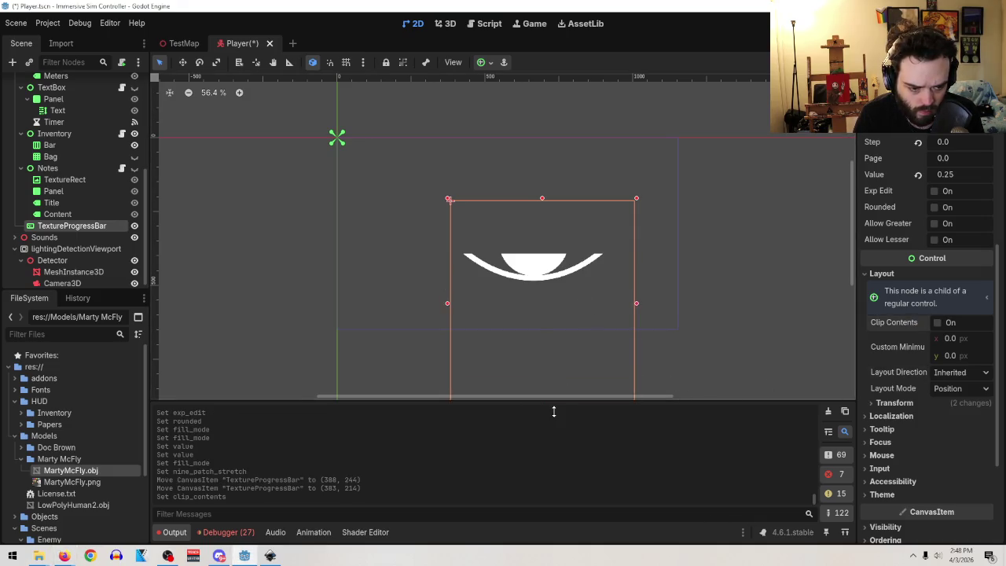
- Expand the bar's Transform settings, link x and y scale, and shrink it to about 0.8
click(895, 402)
scroll(912, 413, down, 2)
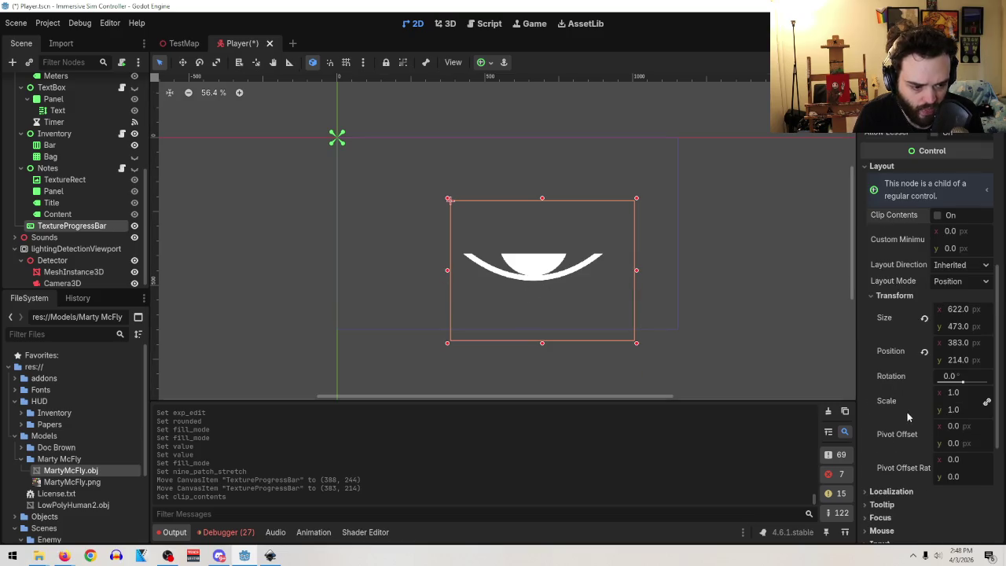
click(960, 310)
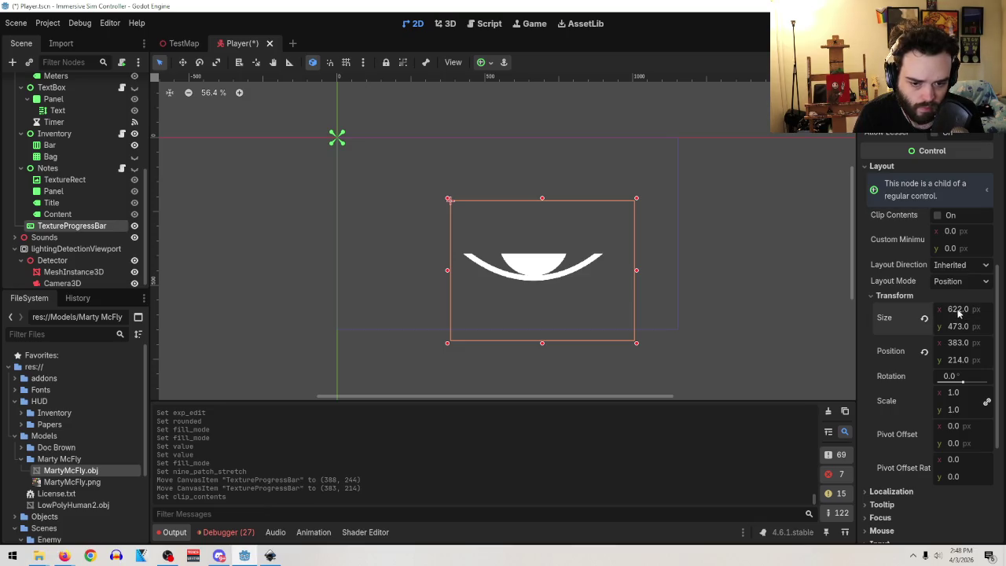
click(966, 312)
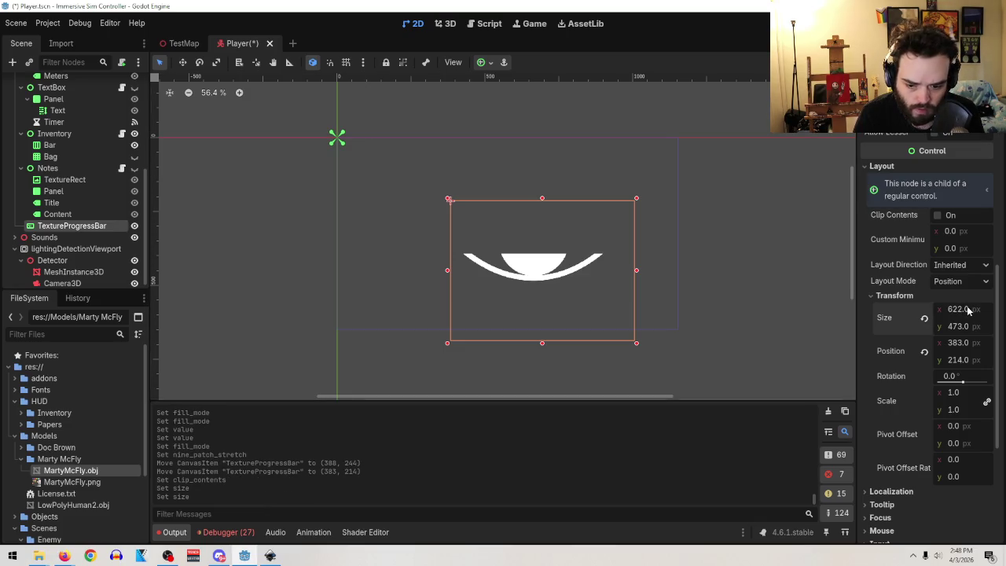
click(948, 323)
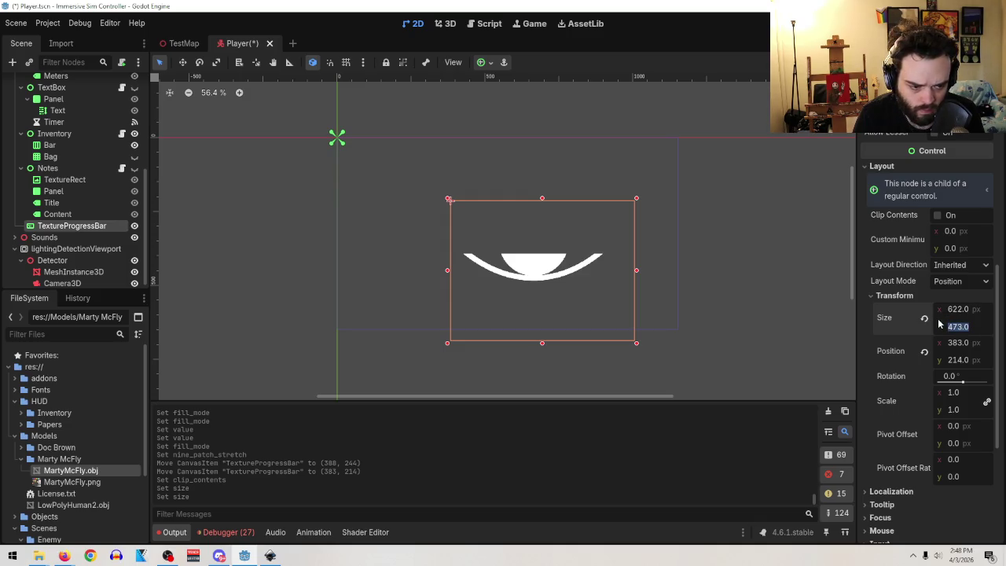
click(987, 401)
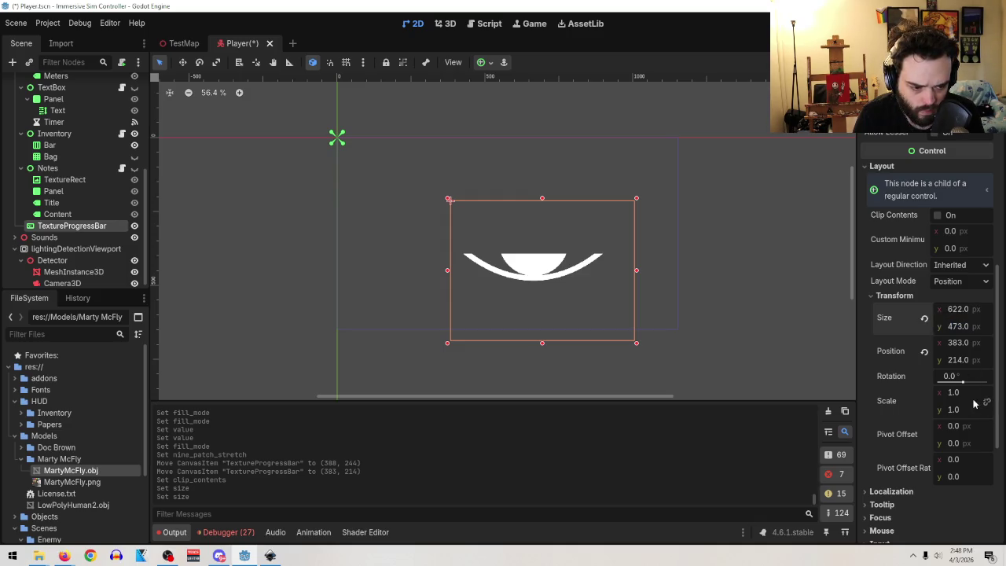
drag(982, 395, 955, 395)
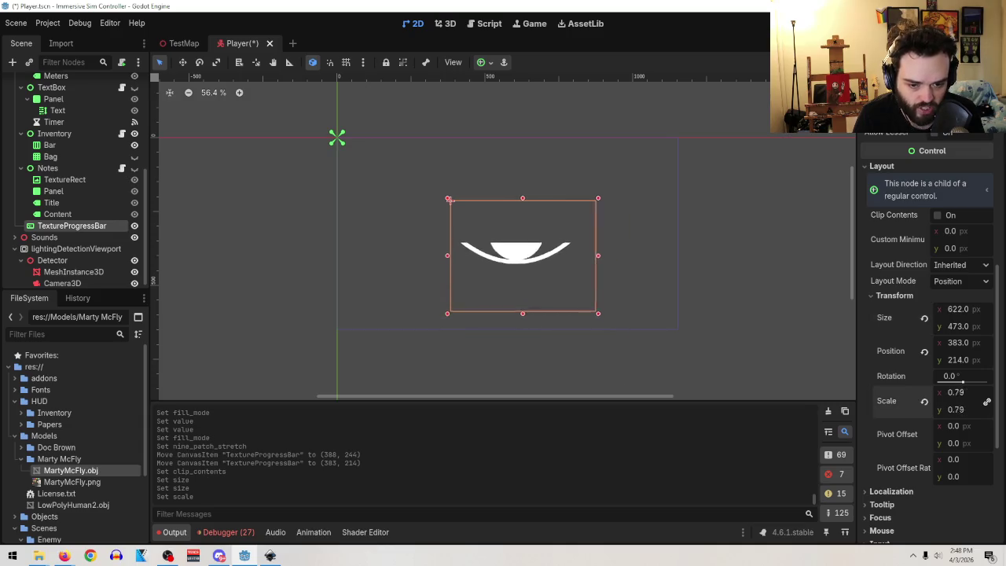
- Shrink the eye bar to 0.23 scale and place it at (1007, 537)
drag(450, 199, 445, 198)
mouse_move(479, 227)
mouse_down()
mouse_move(443, 314)
mouse_move(356, 313)
mouse_move(646, 307)
mouse_up()
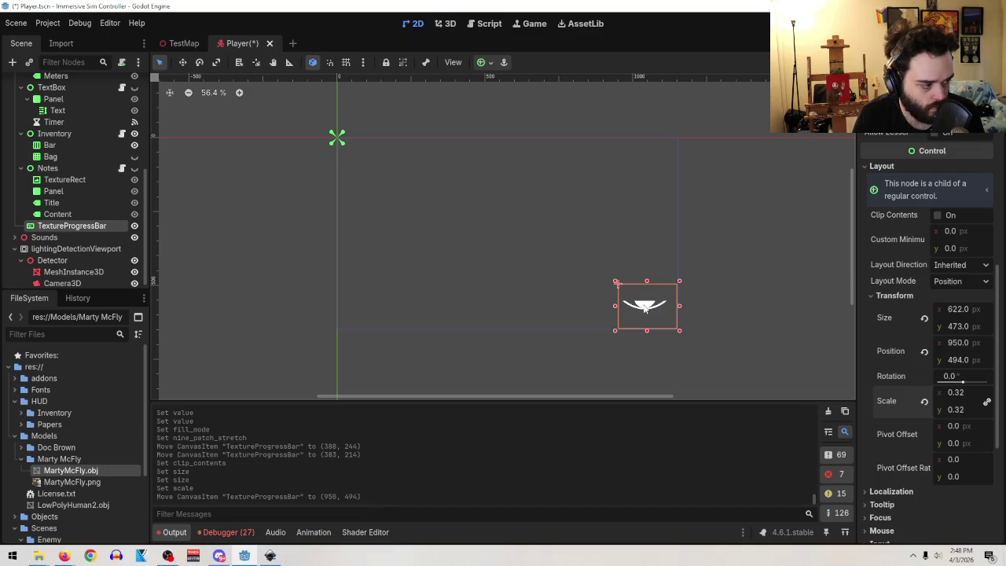
drag(646, 311, 649, 313)
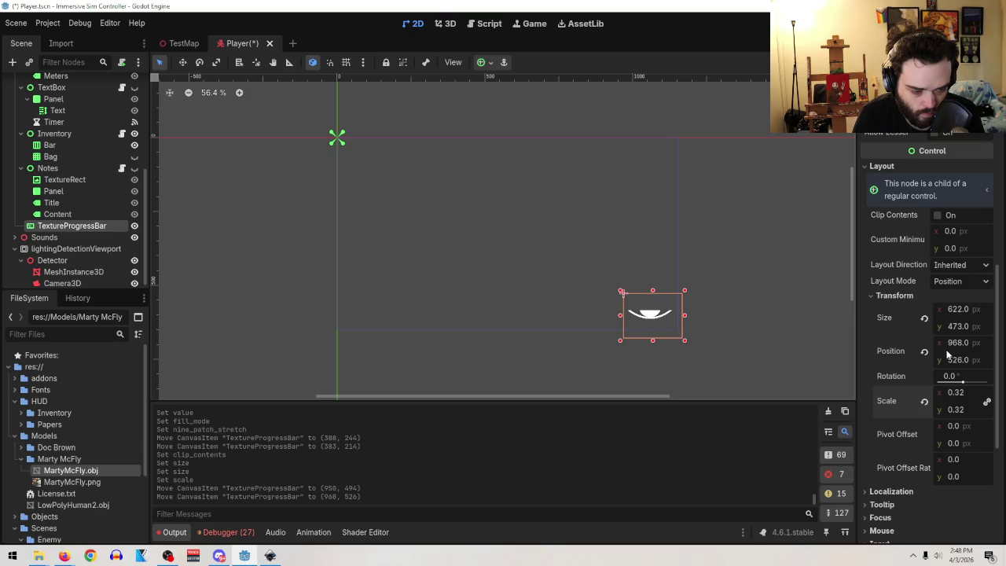
click(958, 309)
drag(955, 393, 935, 393)
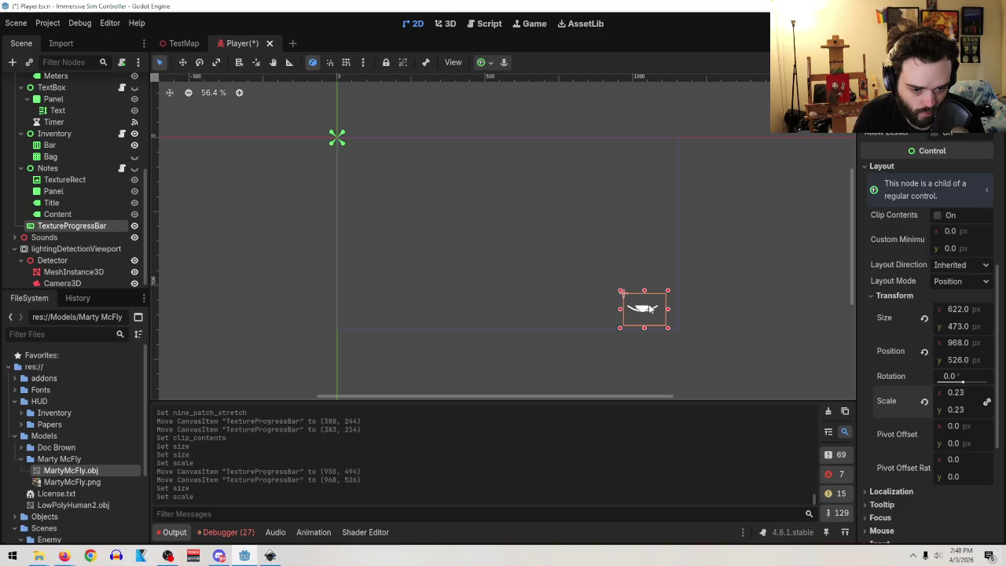
drag(645, 310, 657, 310)
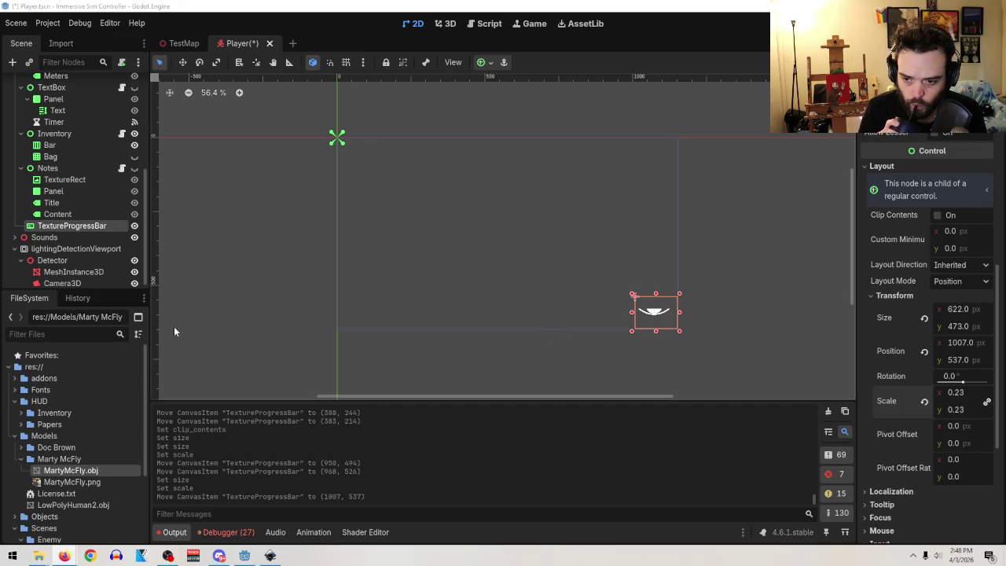
- Open the Player.gd script at the light_level declaration
scroll(63, 232, up, 5)
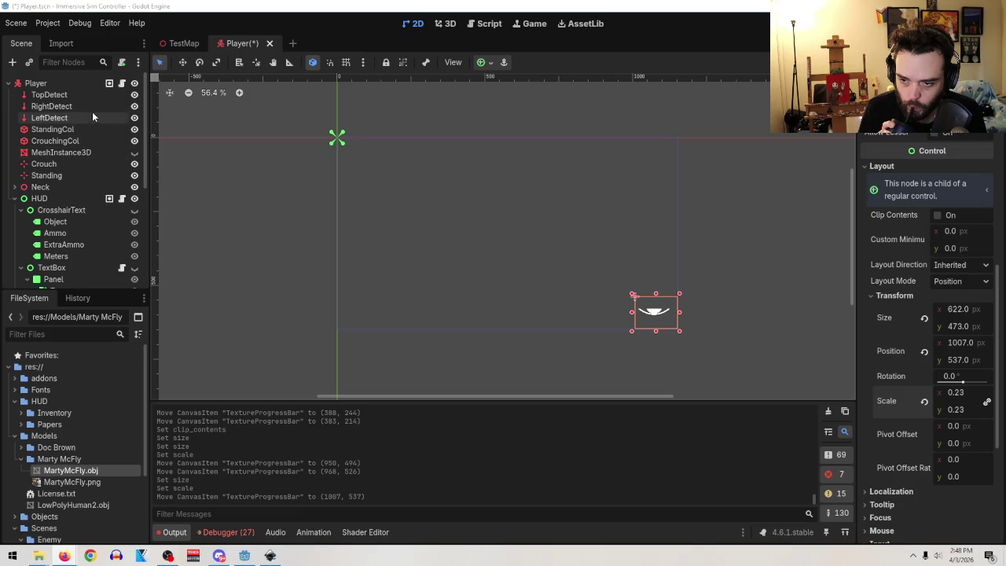
scroll(99, 139, down, 5)
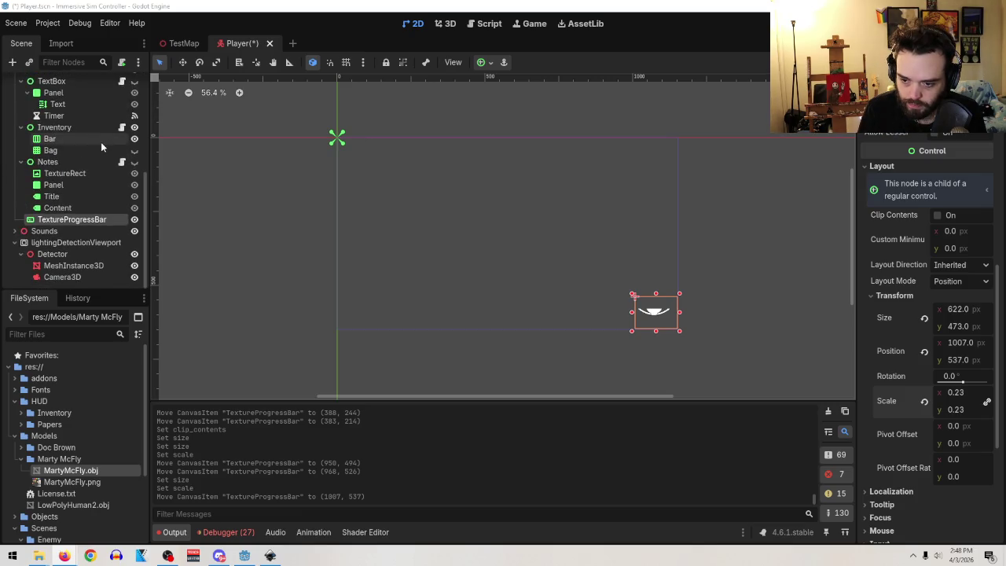
scroll(100, 142, up, 5)
click(122, 76)
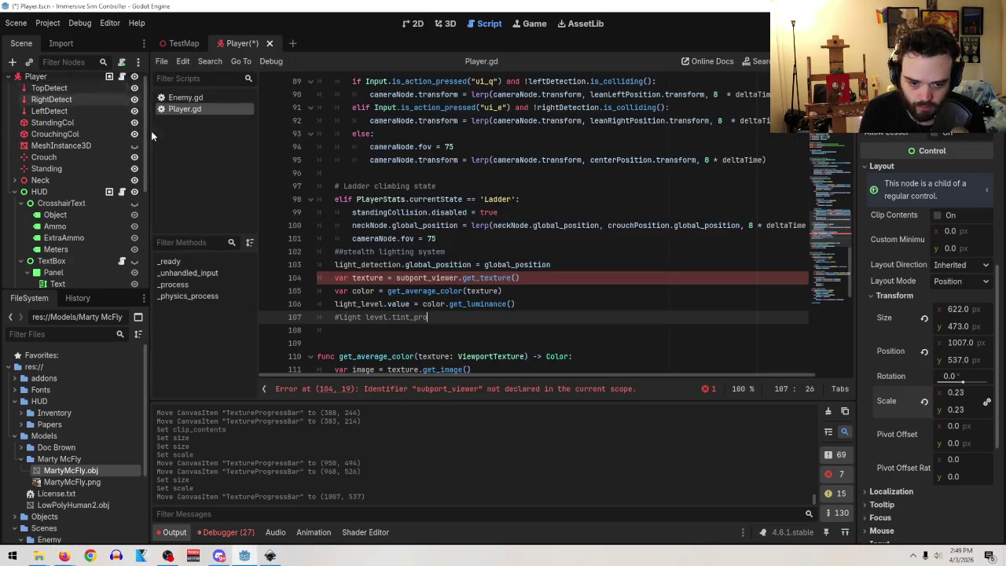
scroll(521, 267, up, 15)
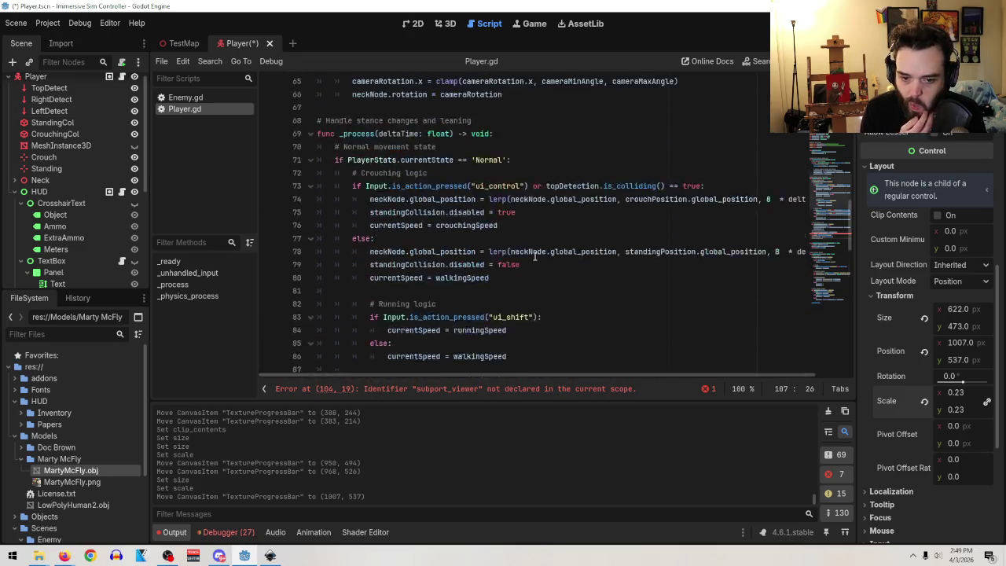
click(492, 238)
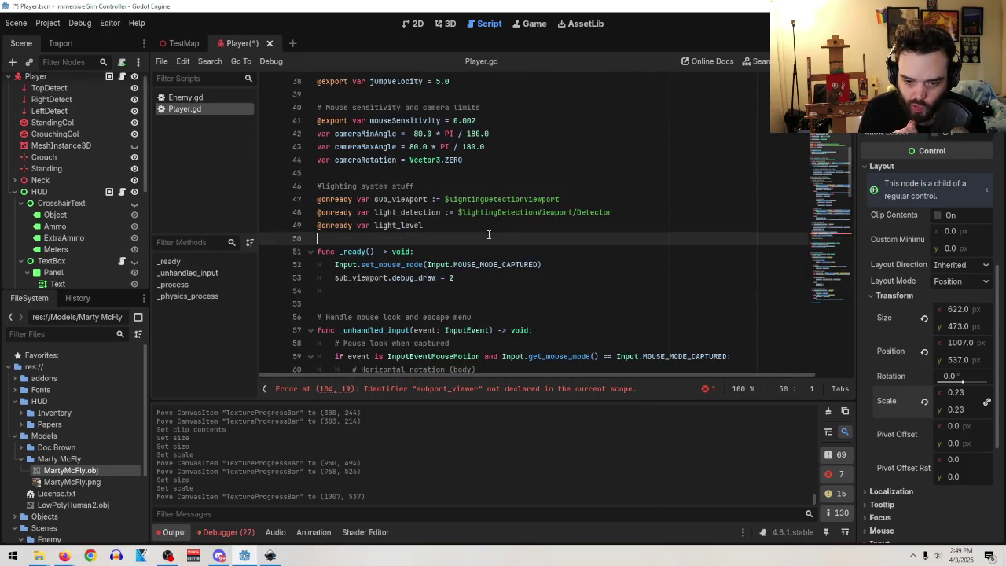
click(485, 229)
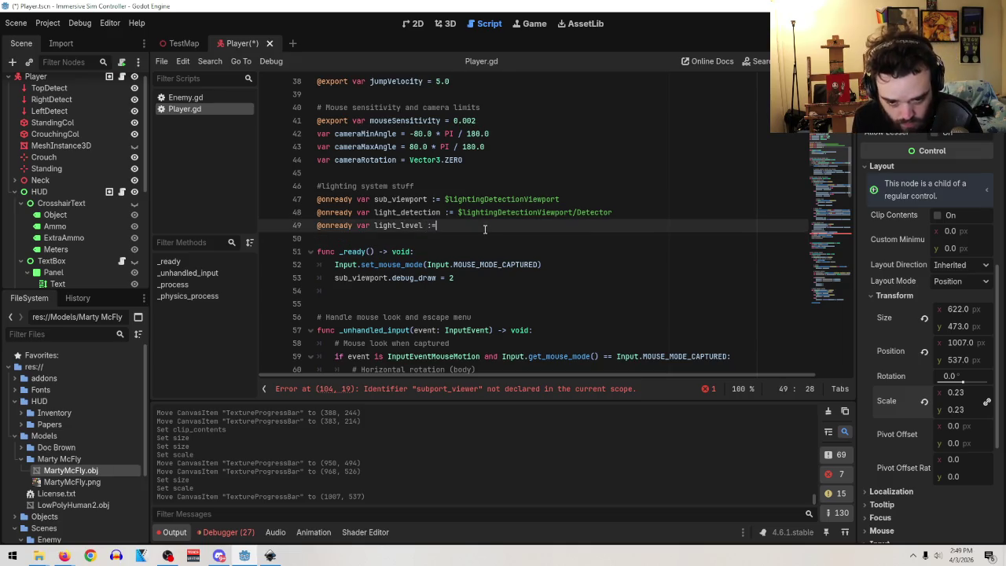
scroll(82, 204, down, 5)
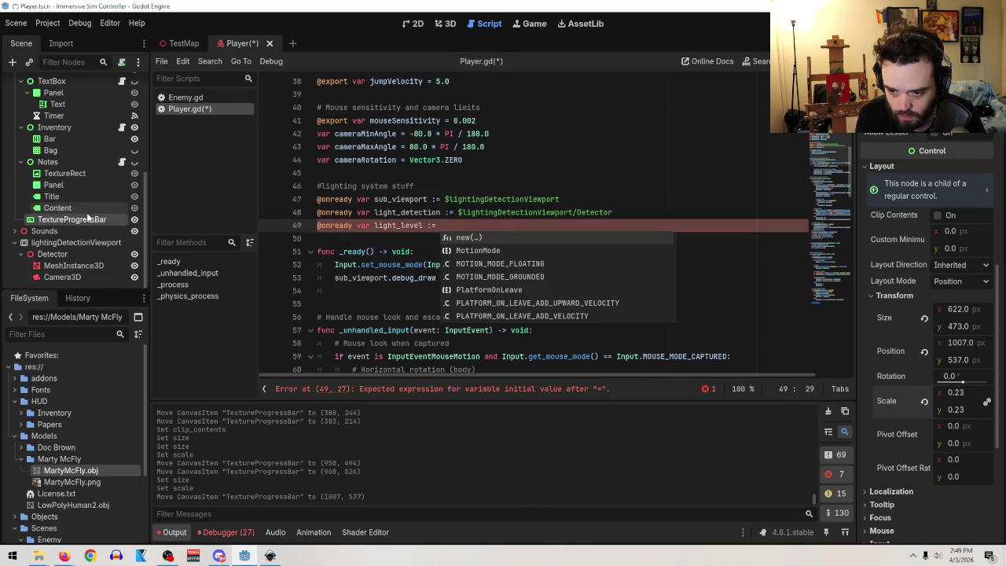
- Drag the TextureProgressBar node onto line 49 for light_level, then switch to the tutorial video
drag(67, 223, 444, 226)
scroll(584, 280, down, 1)
scroll(584, 279, down, 15)
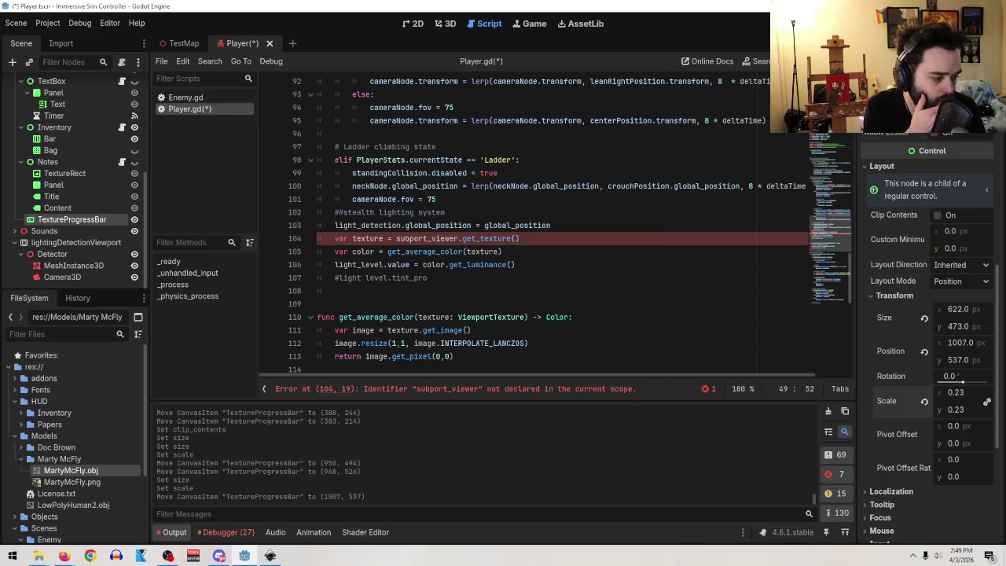
key(alt+Tab)
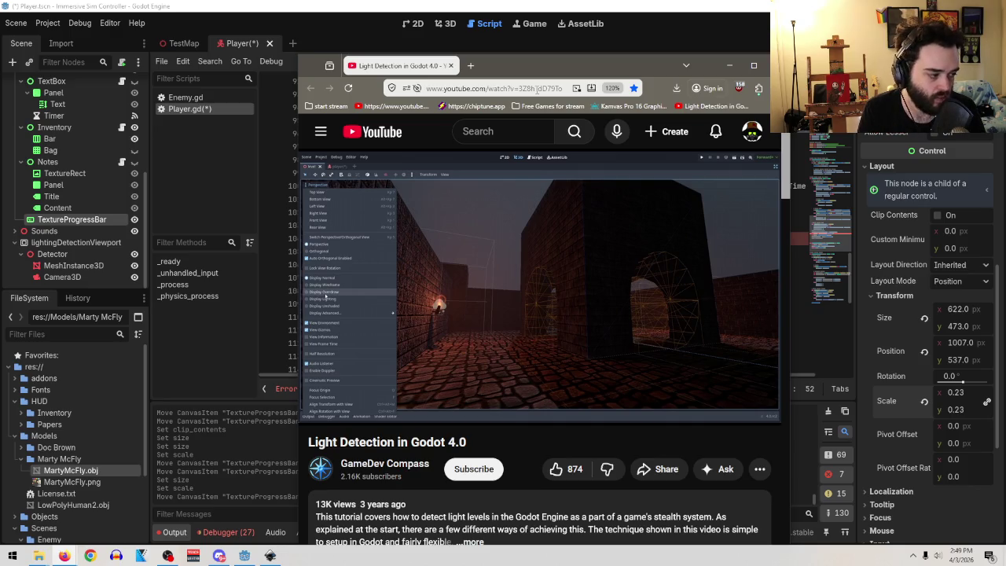
- Skip the tutorial to its code at 4:33, then move the browser off the script
mouse_move(484, 389)
mouse_down()
mouse_move(674, 389)
mouse_move(628, 396)
mouse_up()
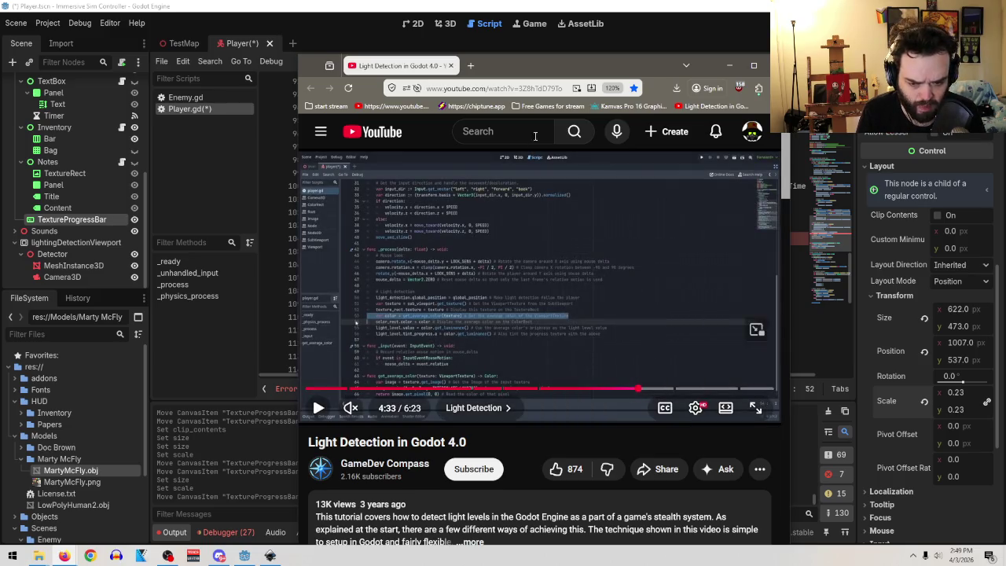
mouse_move(498, 74)
mouse_down()
mouse_move(795, 151)
mouse_move(1005, 158)
mouse_up()
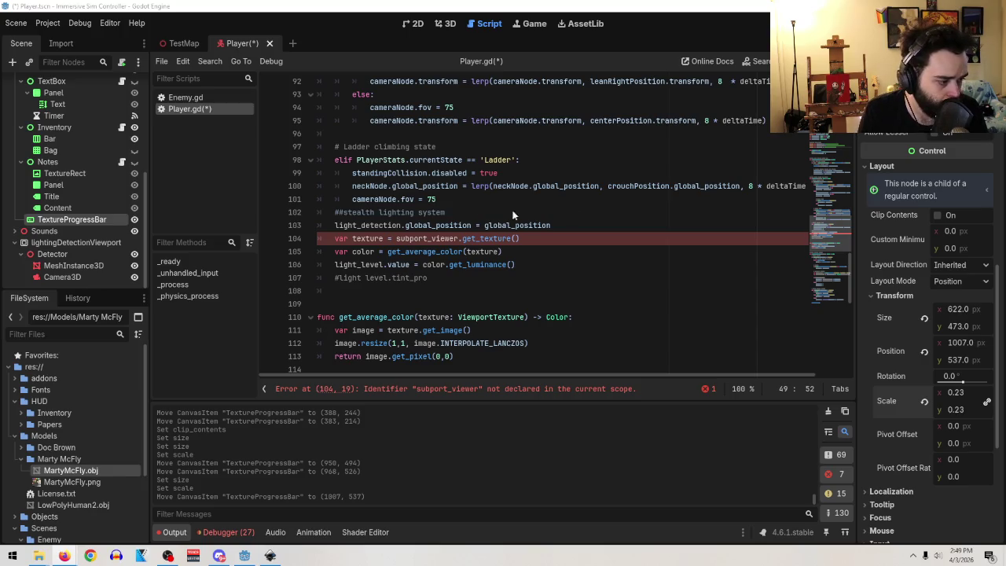
- Uncomment line 107 and complete it as tint_progress.a = color.get_luminance()
click(473, 279)
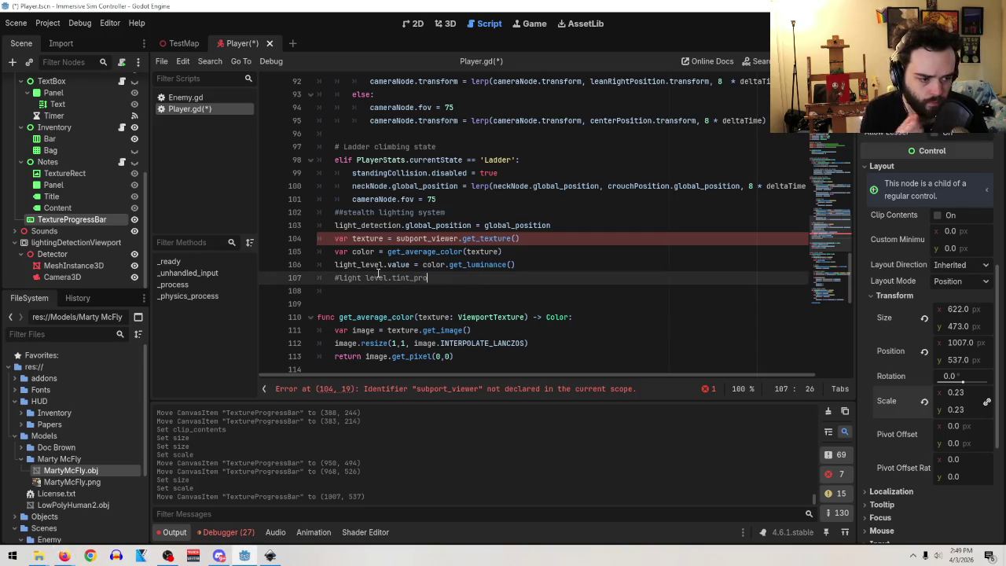
click(340, 278)
key(BackSpace)
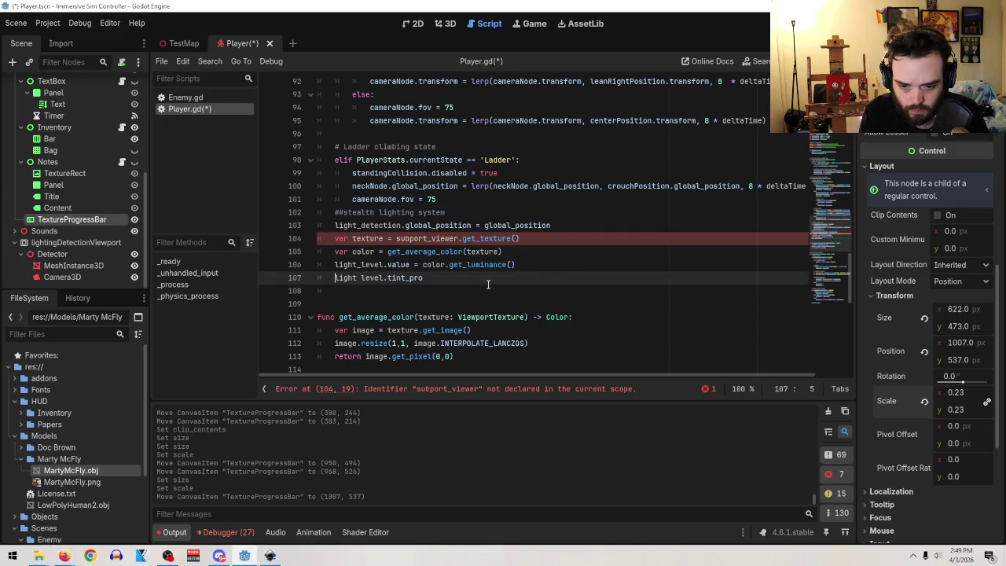
click(487, 283)
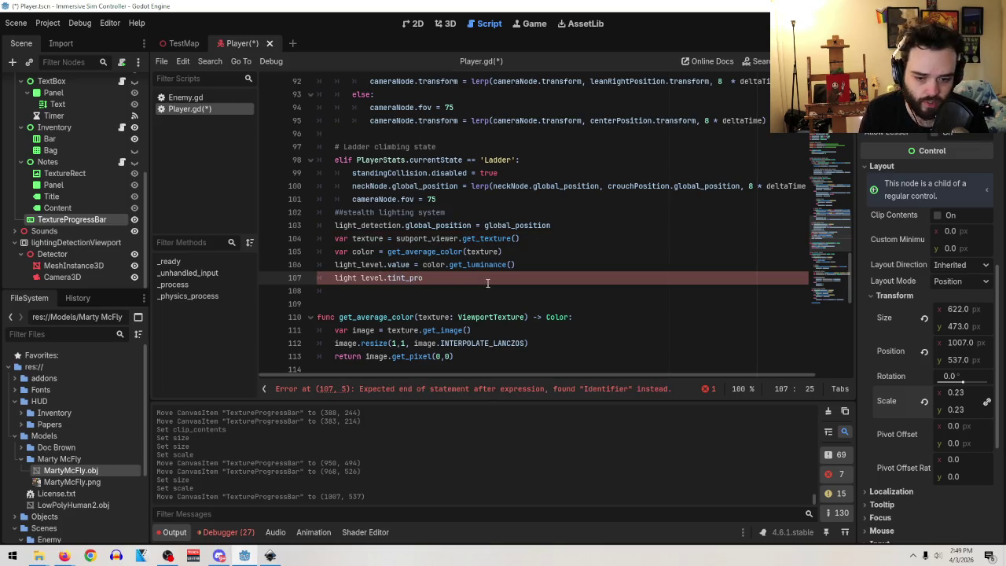
text(gress)
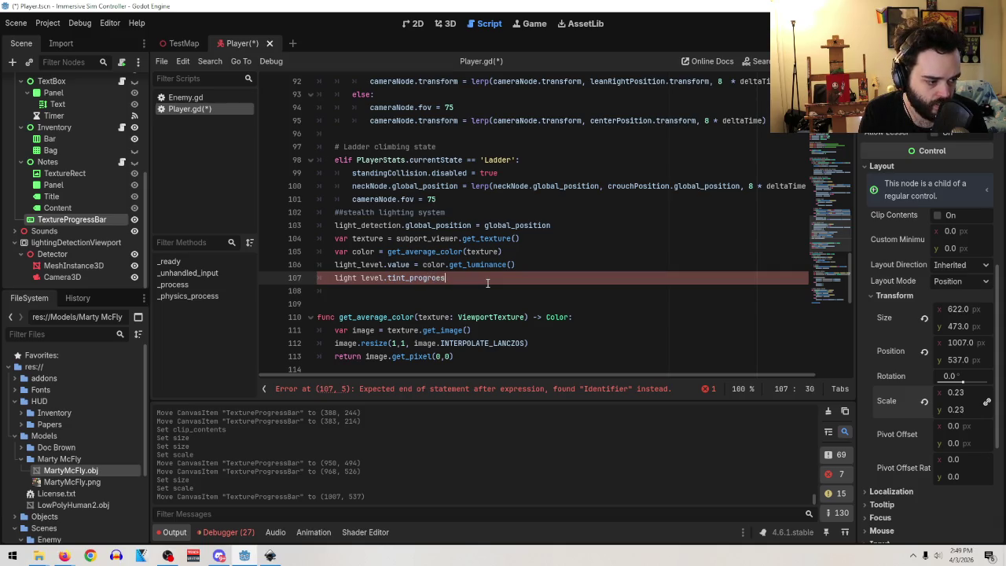
text(.a)
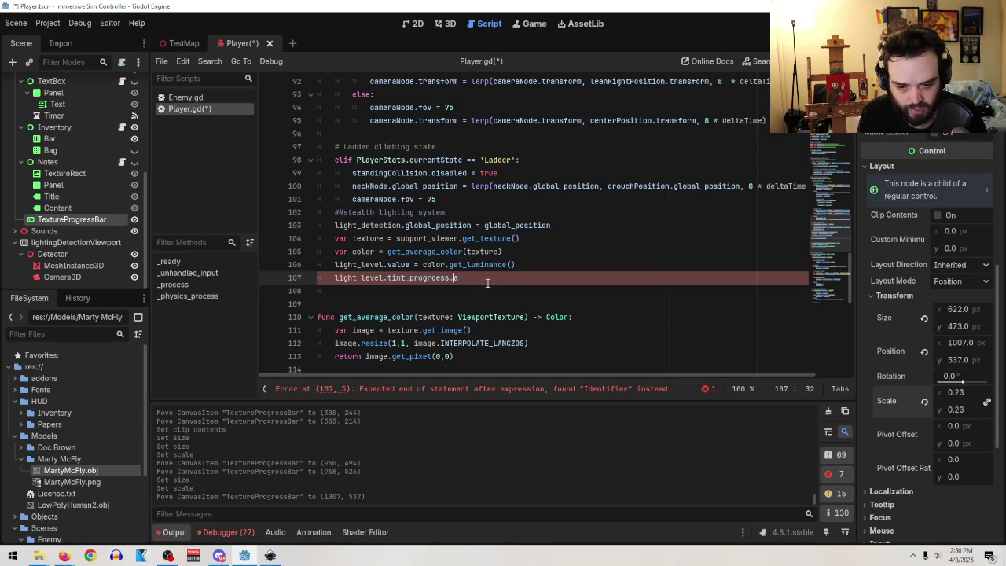
key(BackSpace)
key(Left)
key(Left)
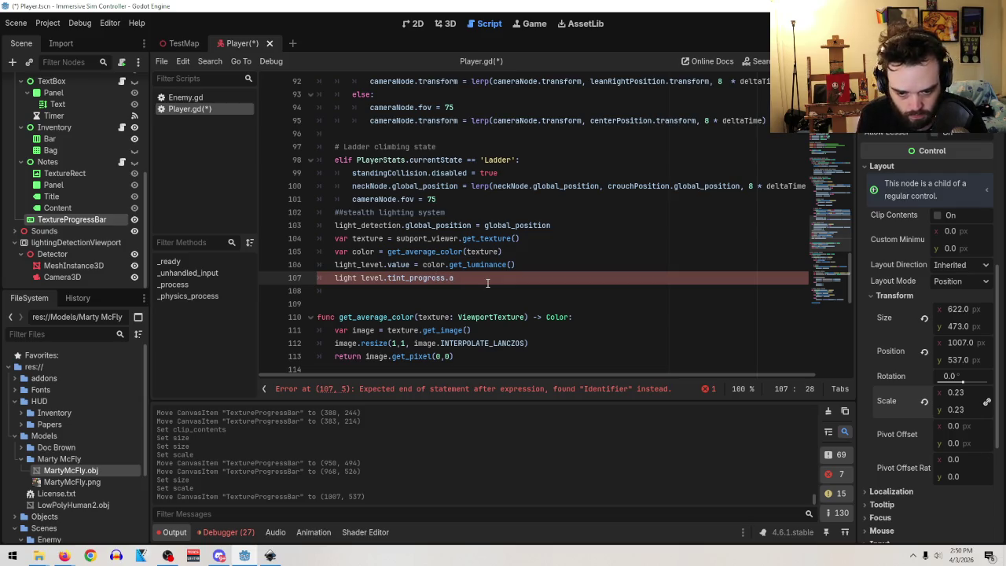
key(End)
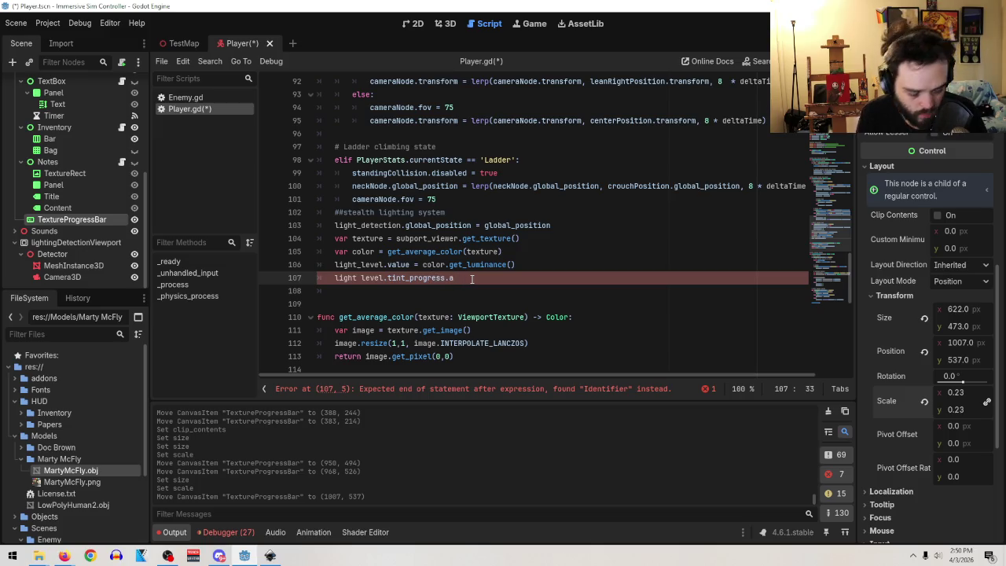
text(= color.get_li)
key(BackSpace)
text(umi)
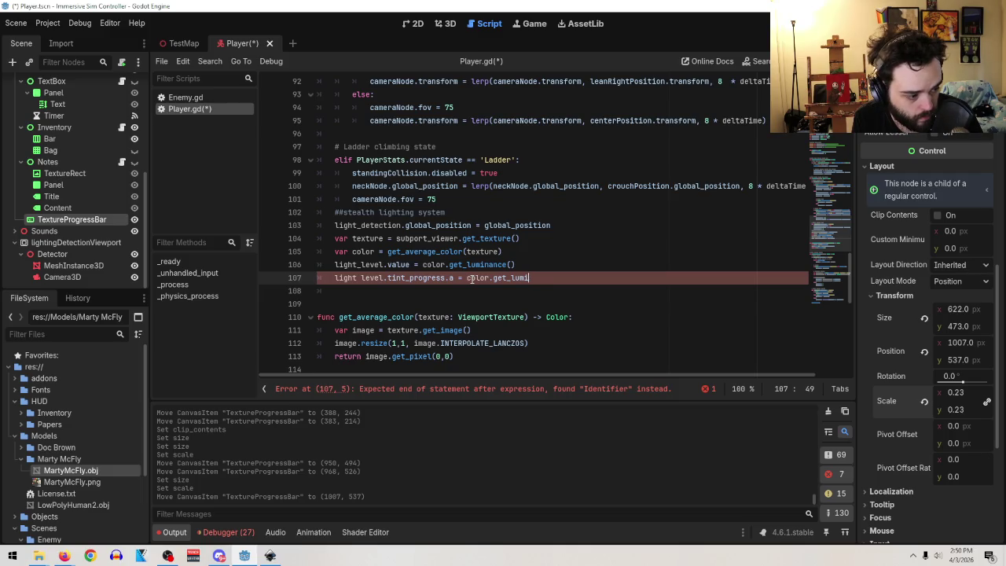
text(na)
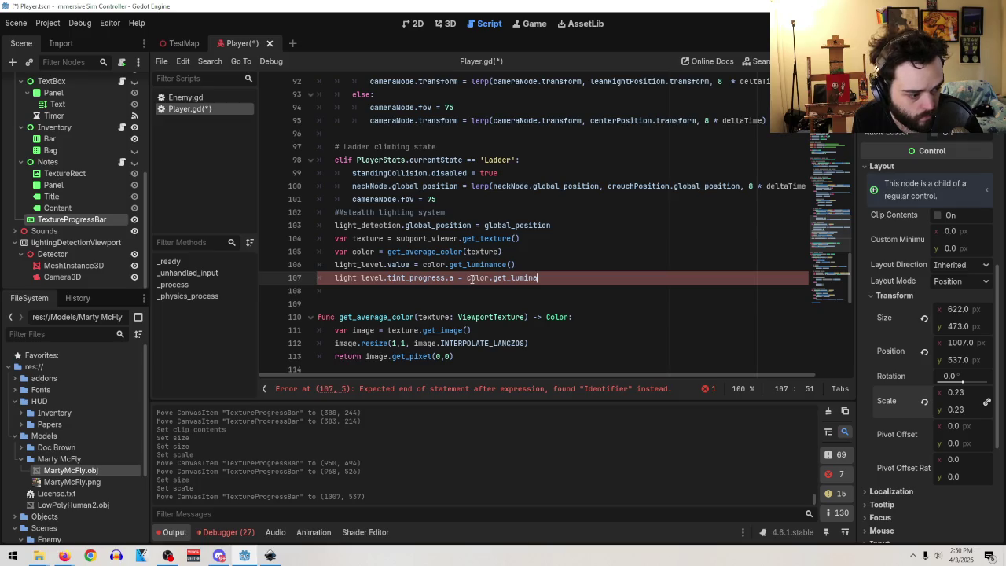
text(nce)
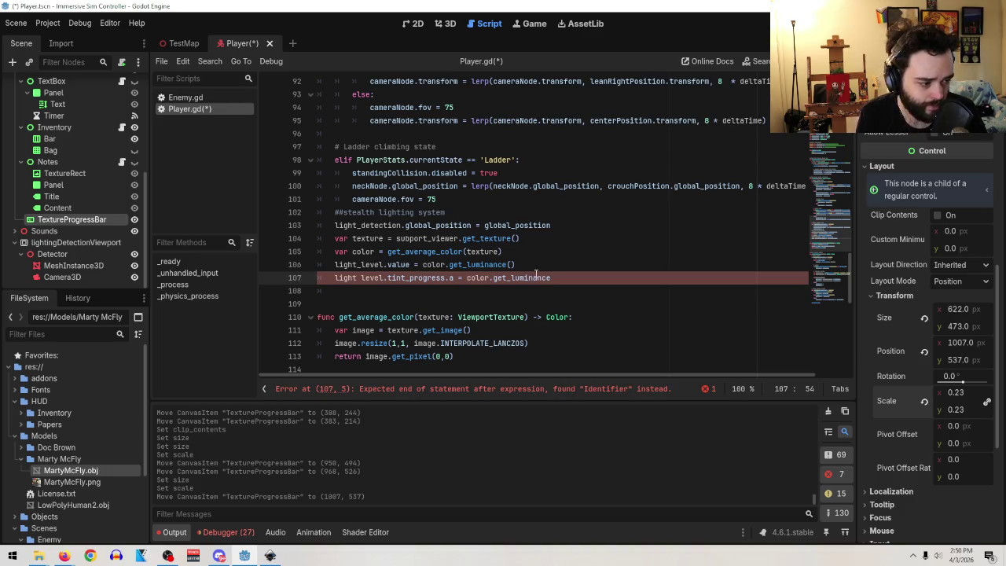
text(())
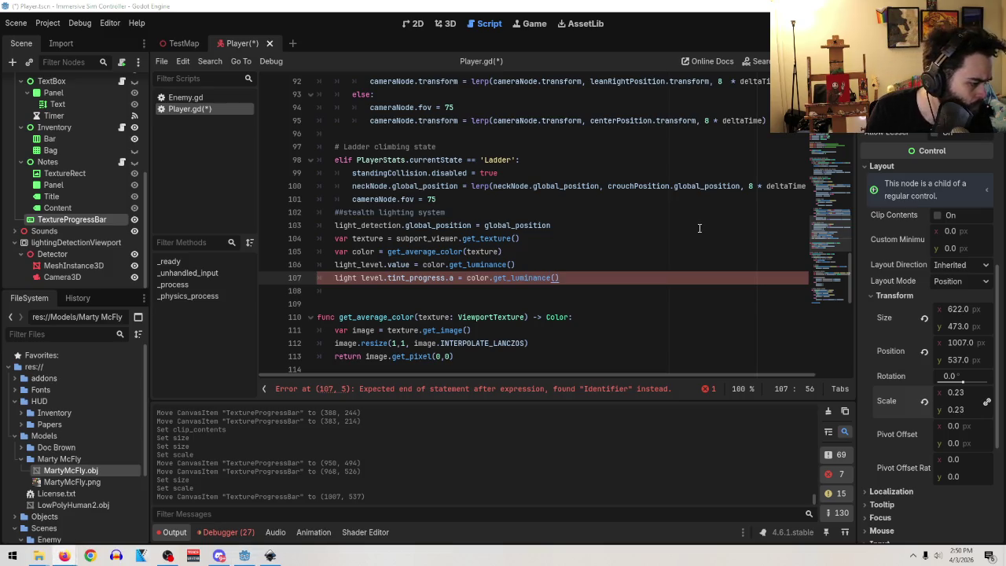
- Replace the space in 'light level' with an underscore on line 107
click(363, 279)
key(BackSpace)
text(_)
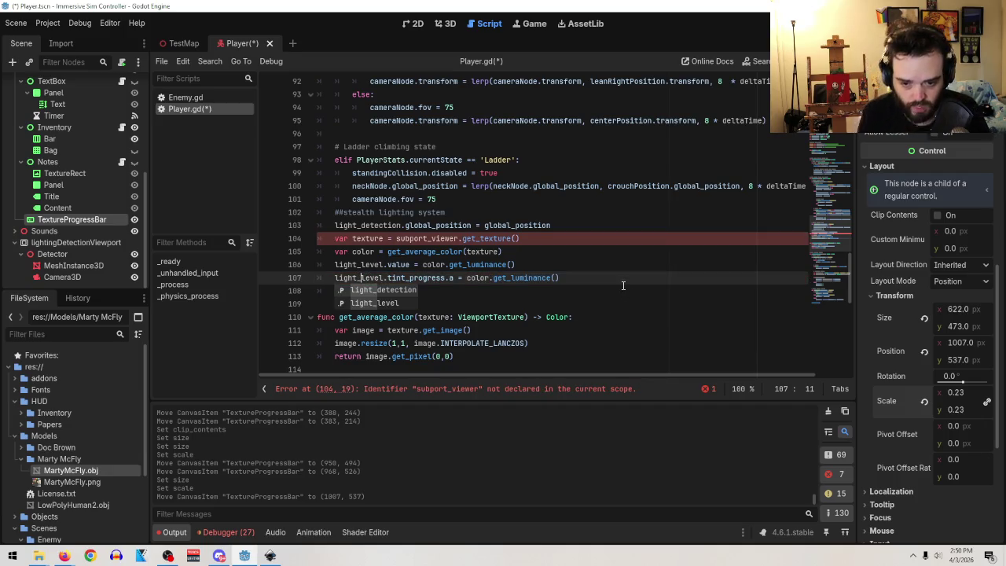
click(623, 286)
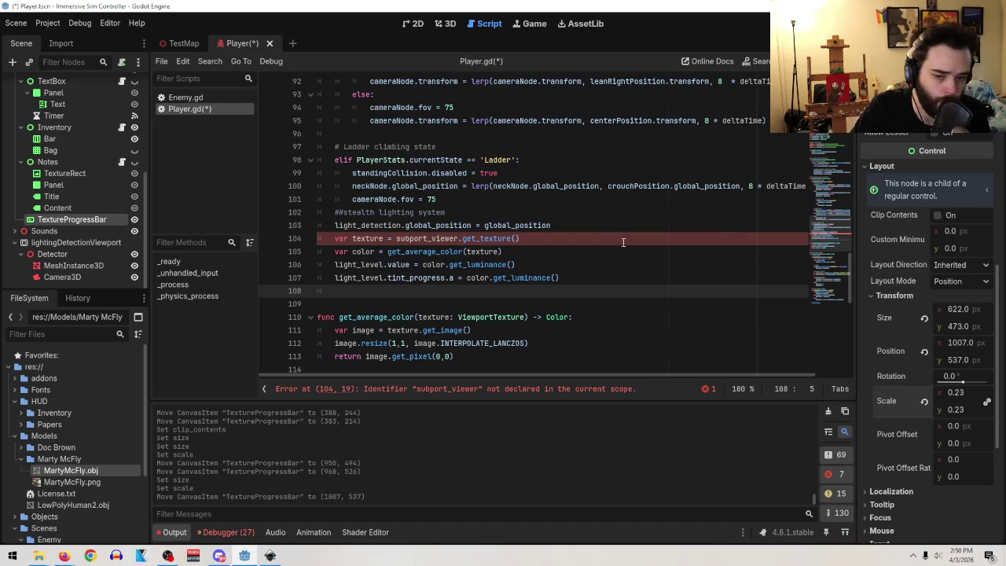
click(458, 238)
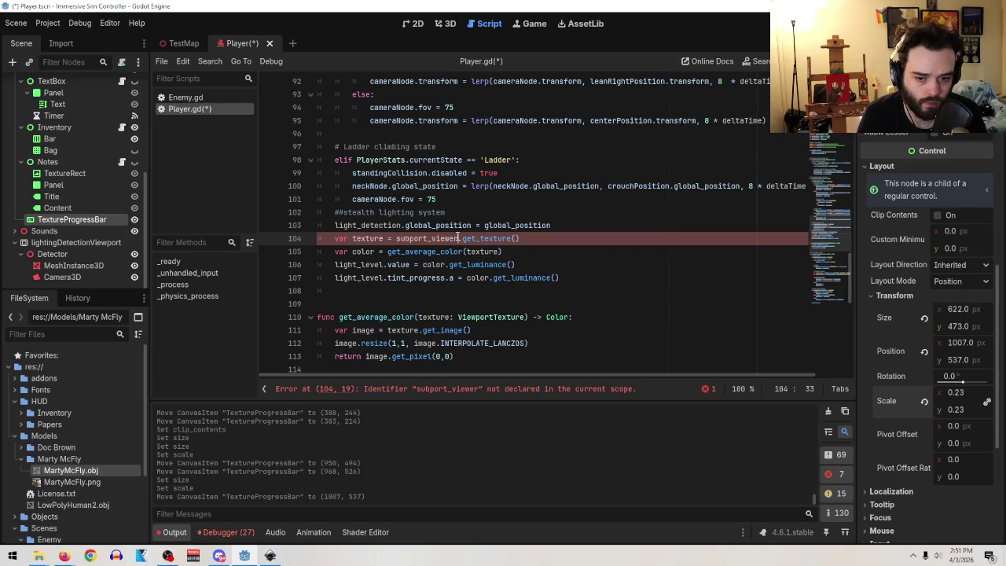
- Correct subport_viewer to sub_viewport on line 104
key(Left)
key(Left)
key(Left)
key(BackSpace)
key(BackSpace)
key(BackSpace)
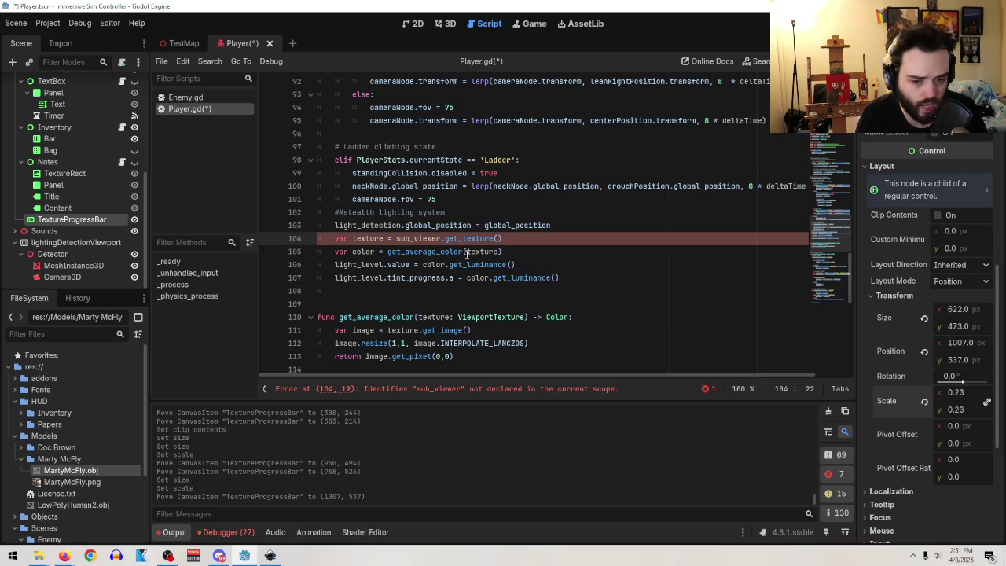
key(BackSpace)
key(BackSpace)
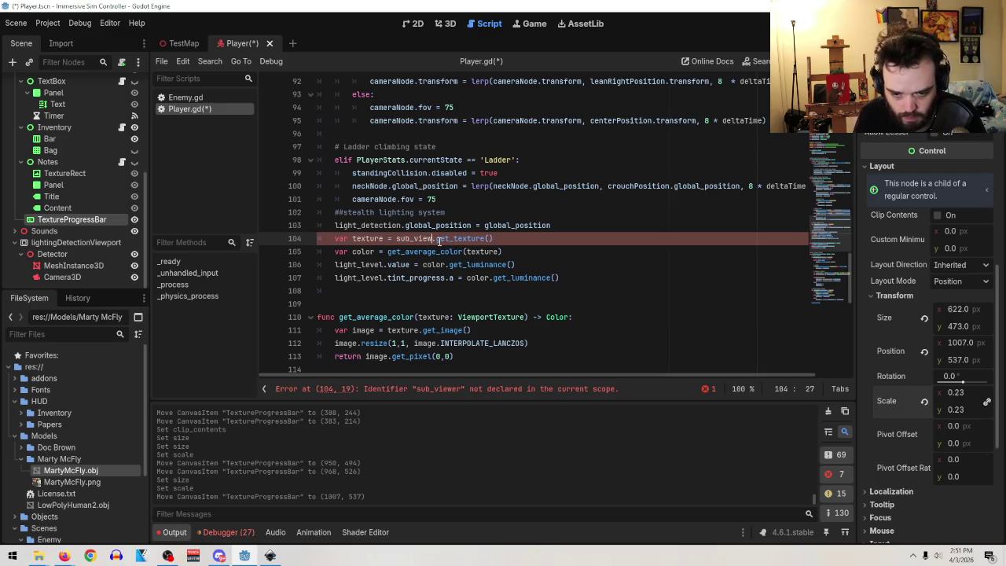
text(port)
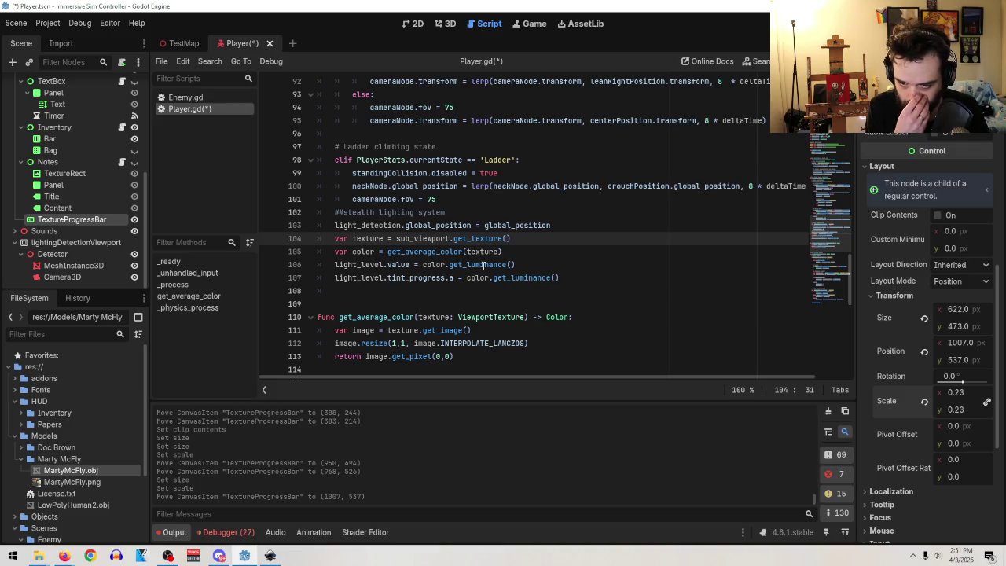
- Save the Player scene and switch to the TestMap scene
click(16, 22)
click(37, 109)
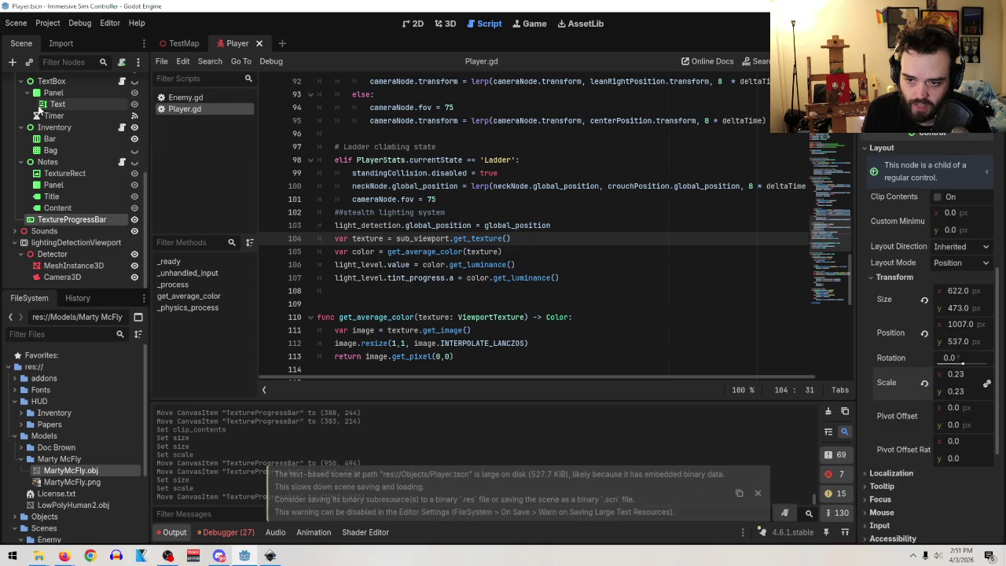
click(179, 44)
- Run the scene with F6 to test the light meter, and close the tutorial browser window
key(F6)
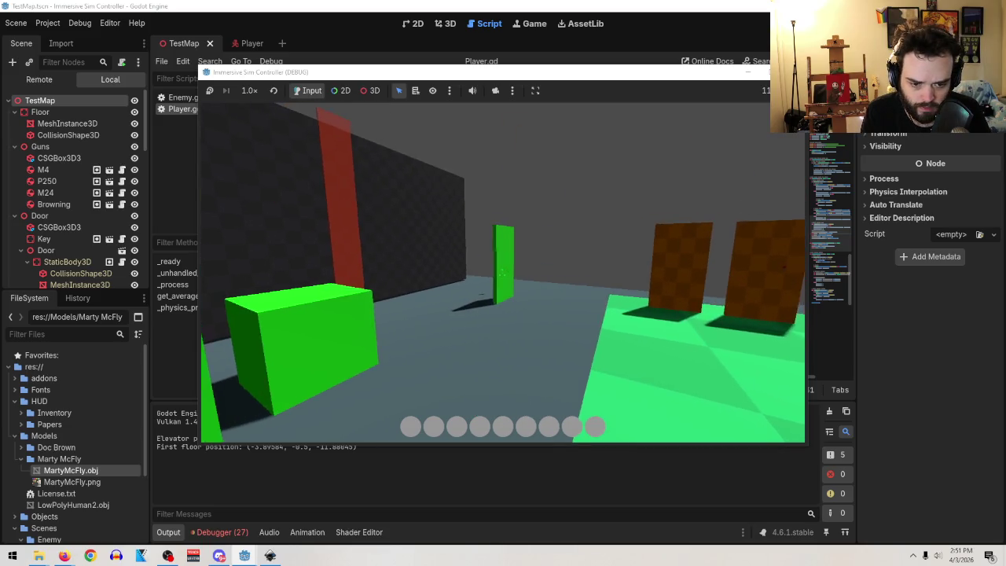
key(alt+Tab)
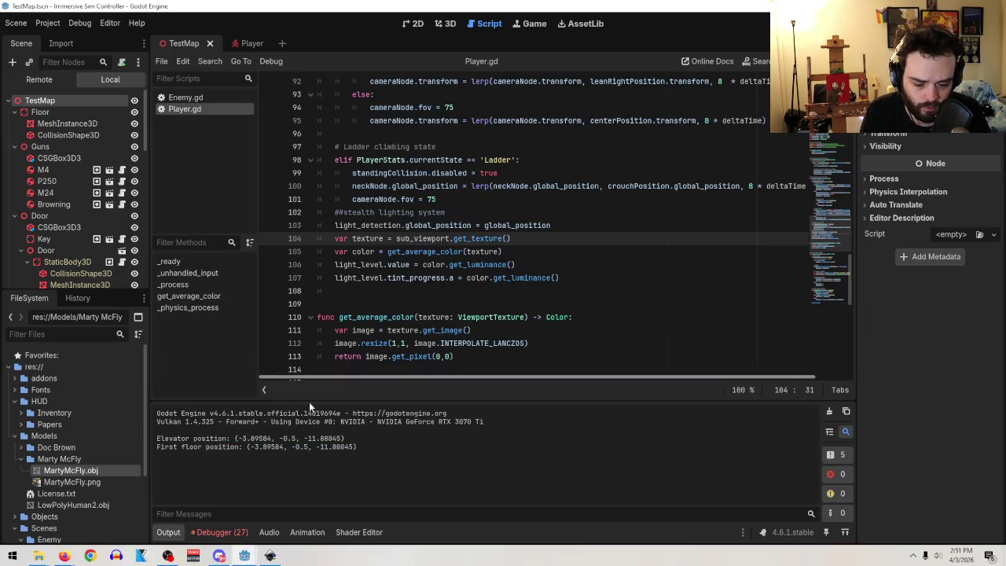
mouse_move(63, 556)
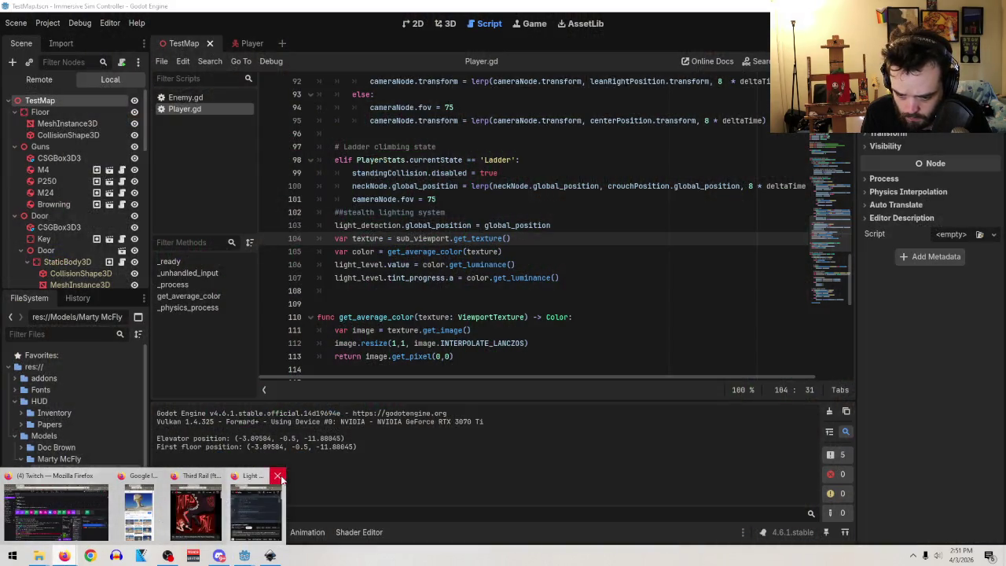
click(278, 476)
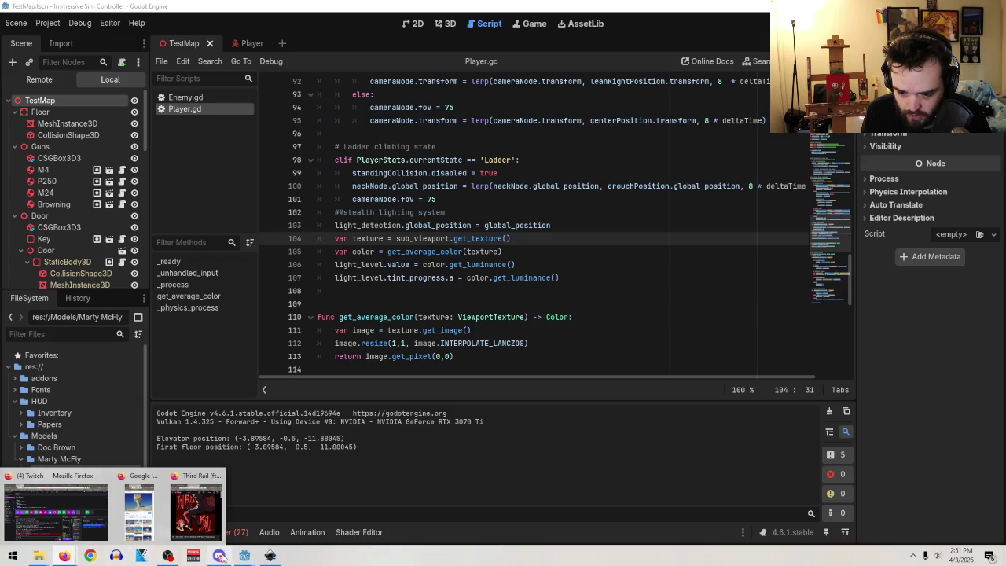
- Stop the running game and return to the Player scene
mouse_move(245, 555)
click(345, 476)
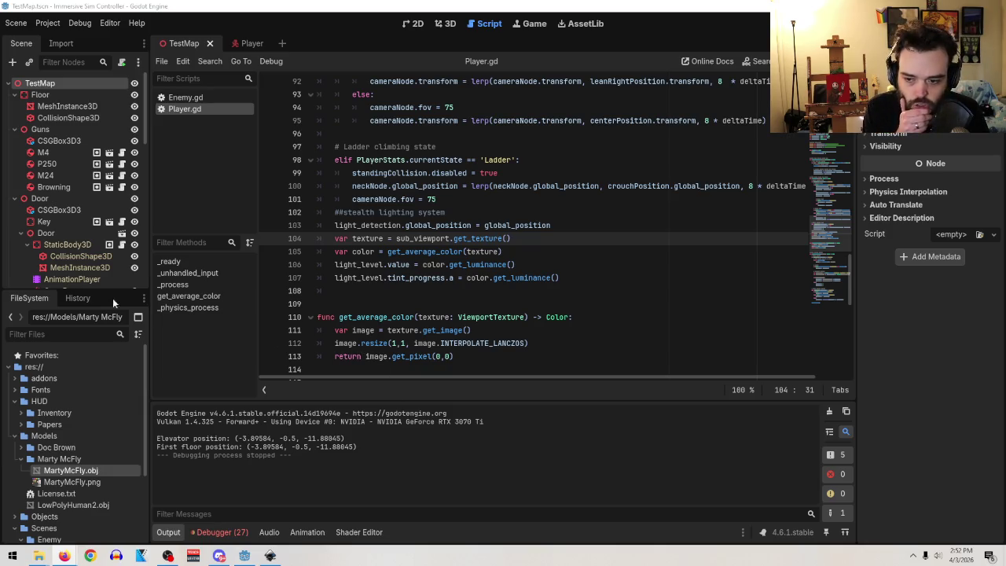
click(248, 45)
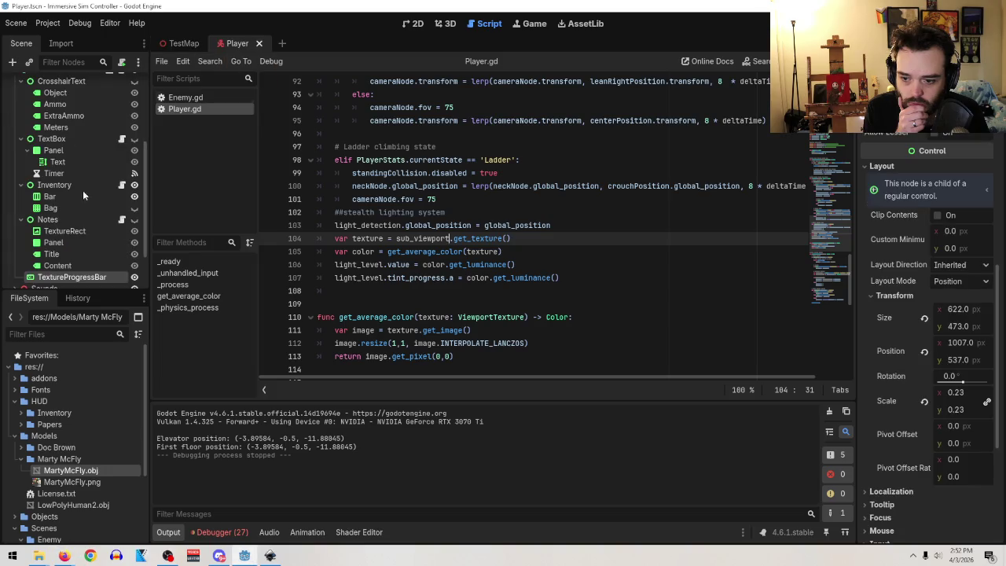
- Drag TextureProgressBar up to become HUD's first child in the Scene tree
scroll(71, 259, up, 1)
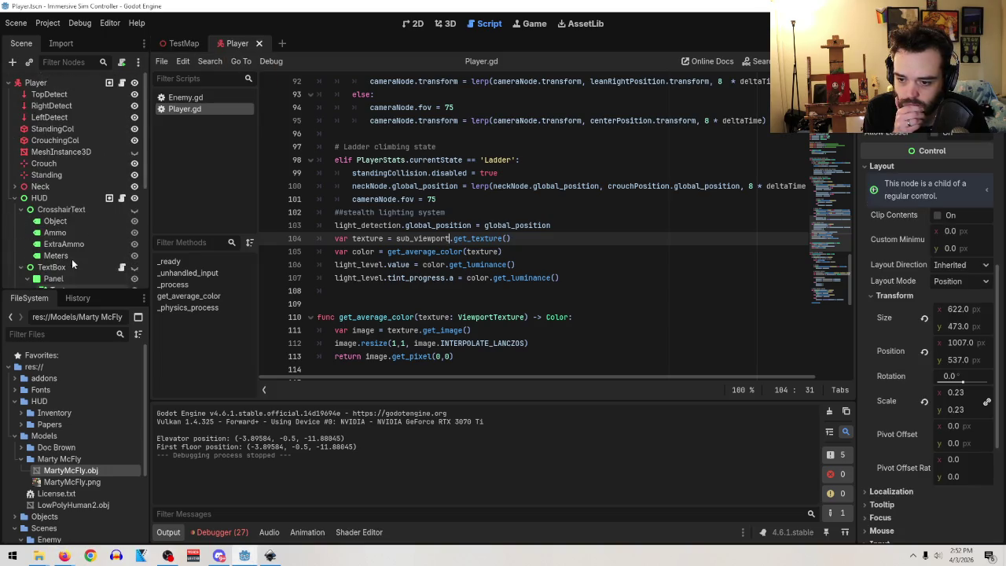
scroll(72, 259, down, 6)
drag(70, 250, 76, 124)
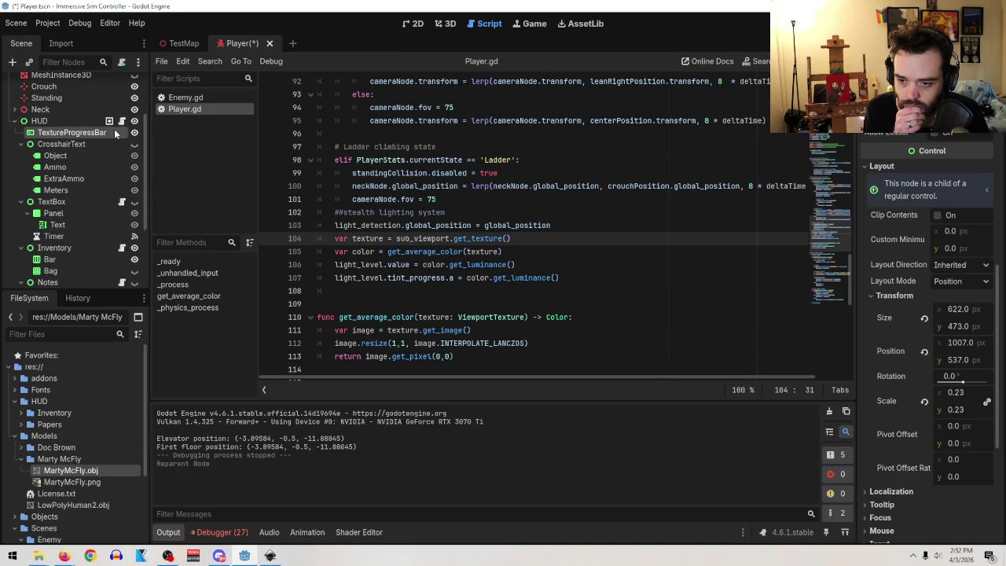
- In the 2D view, select HUD and open its script HUD.gd
click(415, 25)
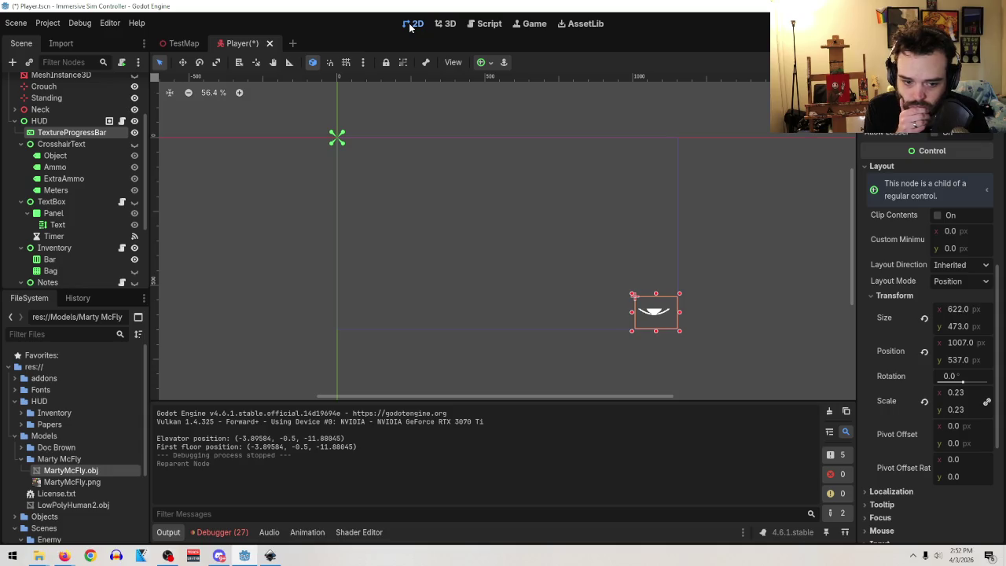
click(48, 120)
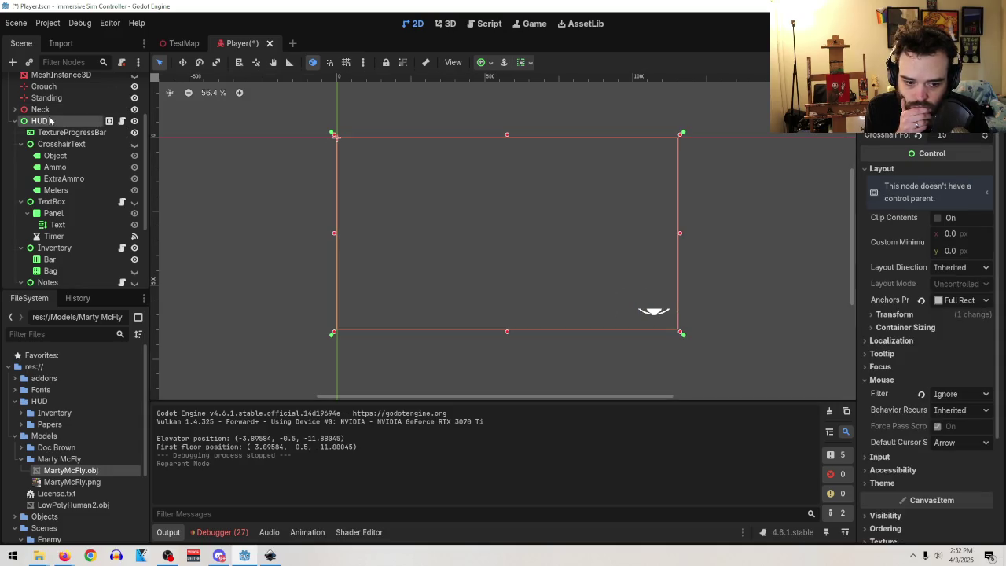
scroll(48, 119, up, 3)
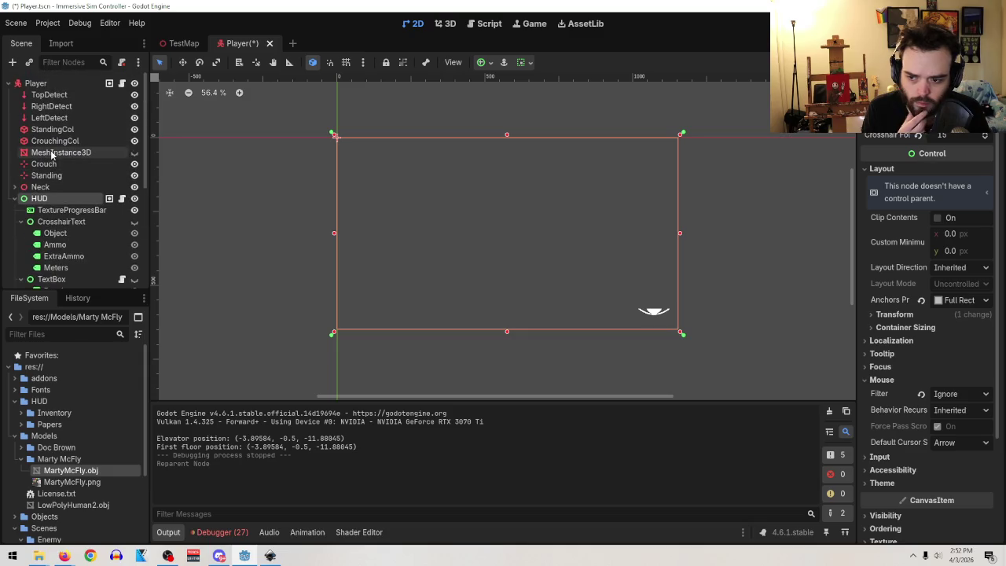
click(122, 199)
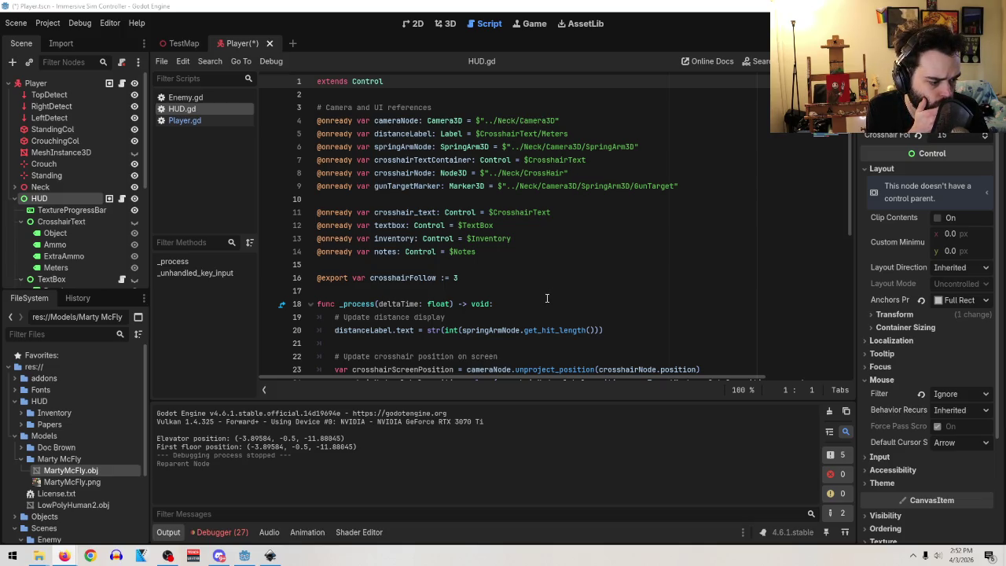
- Read through HUD.gd, placing the caret on empty line 15
click(565, 264)
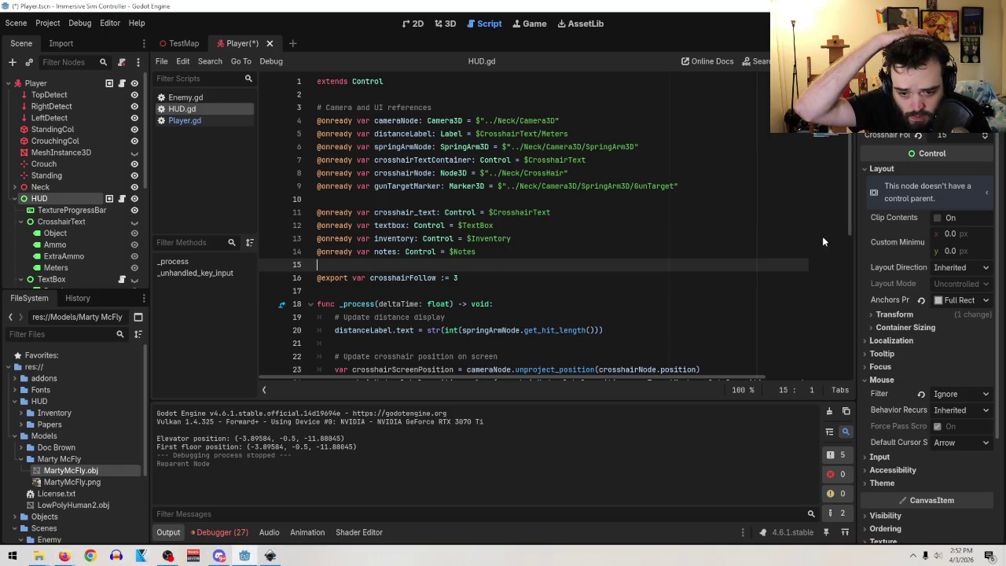
scroll(617, 276, down, 5)
scroll(616, 277, up, 3)
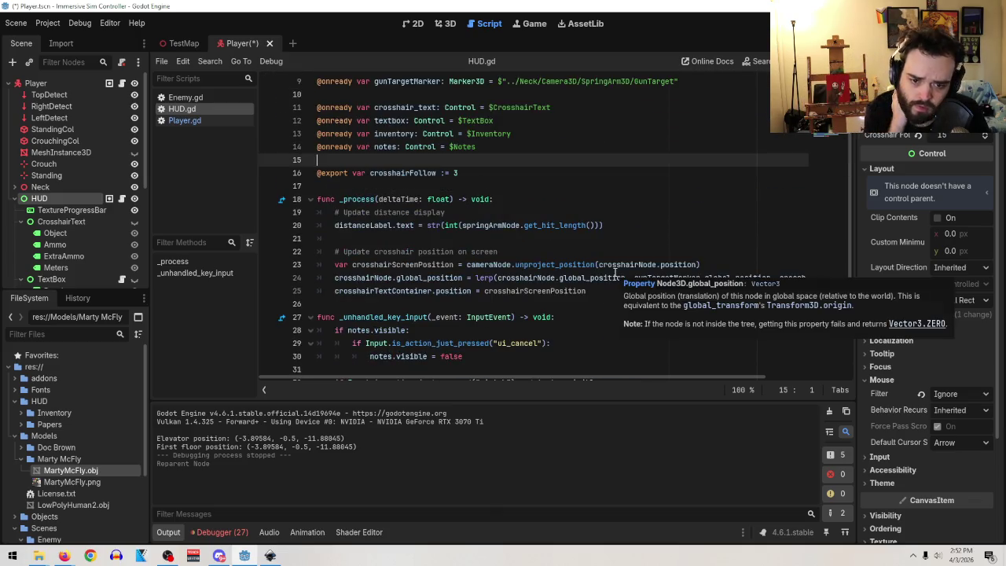
scroll(618, 282, down, 1)
scroll(619, 283, down, 2)
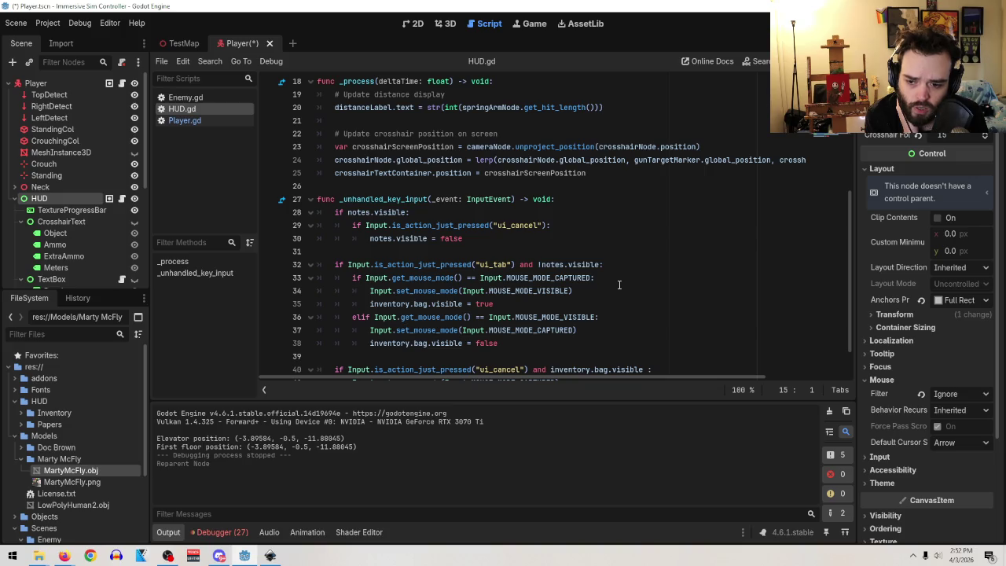
- Select TextureProgressBar and review its Textures, tint and Range properties in the Inspector
click(61, 211)
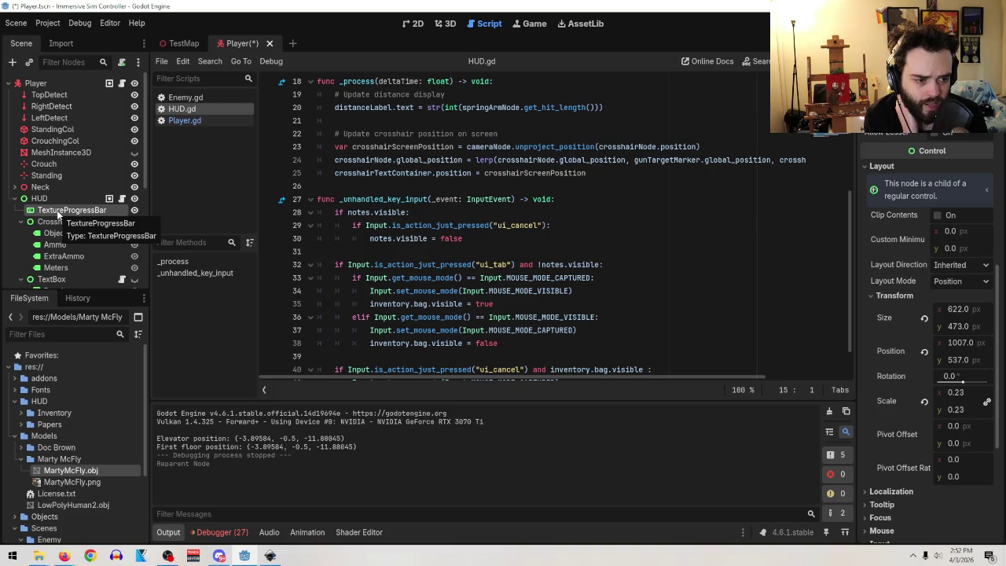
scroll(941, 206, up, 5)
scroll(941, 204, up, 2)
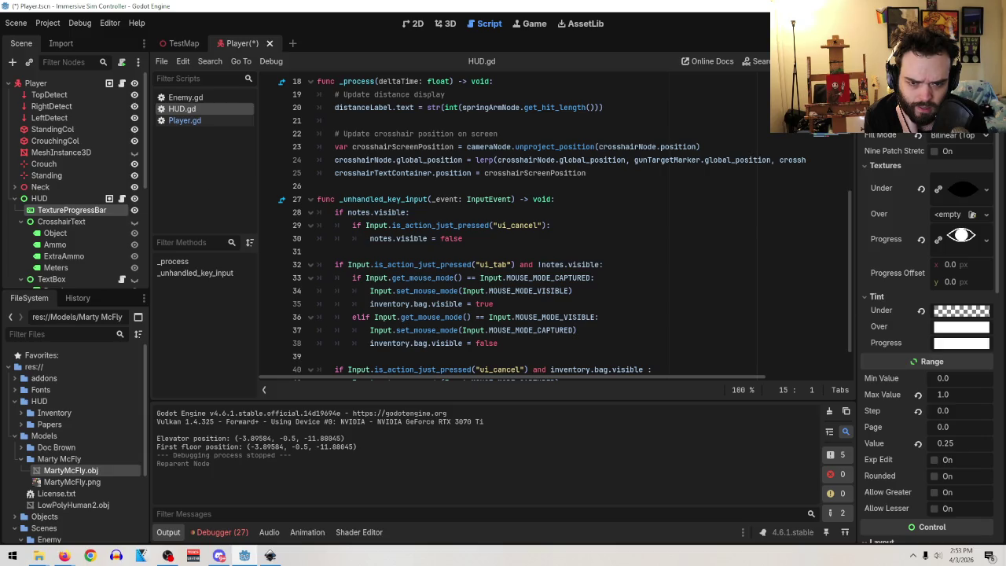
click(16, 22)
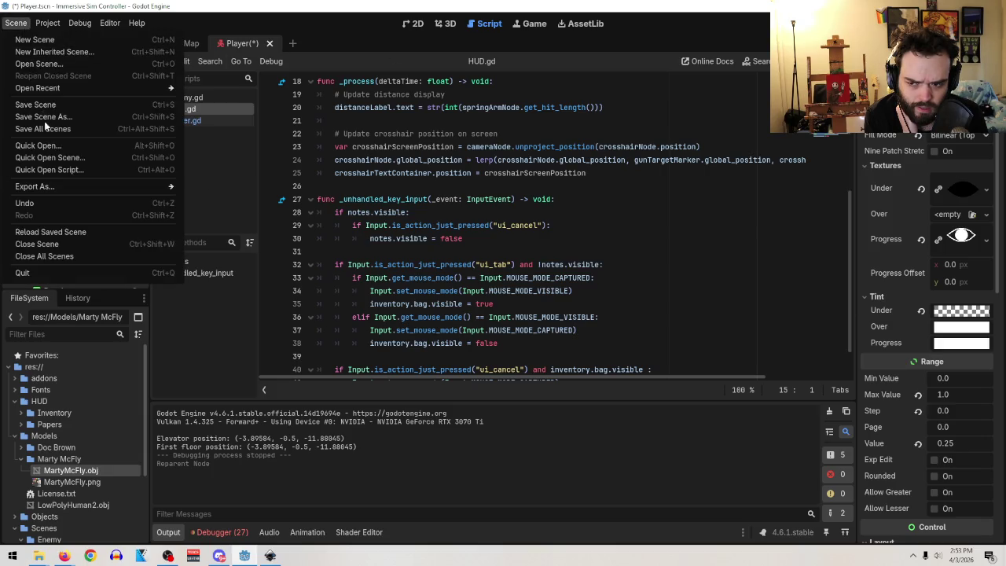
- Save the Player scene, then run the game from TestMap with F5
click(43, 107)
click(179, 43)
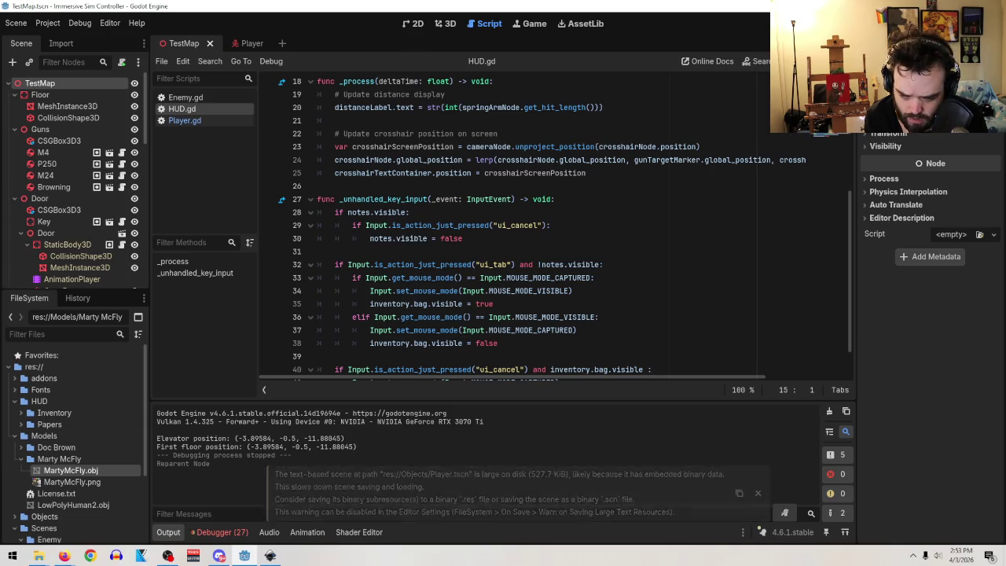
key(F5)
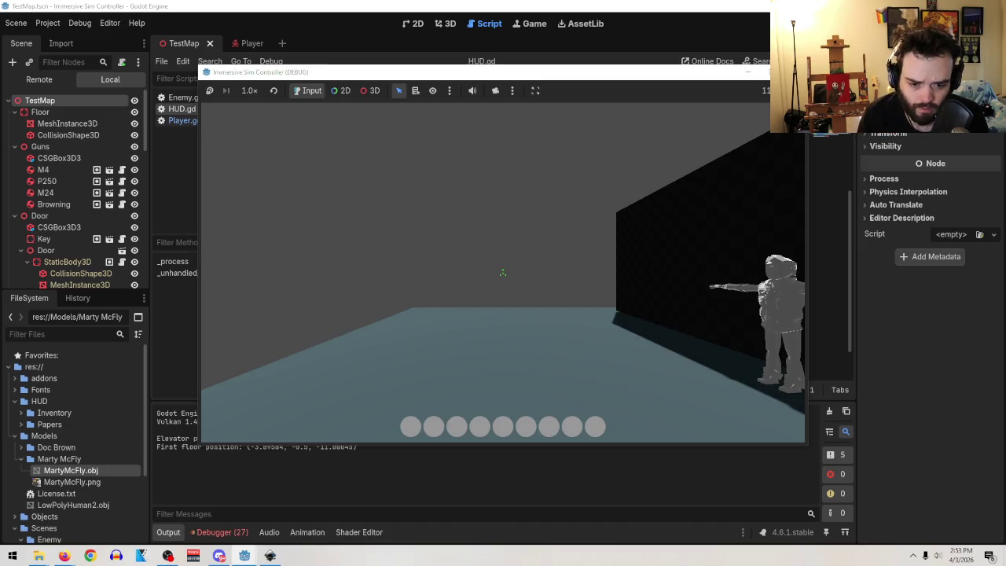
- Close the running game and go back to the Player scene
mouse_move(506, 273)
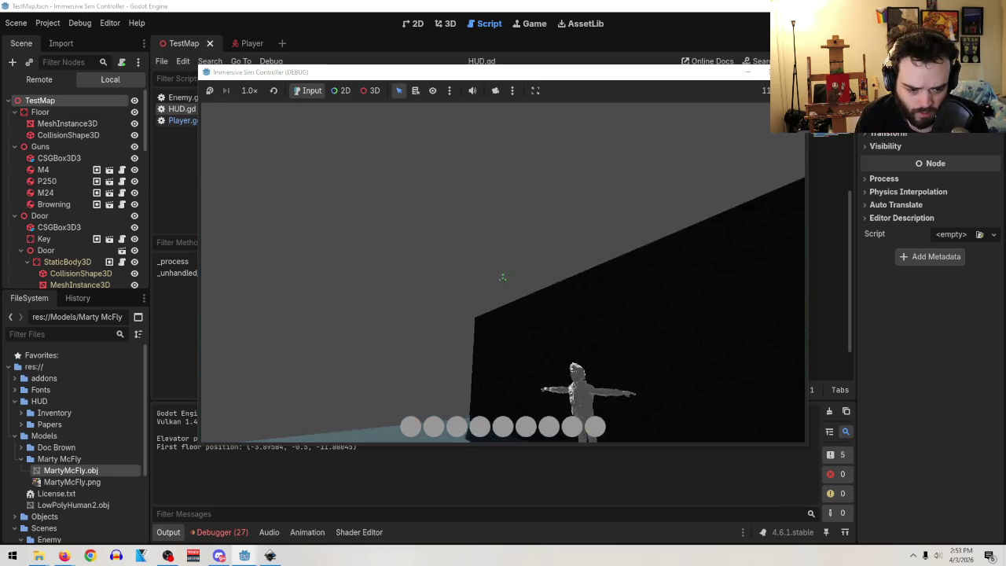
key(alt+Tab)
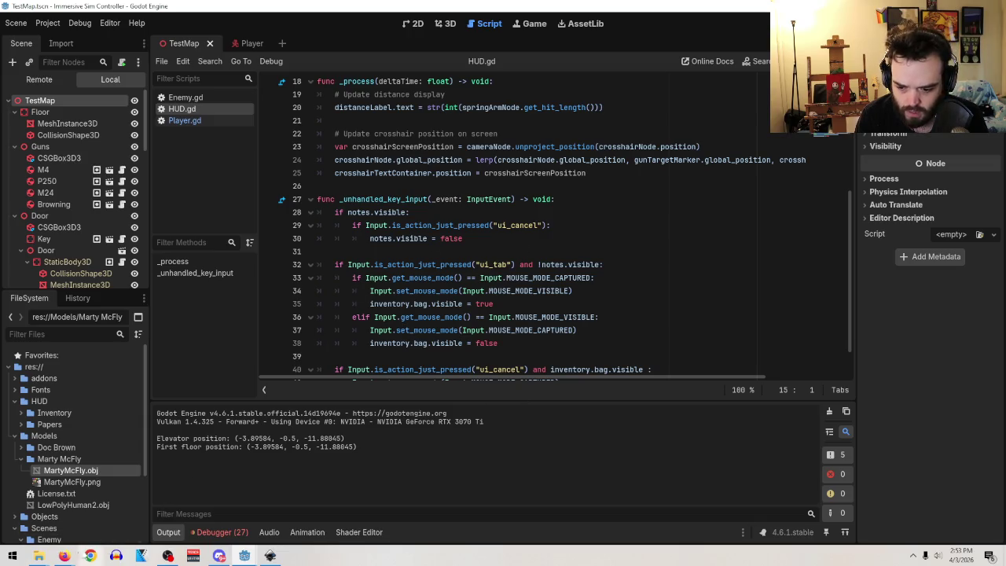
mouse_move(245, 556)
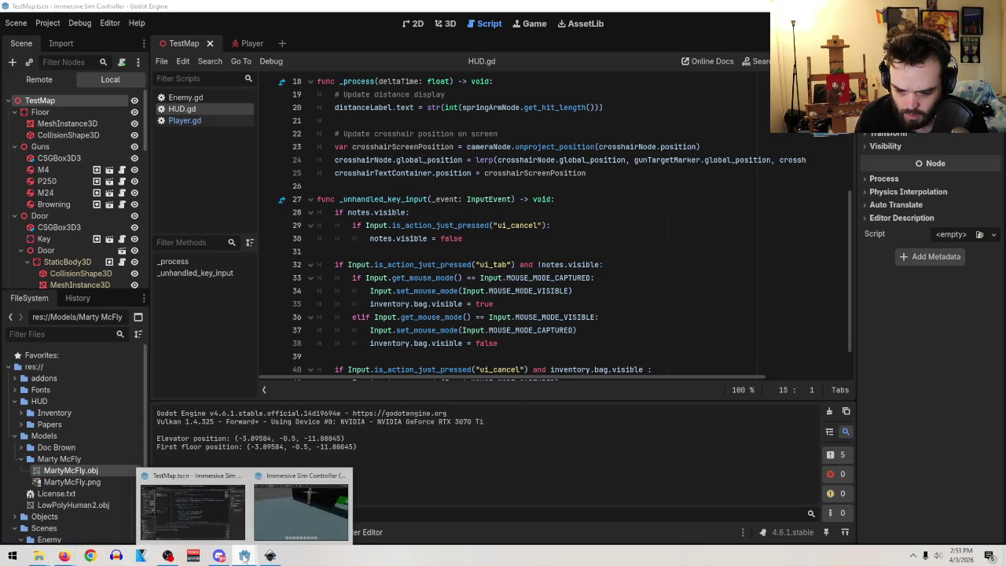
click(343, 476)
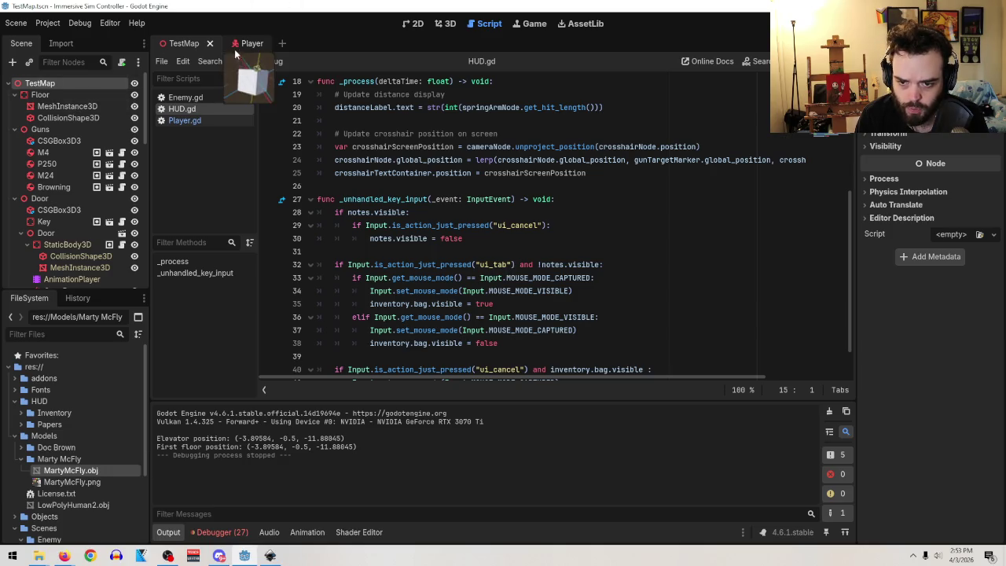
click(245, 44)
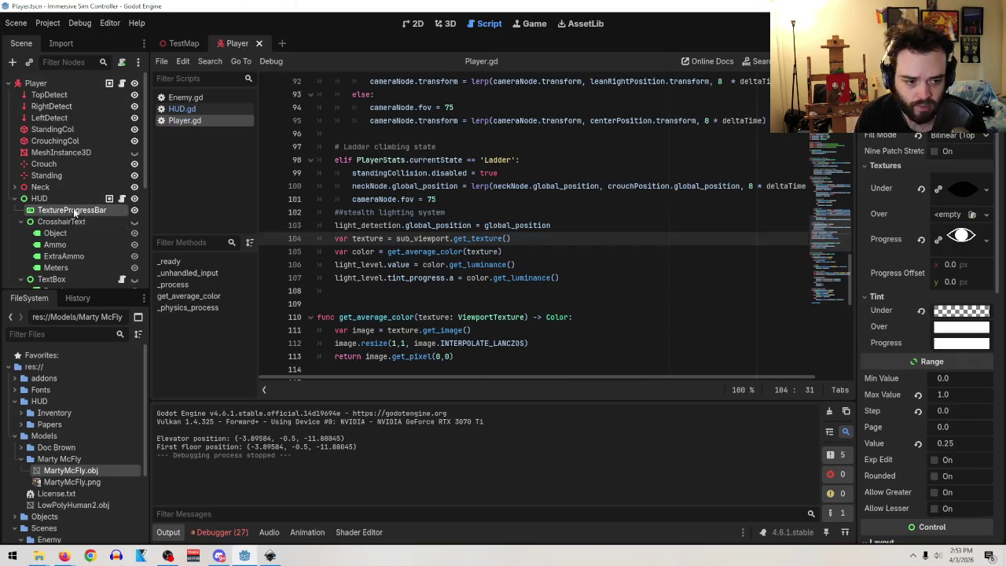
- In the 2D view, undo an accidental Inventory move and select the TextureProgressBar
click(416, 26)
mouse_move(657, 314)
mouse_down()
mouse_move(530, 240)
mouse_move(620, 281)
mouse_up()
key(ctrl+z)
click(63, 162)
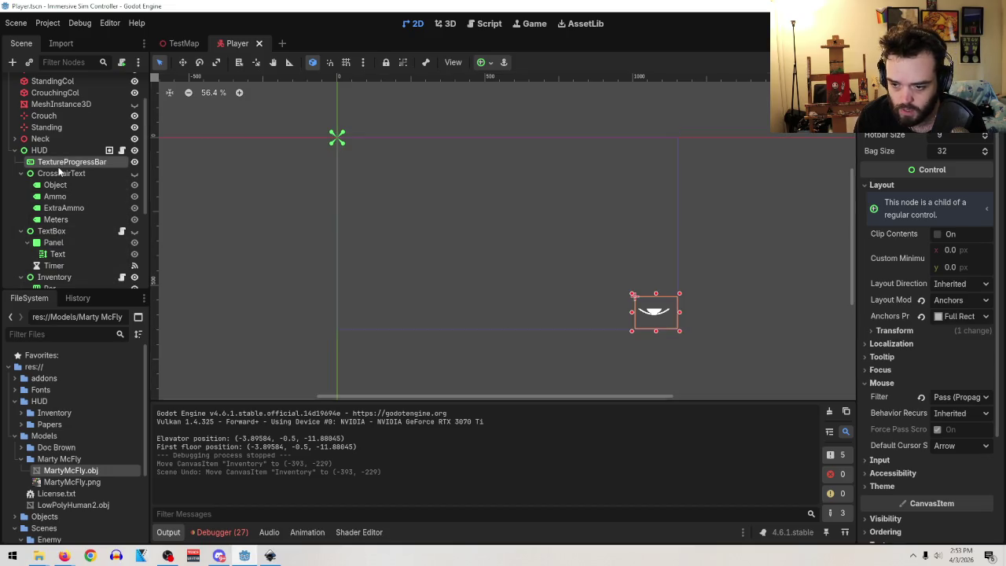
key(Up)
key(Down)
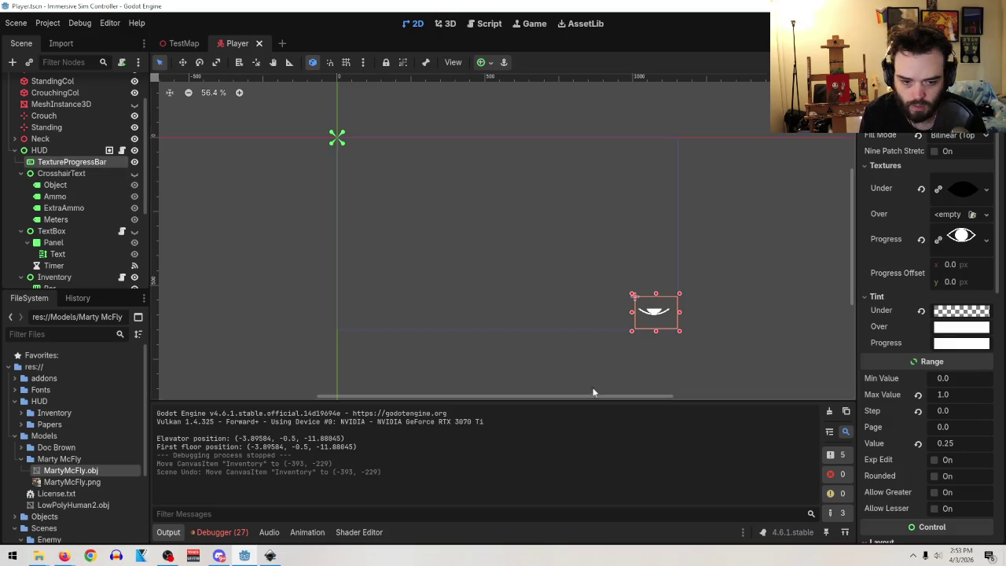
click(657, 314)
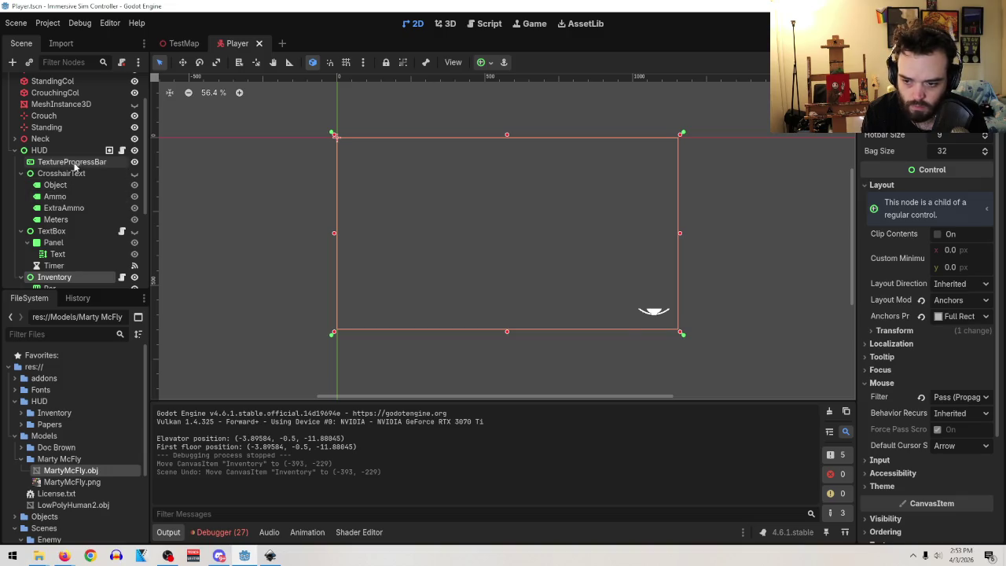
click(70, 162)
- Move the eye meter to position 513.9, 283.125 and save the Player scene
scroll(955, 353, down, 5)
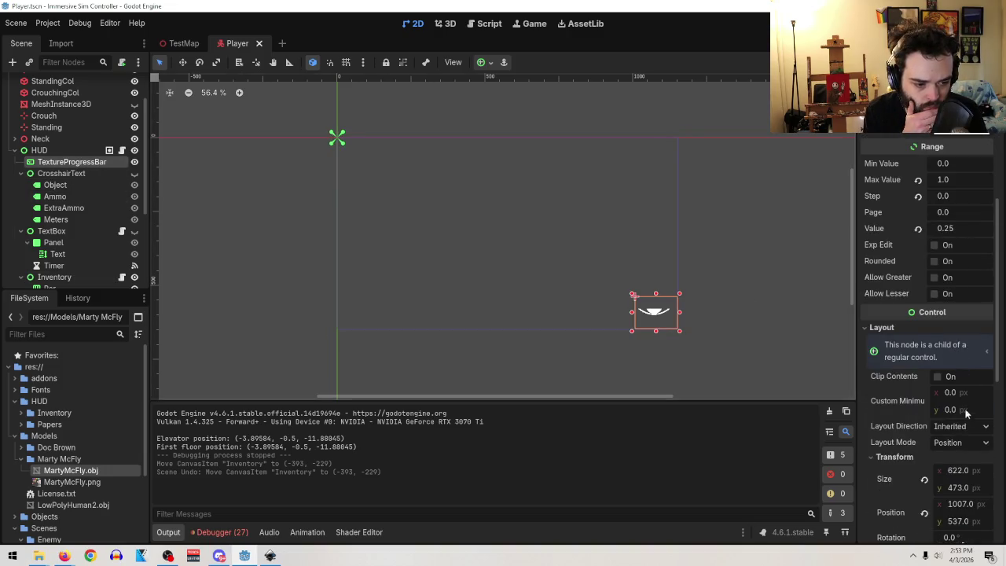
scroll(966, 407, down, 2)
mouse_move(957, 403)
mouse_down()
mouse_move(924, 403)
mouse_move(946, 421)
mouse_move(904, 422)
mouse_up()
drag(988, 400, 898, 399)
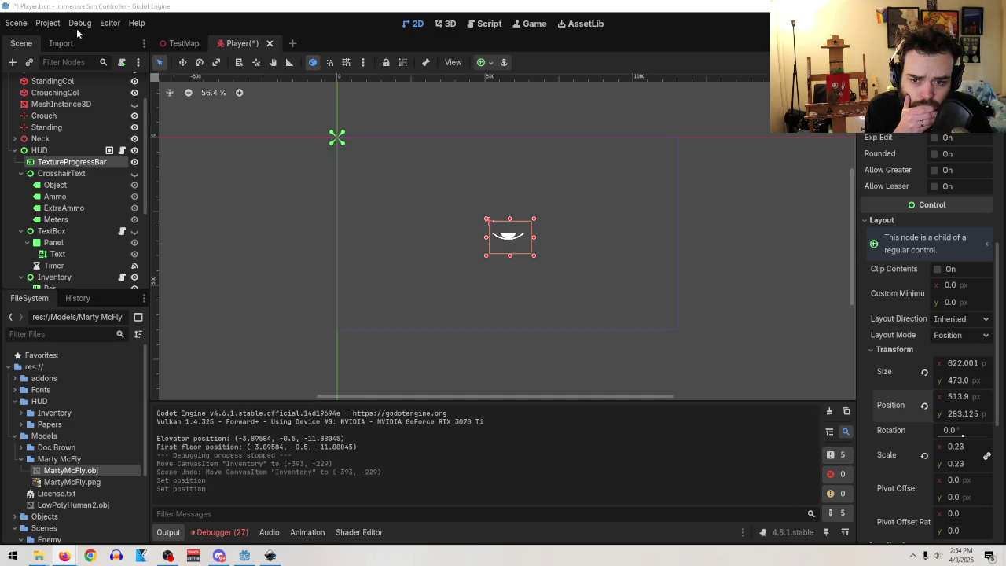
click(16, 23)
click(31, 107)
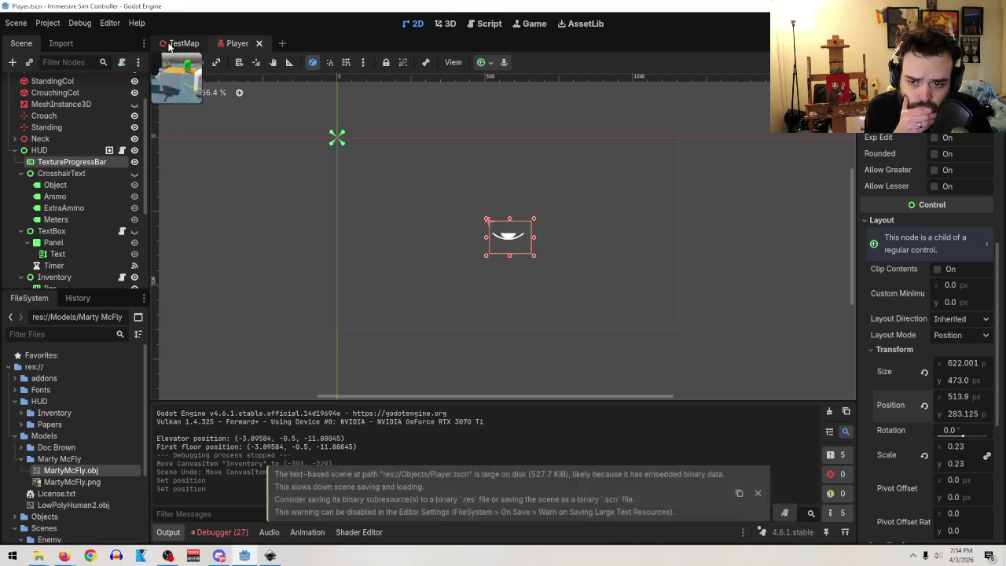
- Run TestMap and walk through the level, picking up the dark box and a green block
click(180, 44)
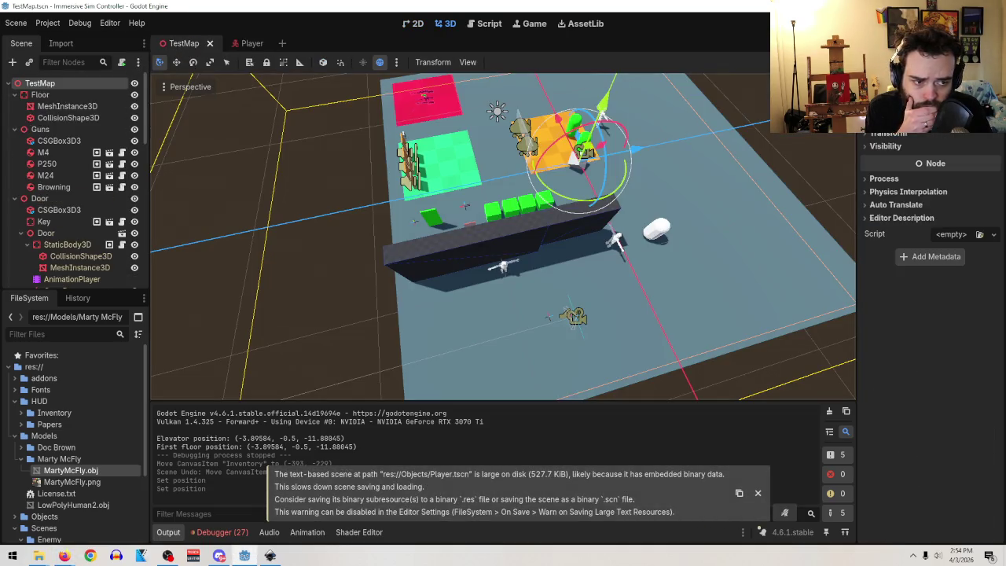
key(F6)
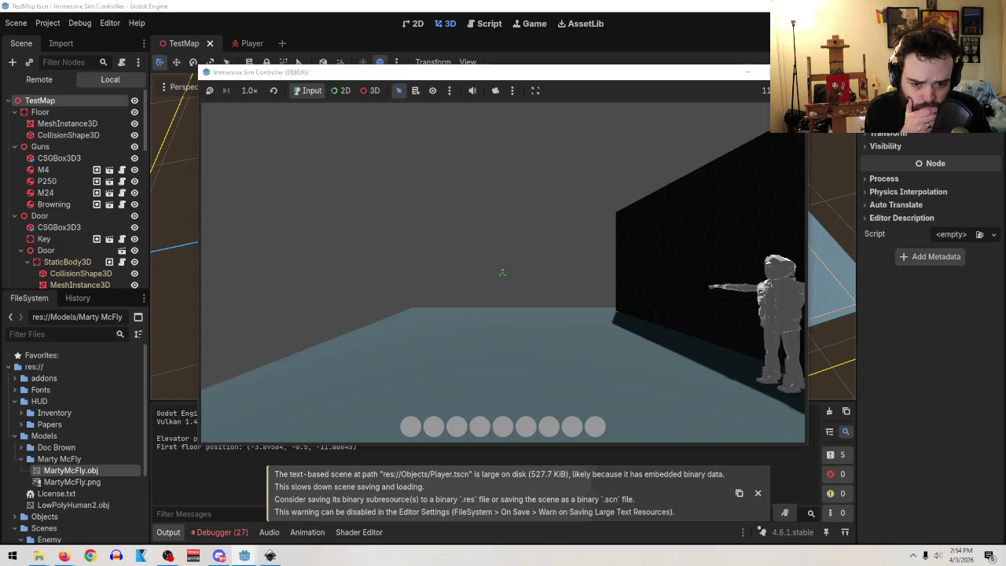
key(s)
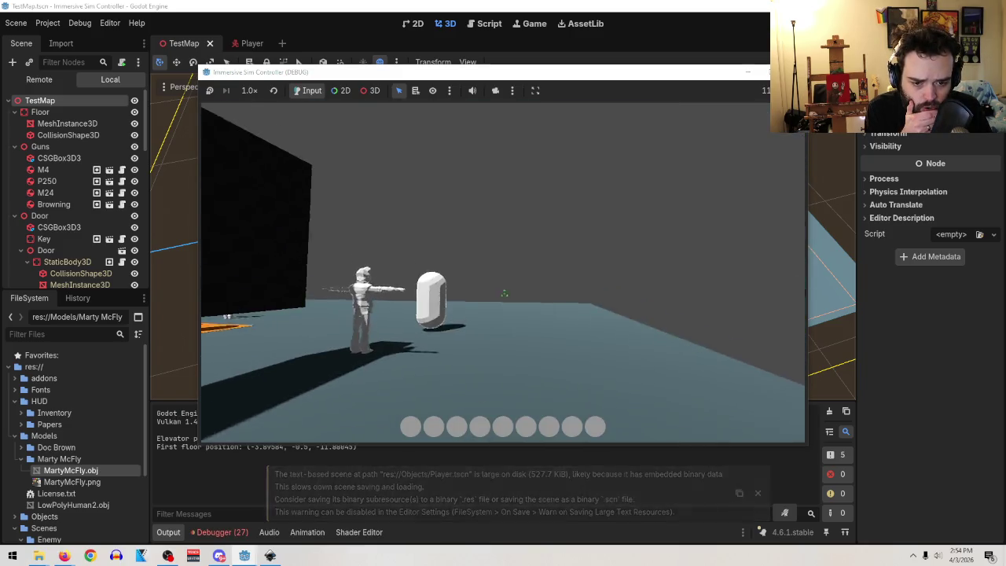
key(e)
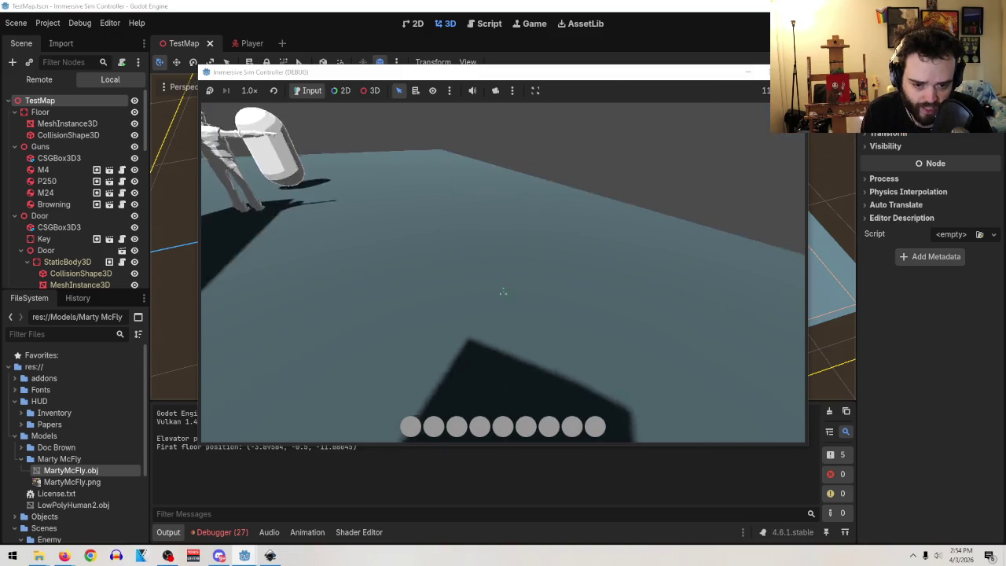
key(w)
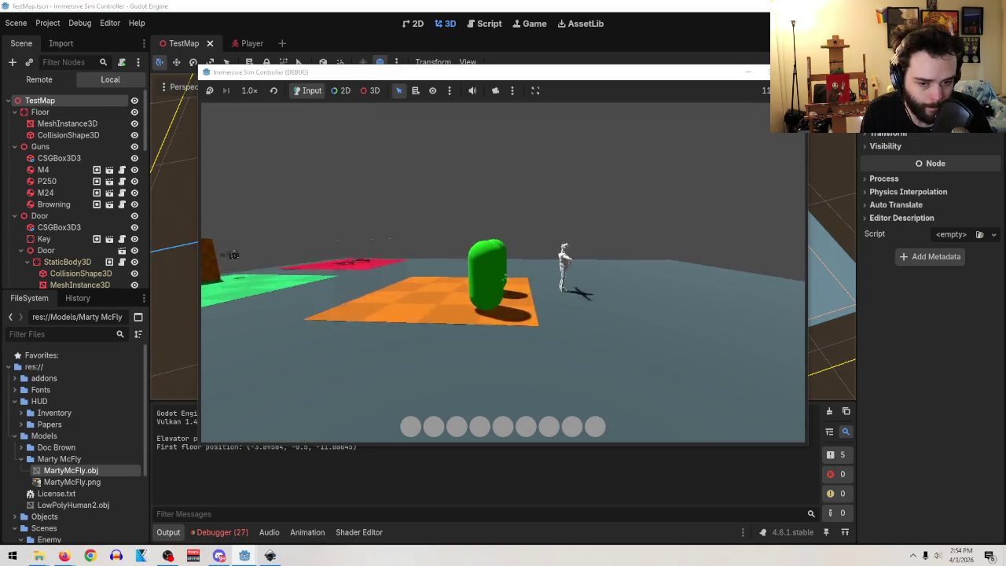
key(w)
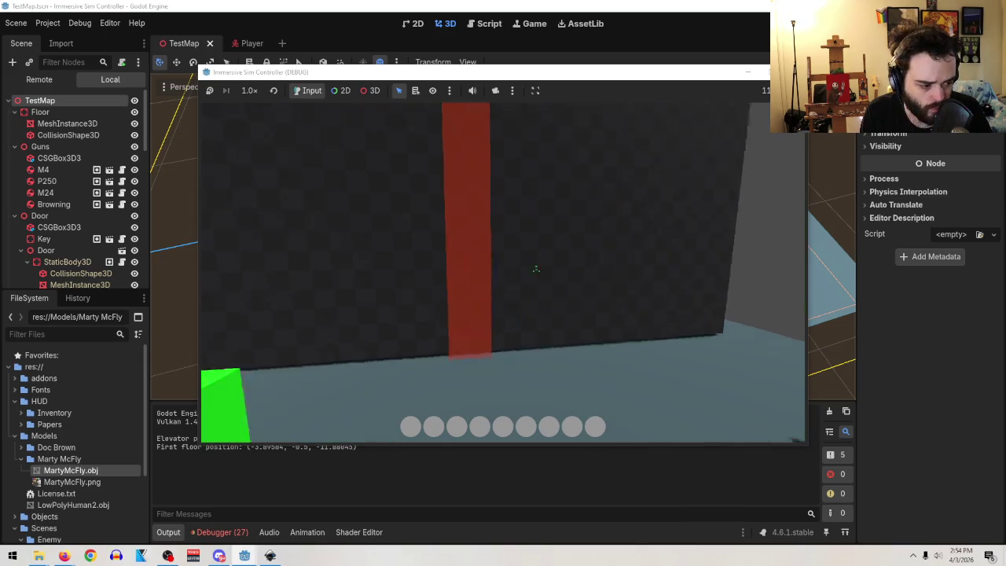
key(w)
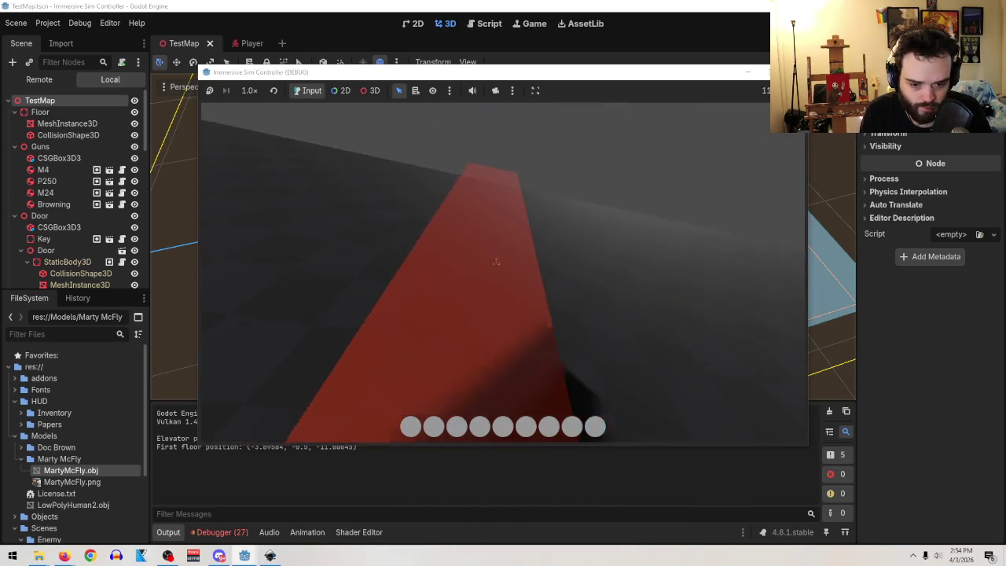
key(w)
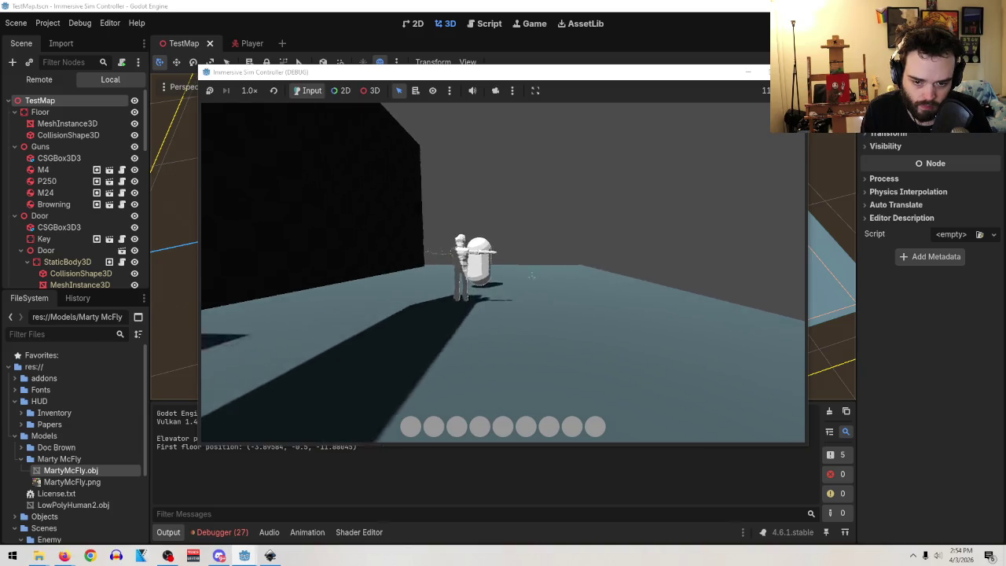
key(w)
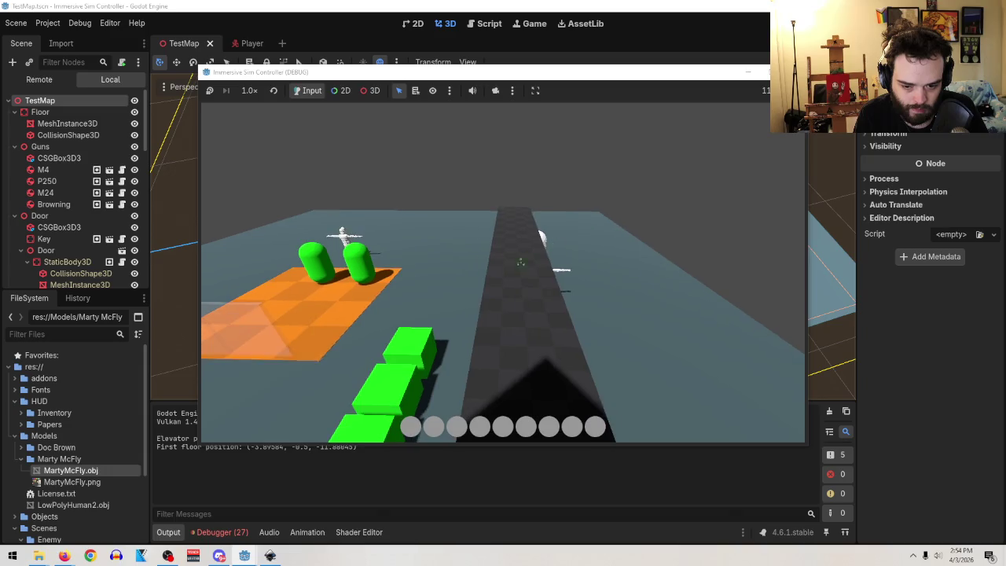
key(w)
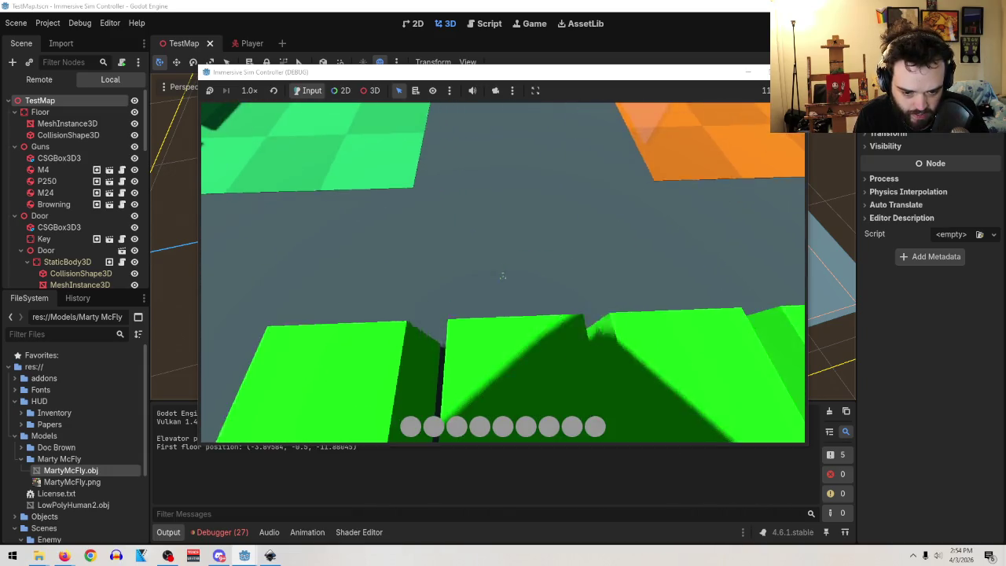
key(e)
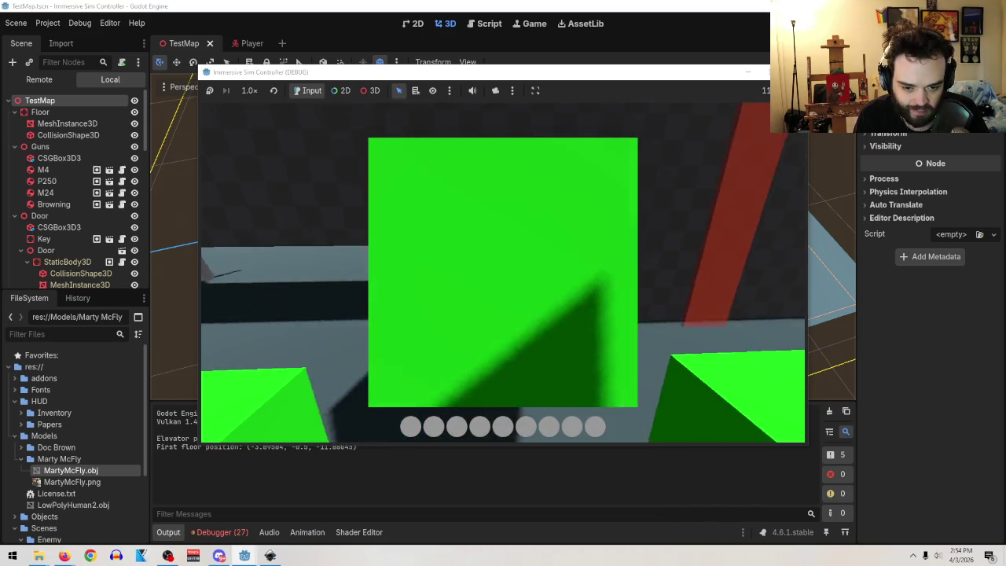
- Open and close the inventory grid, then stop the game back in the editor
key(e)
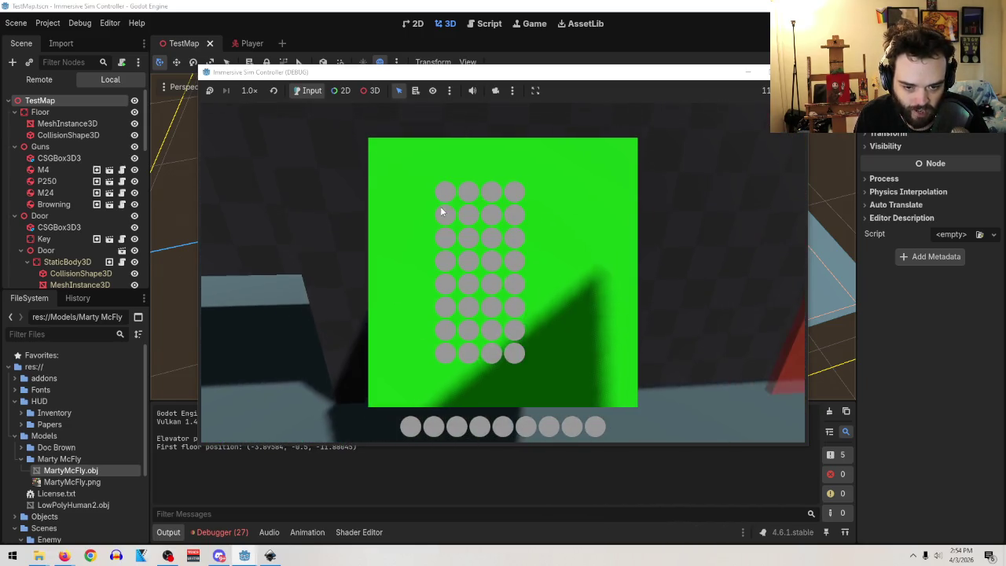
key(e)
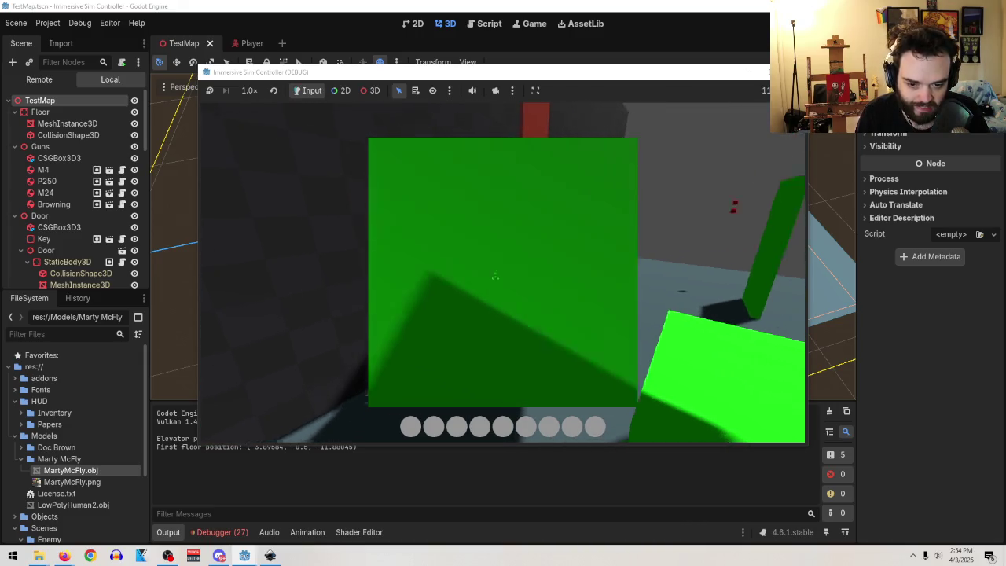
key(alt+Tab)
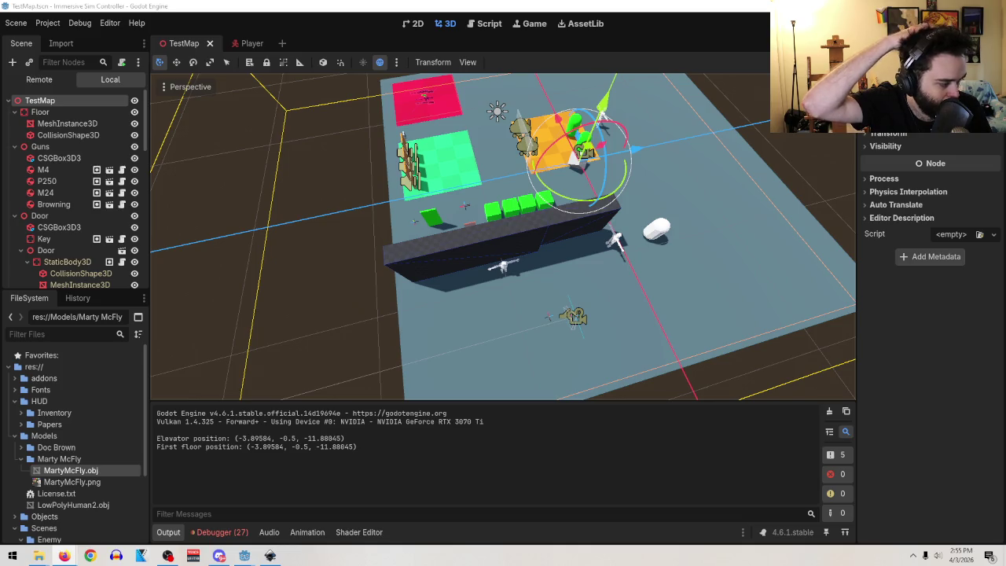
mouse_move(65, 557)
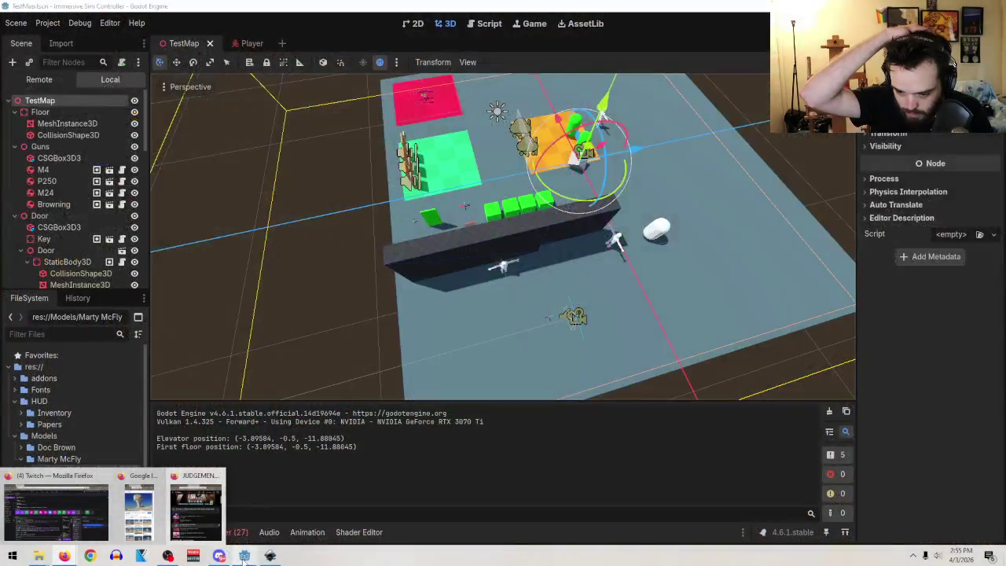
mouse_move(270, 556)
mouse_move(346, 477)
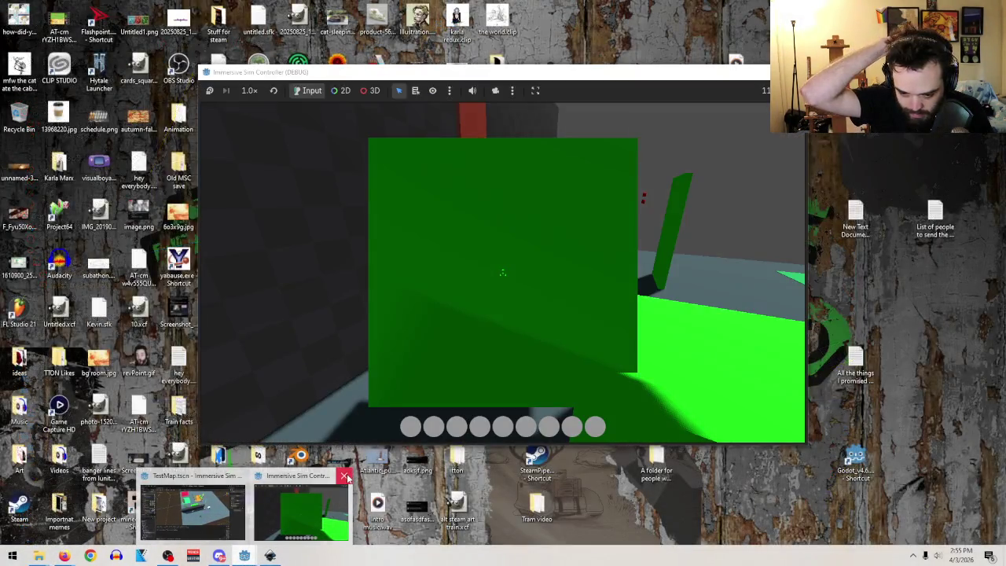
click(330, 487)
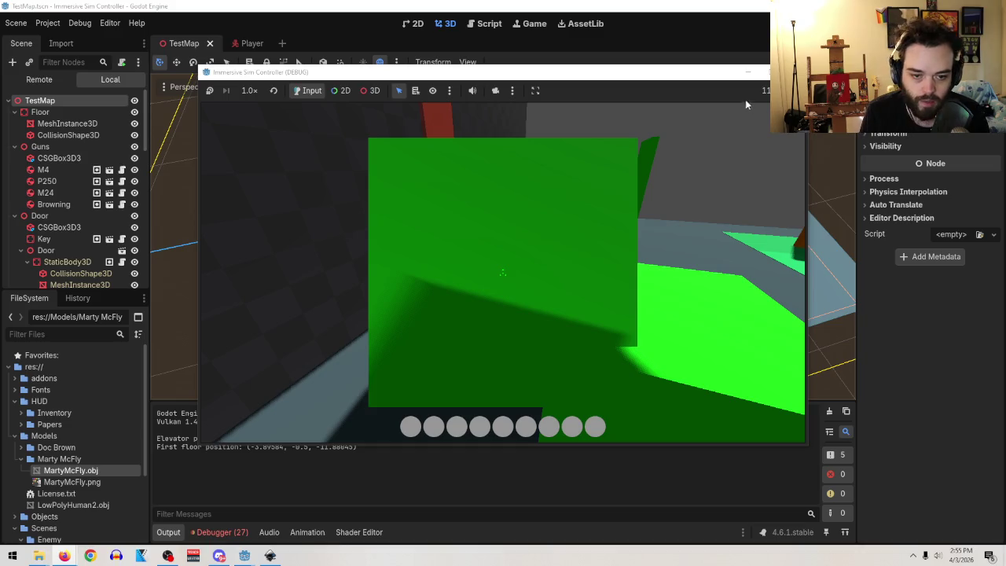
click(764, 72)
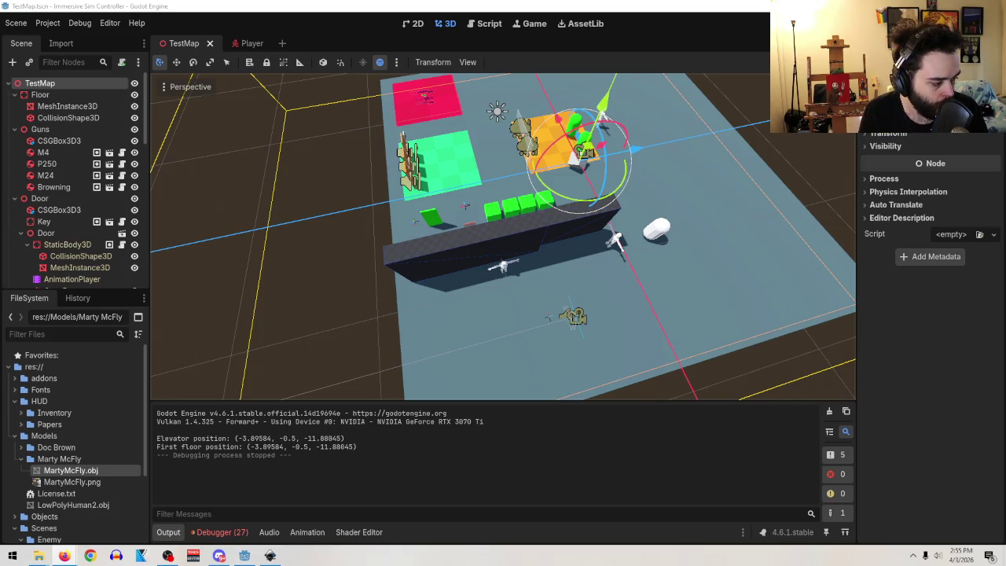
- In the Player scene, move Camera3D above MeshInstance3D under Detector and reselect it
mouse_move(838, 313)
mouse_down()
mouse_move(811, 294)
mouse_move(886, 324)
mouse_up()
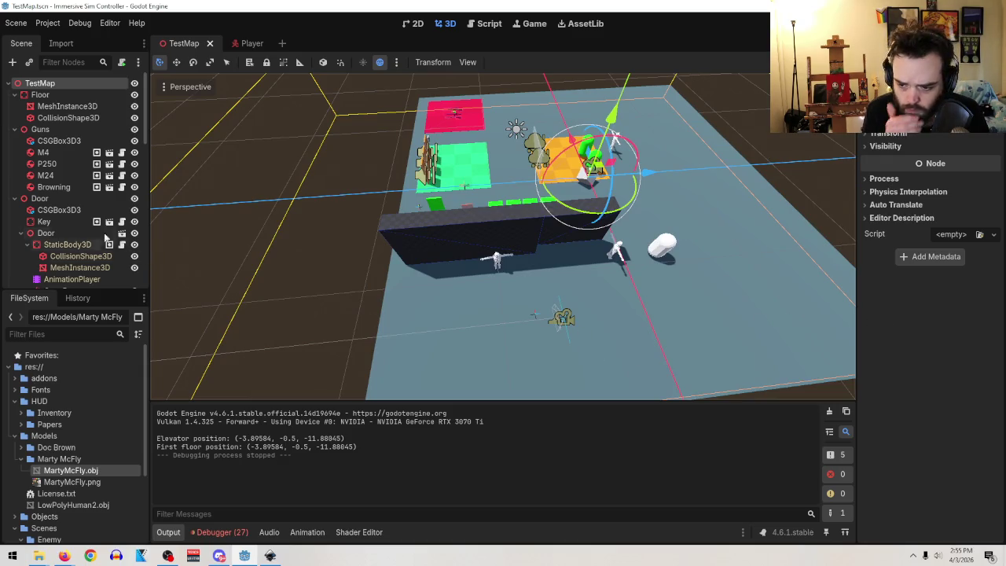
click(253, 44)
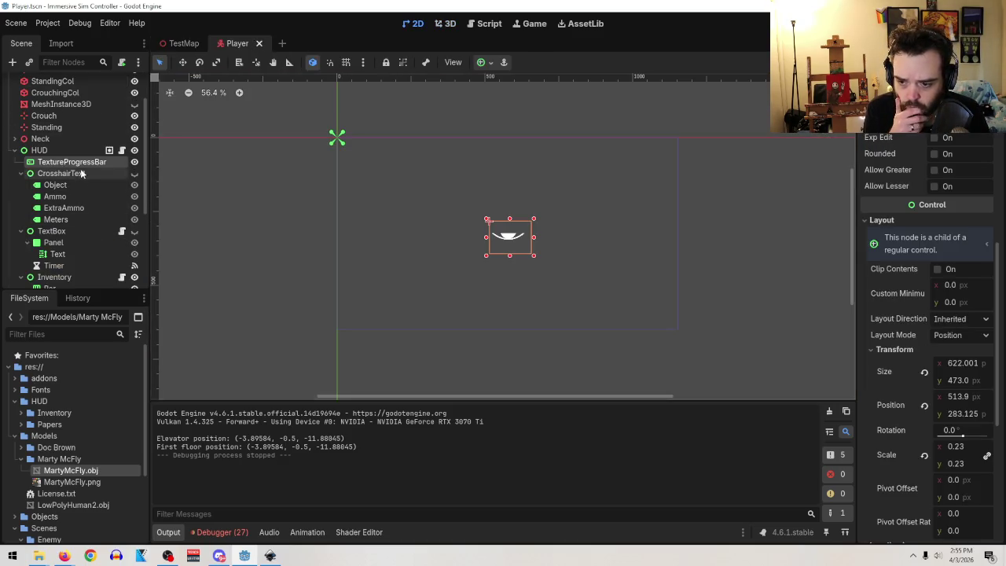
scroll(83, 205, down, 5)
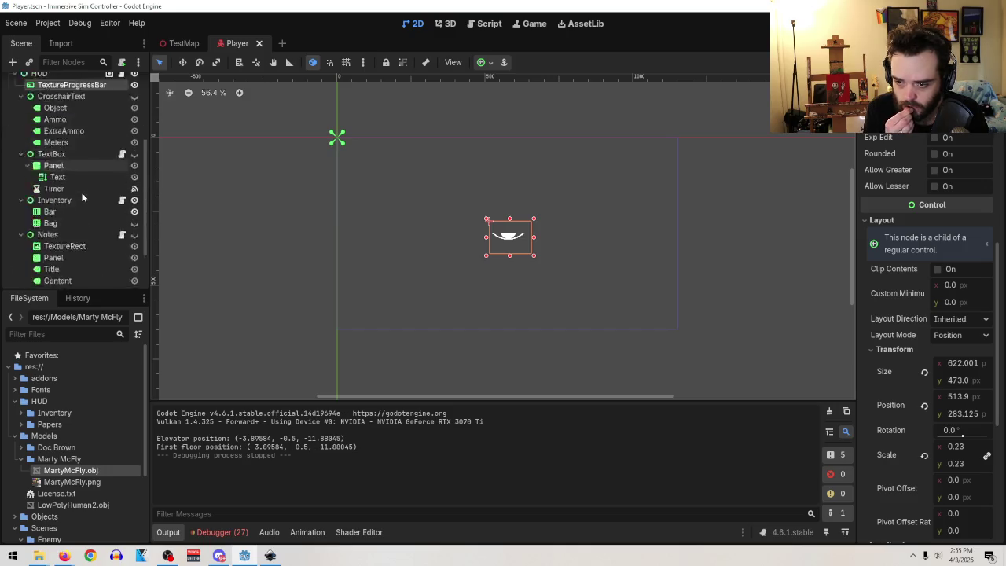
scroll(81, 200, up, 8)
scroll(81, 192, down, 1)
scroll(80, 197, down, 5)
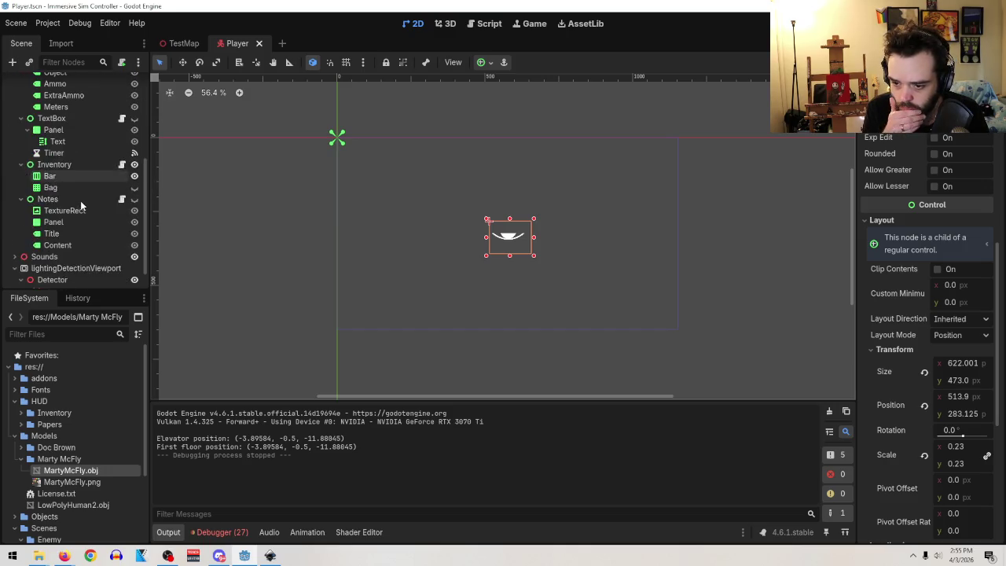
click(71, 268)
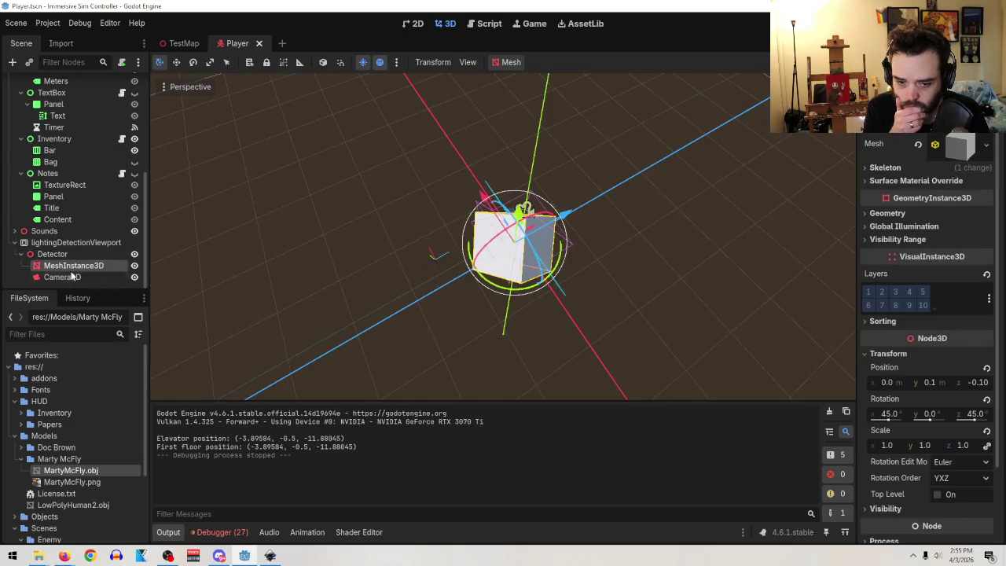
drag(71, 276, 67, 265)
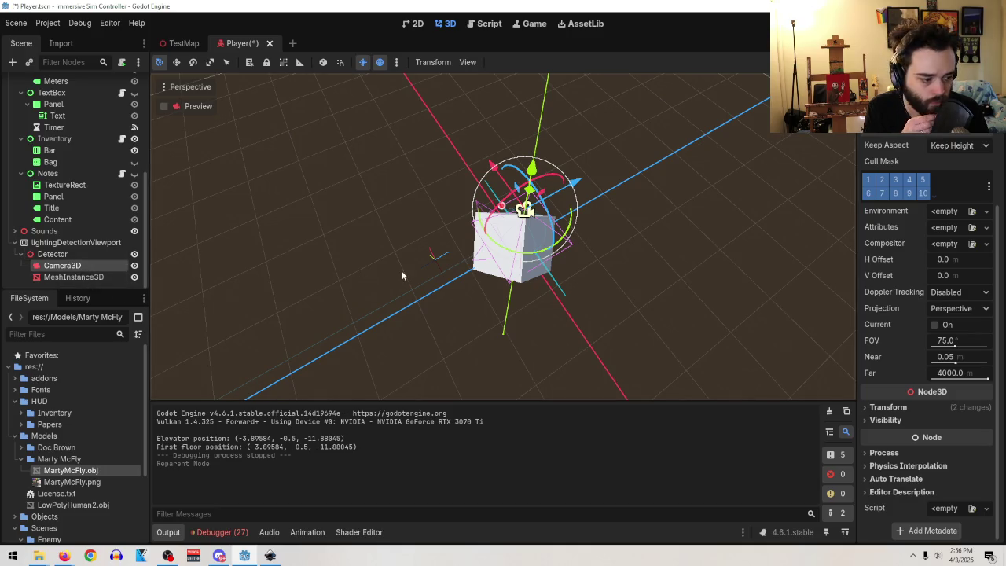
click(73, 277)
click(70, 266)
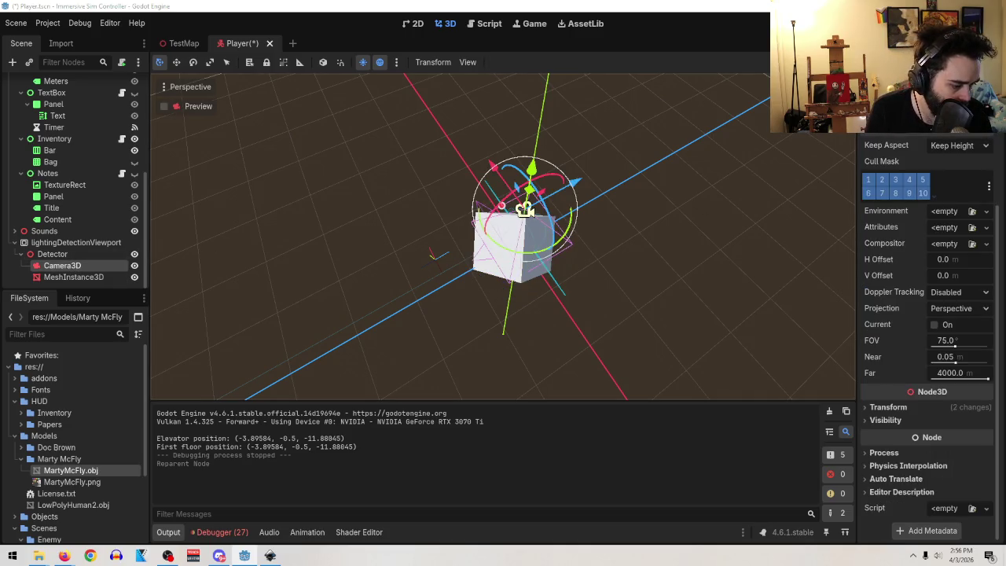
- Switch over to the Inkscape window showing stealth eye.svg
key(super+d)
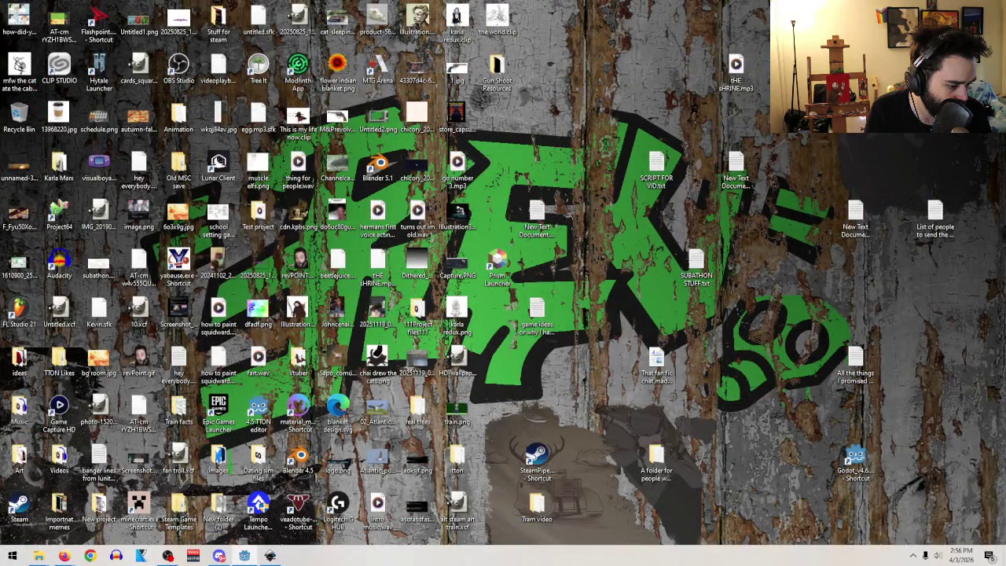
key(super+d)
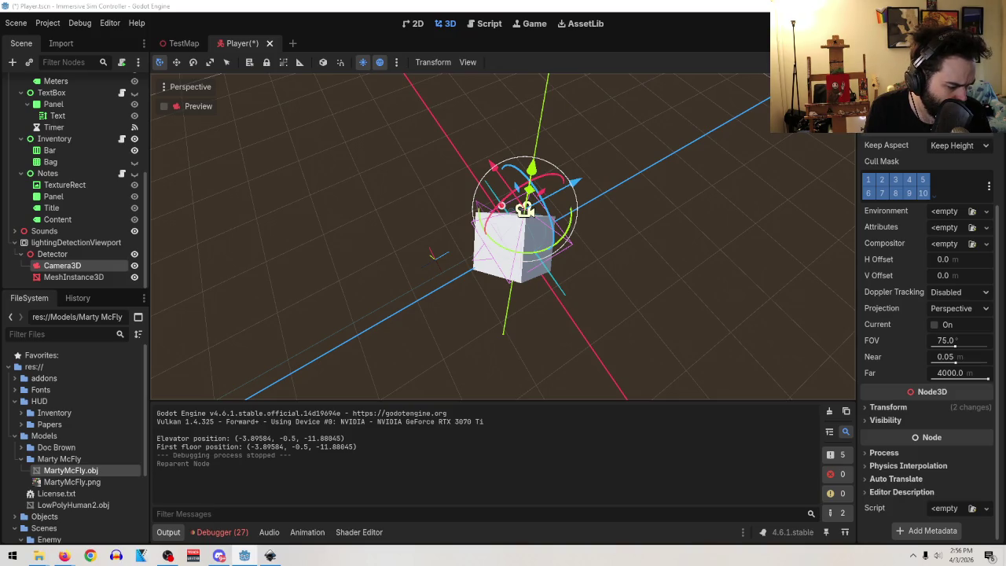
key(alt+Tab)
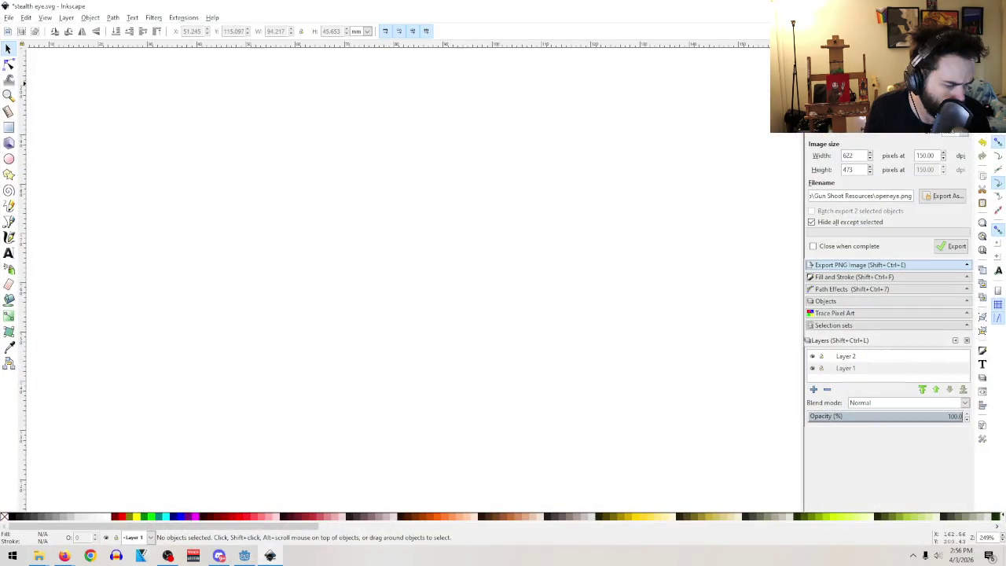
- Quit Inkscape, discarding unsaved changes to stealth eye.svg, and bring the tutorial video forward
key(ctrl+q)
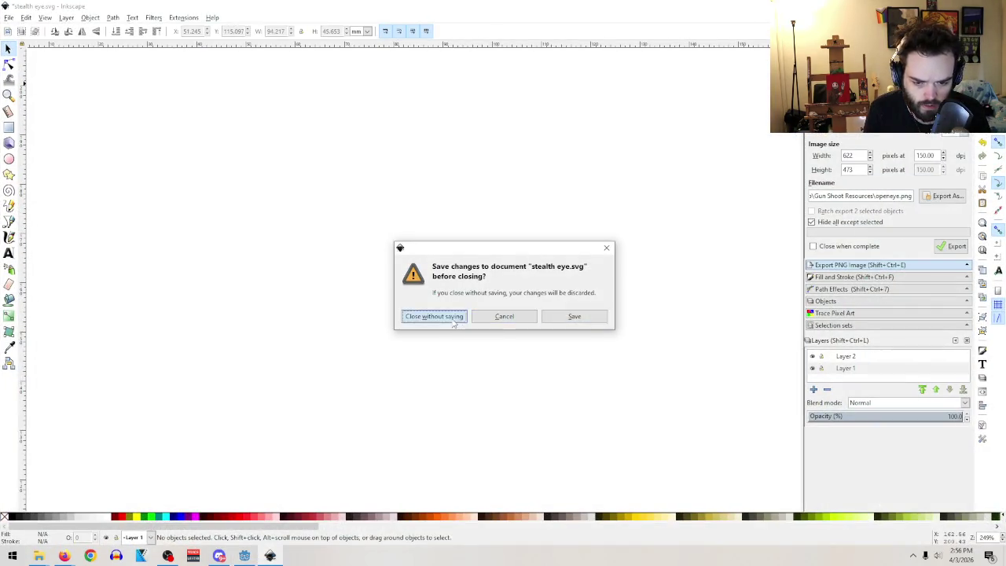
click(433, 316)
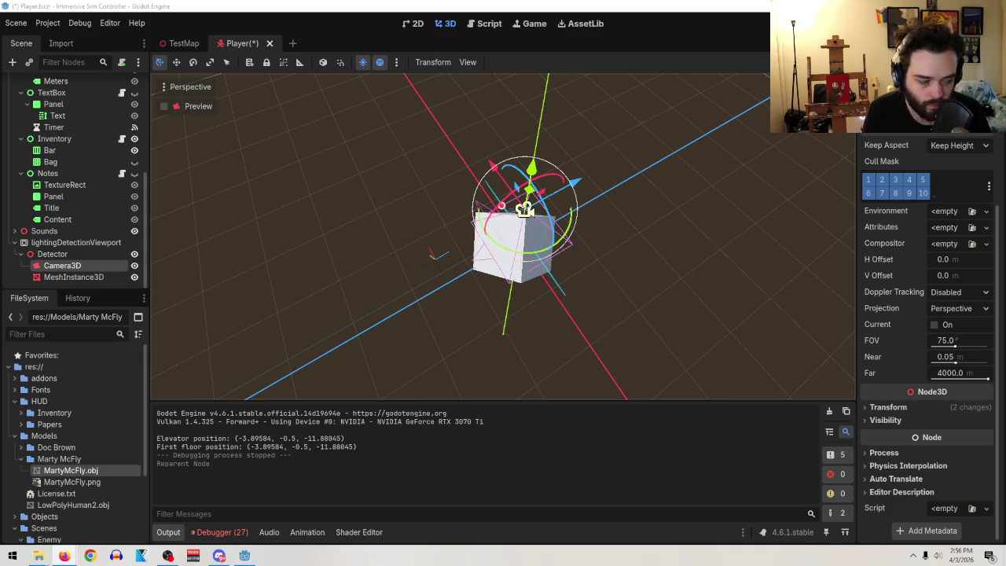
key(alt+Tab)
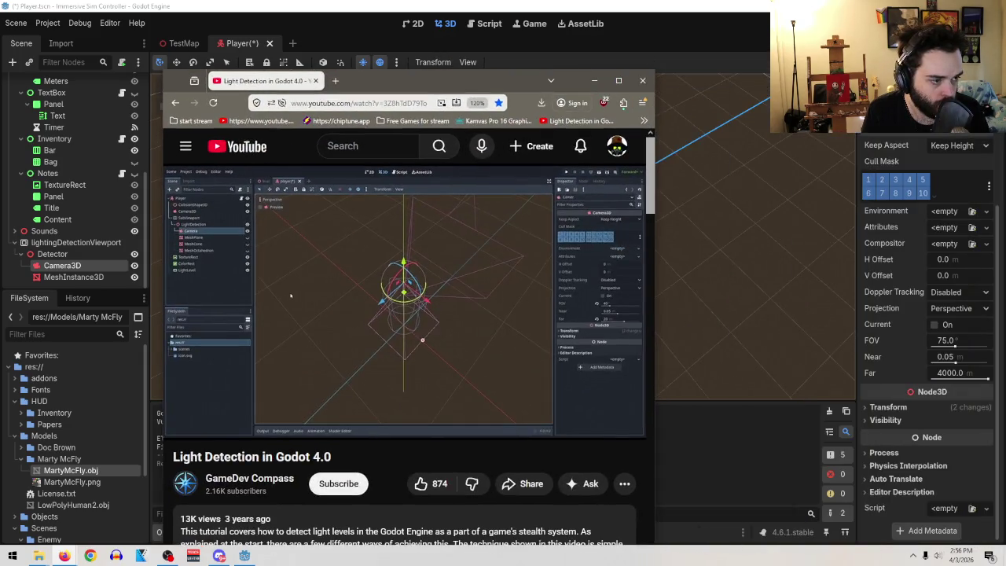
key(alt+Tab)
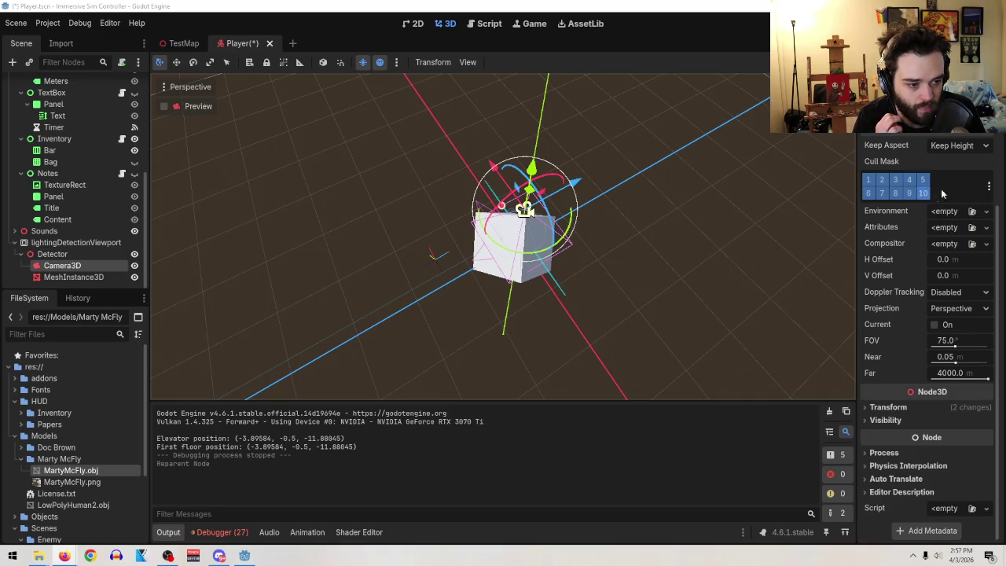
click(933, 195)
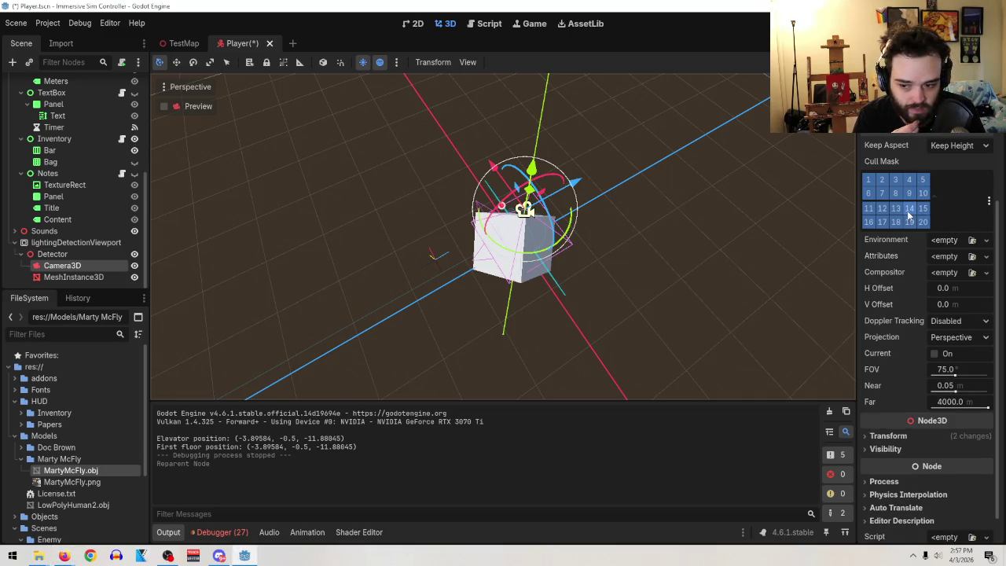
- Toggle Camera3D cull mask layers off and back on so all layers 1–20 remain enabled
mouse_move(910, 222)
mouse_down()
mouse_move(874, 223)
mouse_move(873, 209)
mouse_move(924, 206)
mouse_move(921, 195)
mouse_move(873, 193)
mouse_move(871, 181)
mouse_move(922, 181)
mouse_up()
mouse_move(823, 186)
mouse_down()
mouse_move(584, 227)
mouse_move(527, 280)
mouse_move(942, 215)
mouse_up()
scroll(943, 215, up, 3)
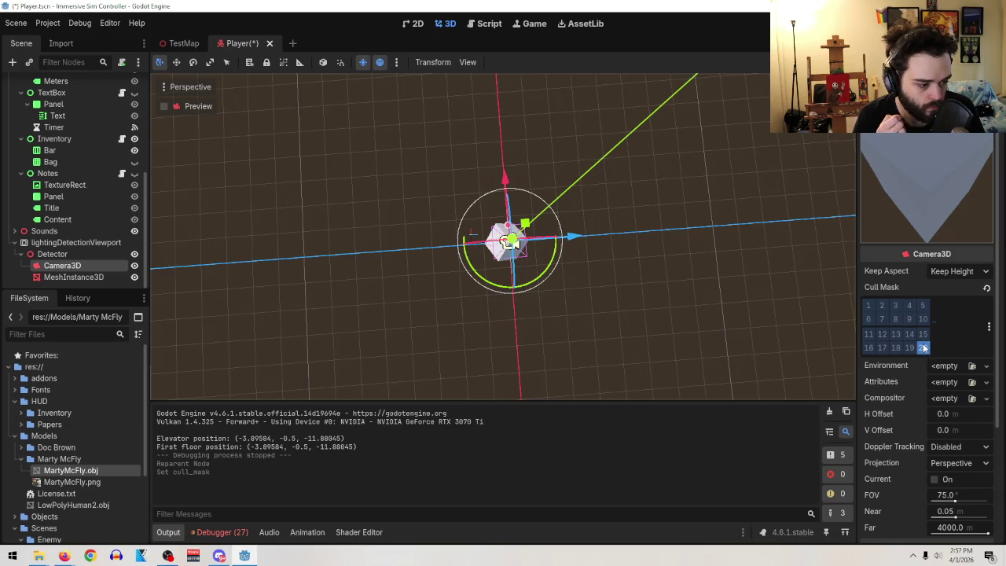
key(super+d)
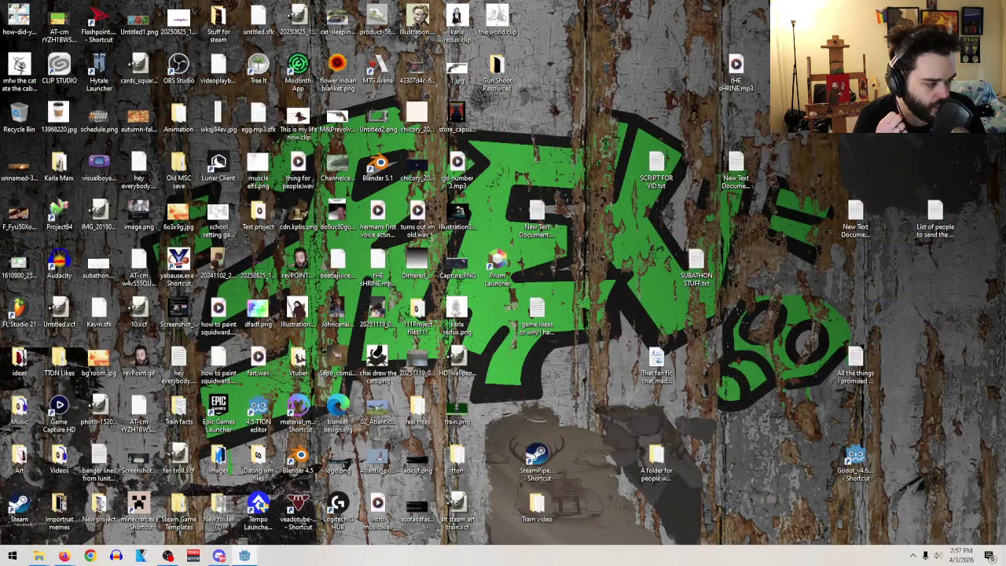
key(super+d)
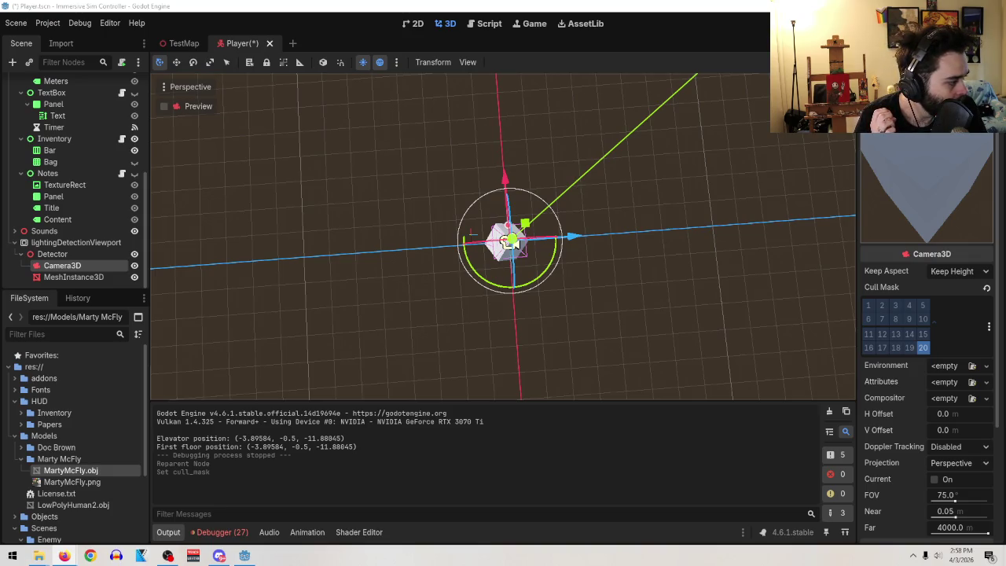
click(909, 347)
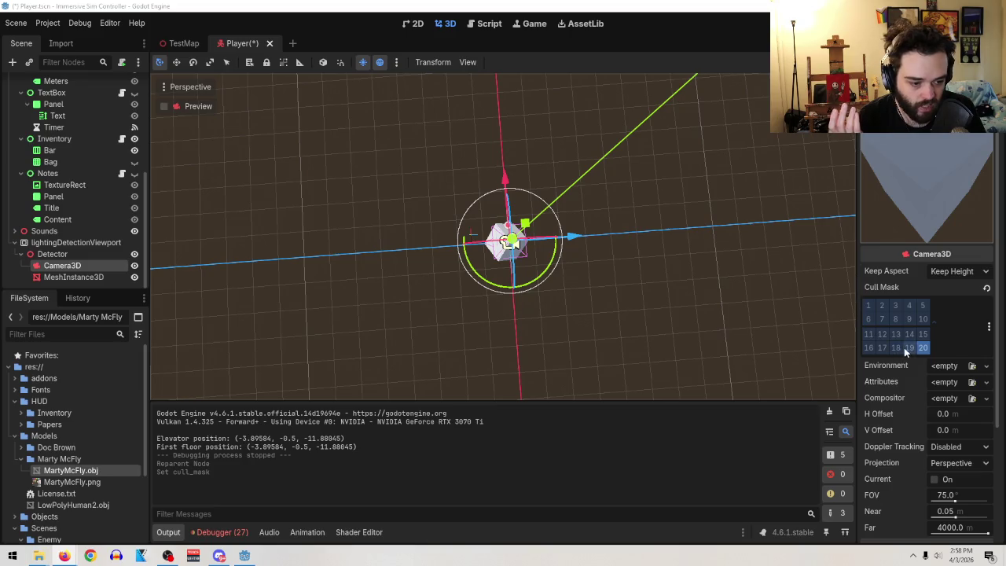
mouse_move(871, 337)
mouse_down()
mouse_move(924, 337)
mouse_move(904, 309)
mouse_move(870, 308)
mouse_move(911, 320)
mouse_up()
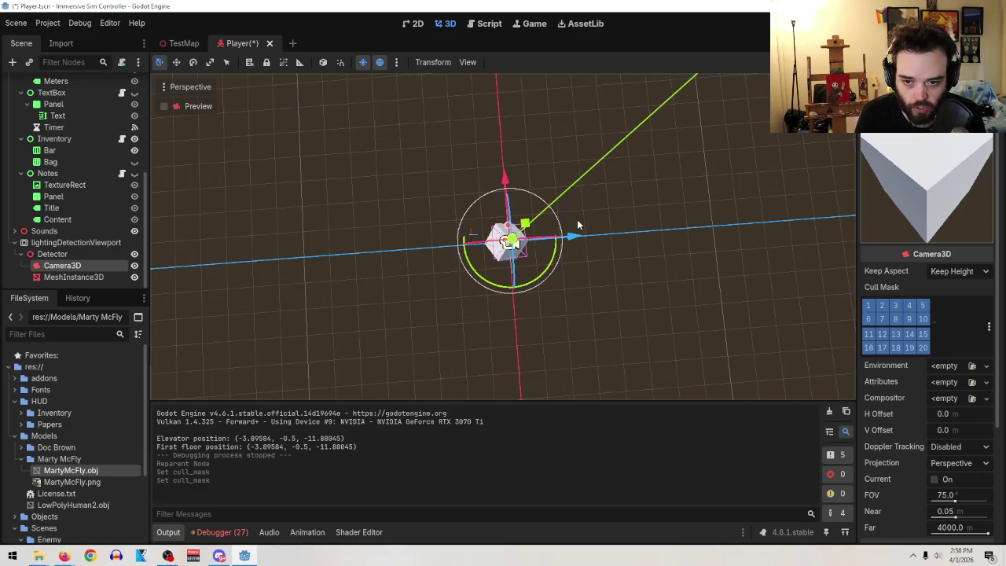
- Save the Player scene and bring the Light Detection tutorial to the front
click(16, 23)
click(41, 103)
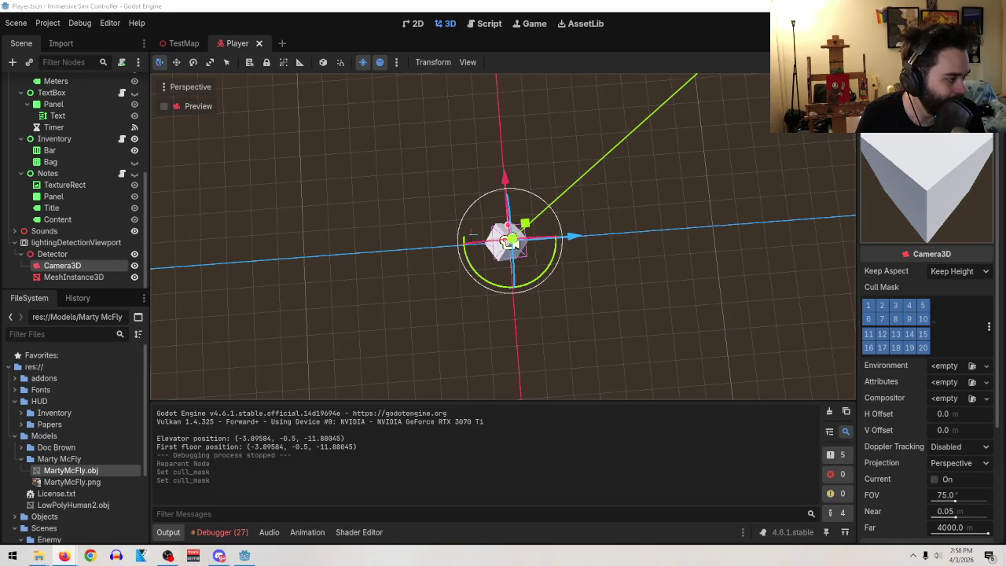
key(alt+Tab)
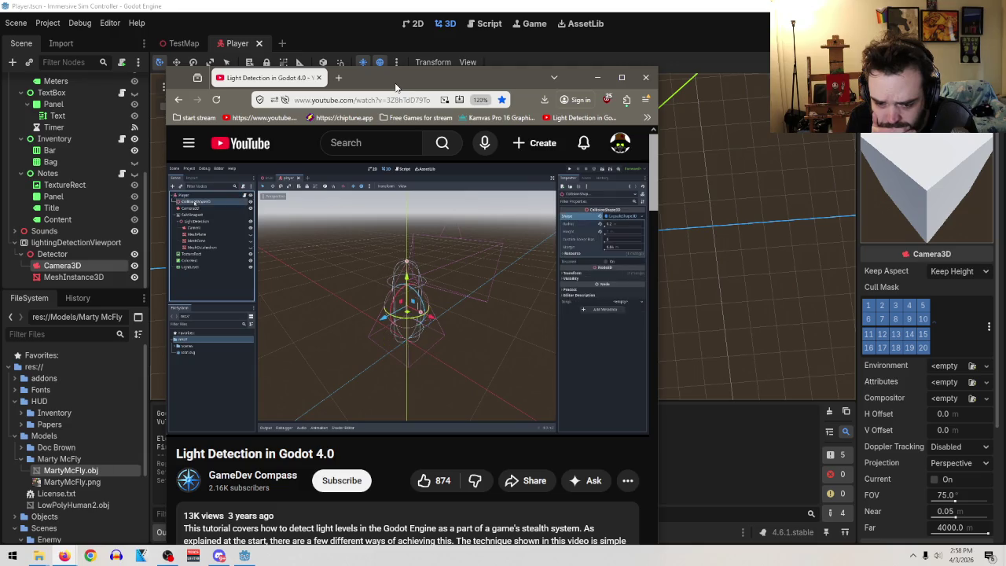
- Pause the tutorial and replace the probe MeshInstance3D's mesh with a new SphereMesh
drag(397, 86, 436, 82)
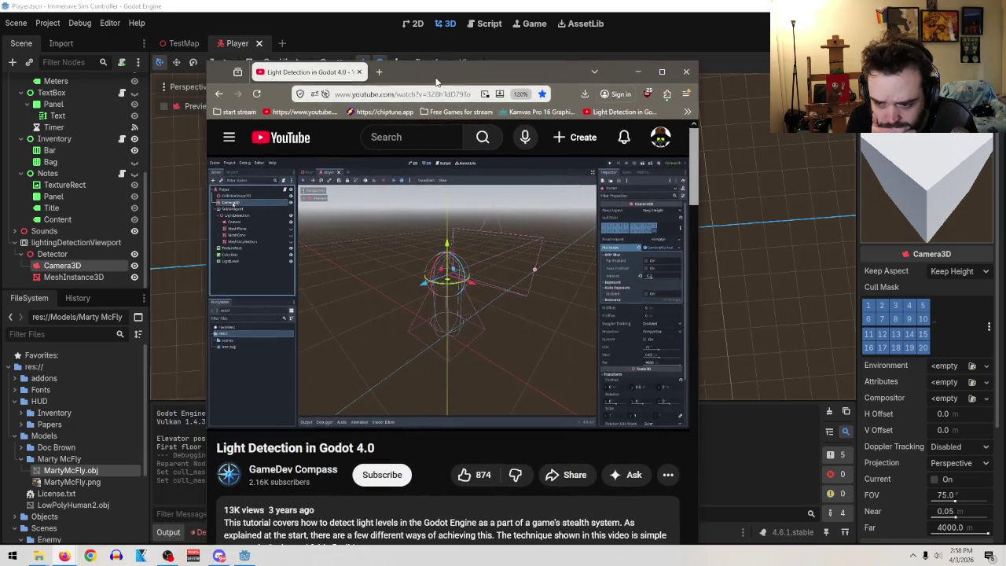
click(398, 329)
click(49, 283)
click(53, 278)
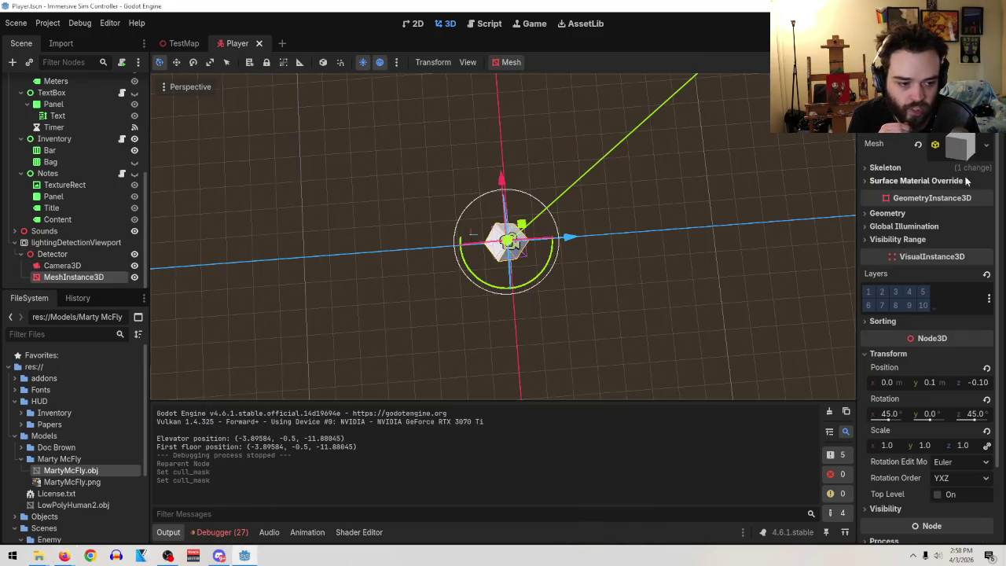
click(985, 148)
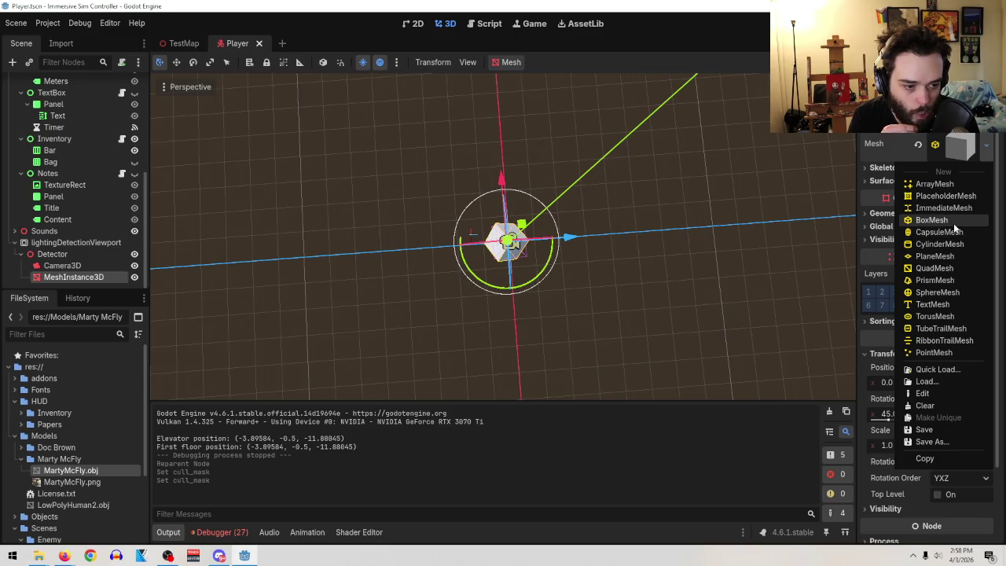
click(954, 296)
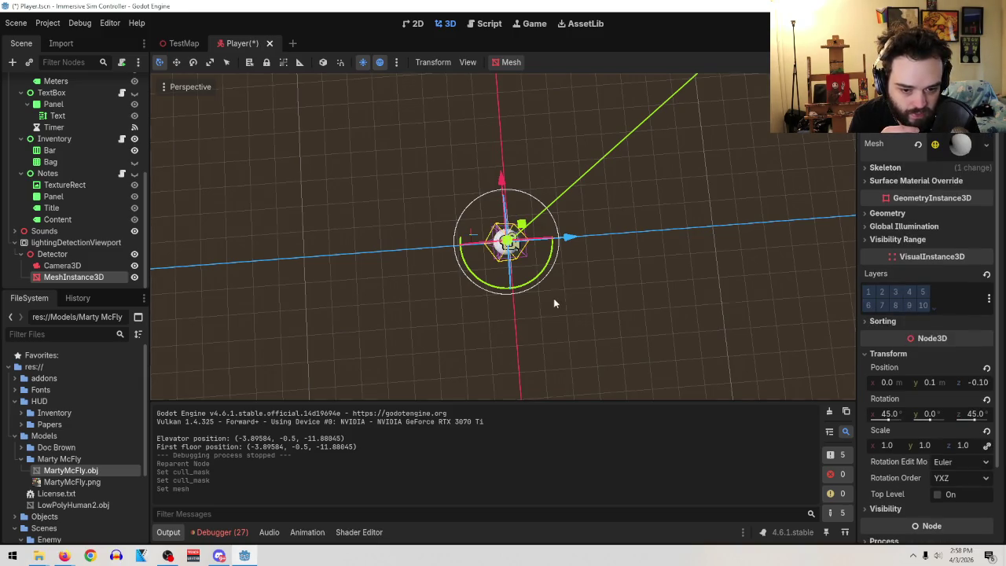
scroll(553, 302, up, 5)
mouse_move(553, 303)
mouse_down()
mouse_move(571, 225)
mouse_move(605, 236)
mouse_up()
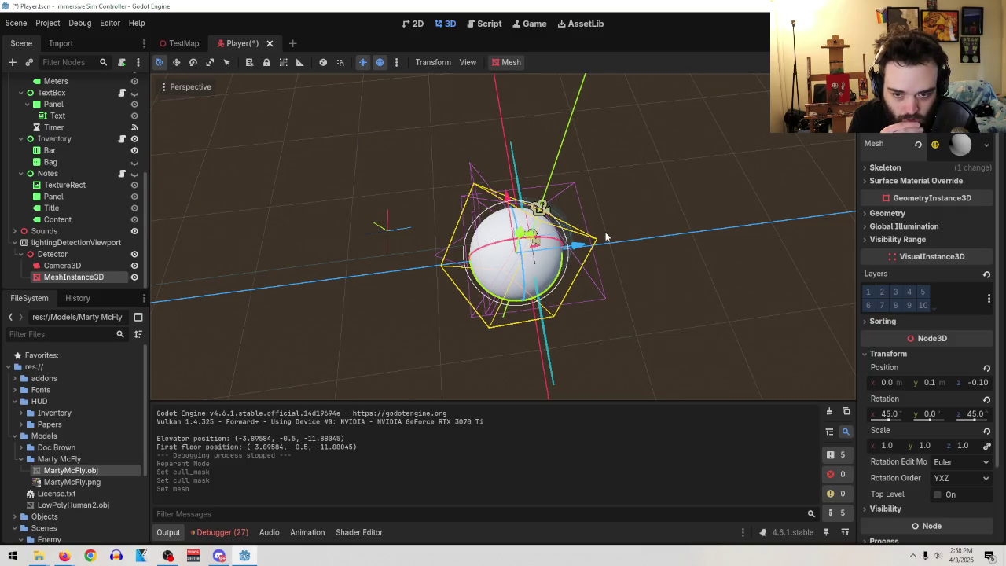
- Reset the sphere probe's rotation and position to zero
click(87, 266)
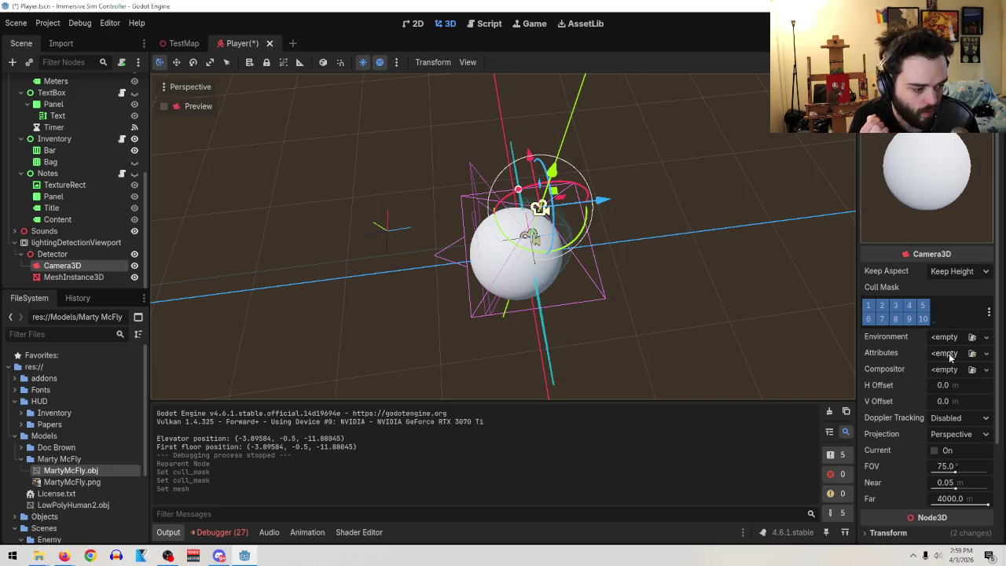
scroll(953, 393, down, 3)
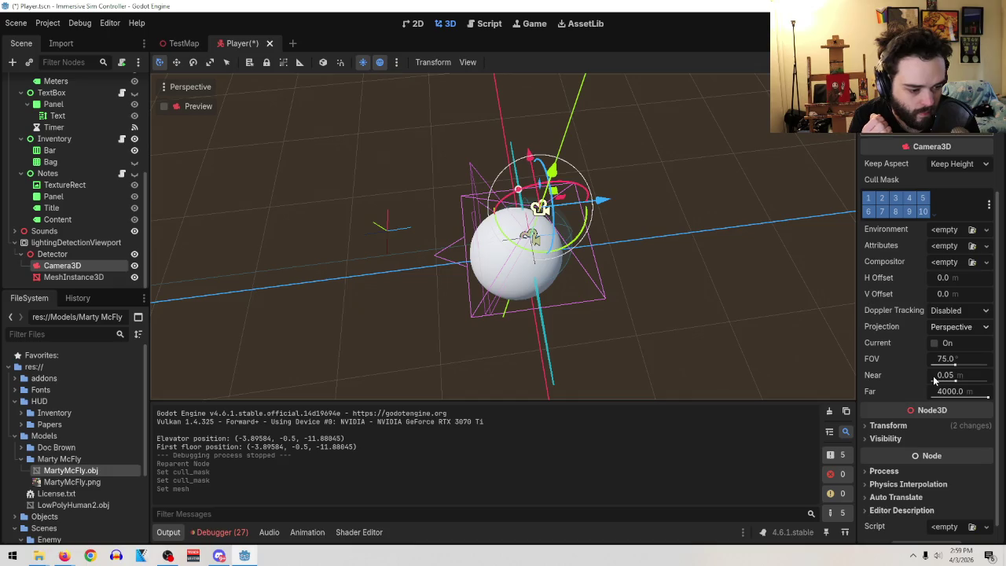
scroll(922, 401, up, 3)
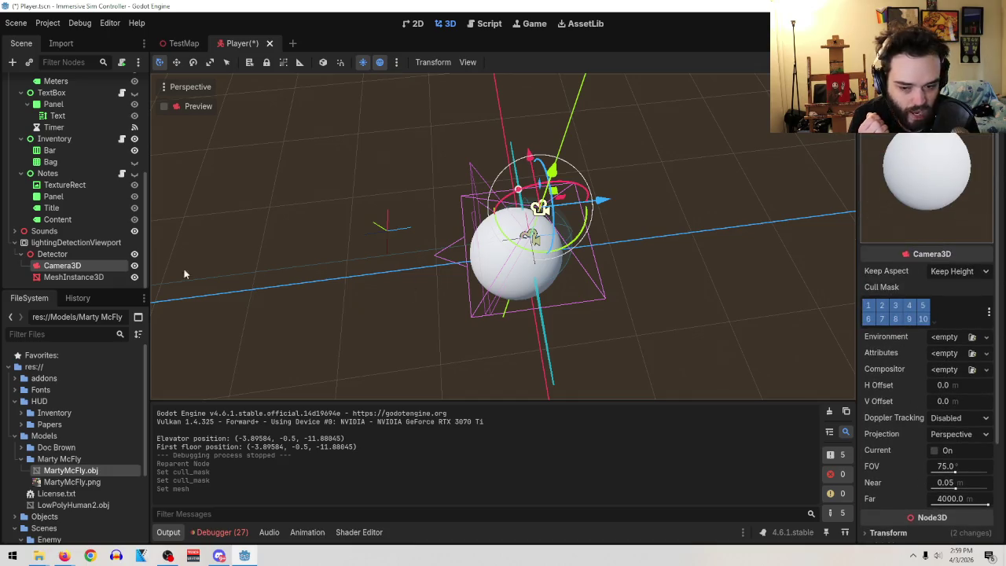
click(73, 278)
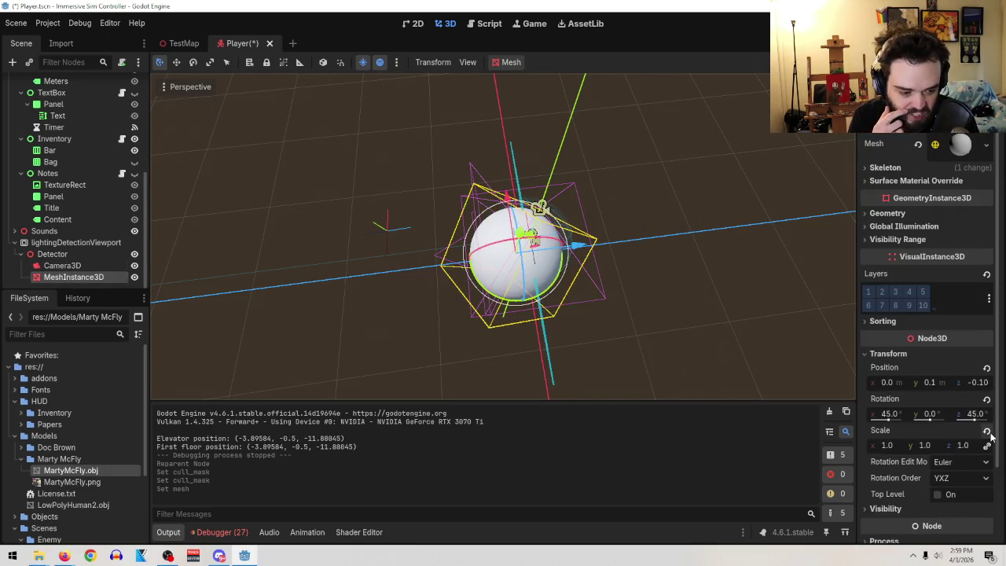
click(986, 399)
click(987, 367)
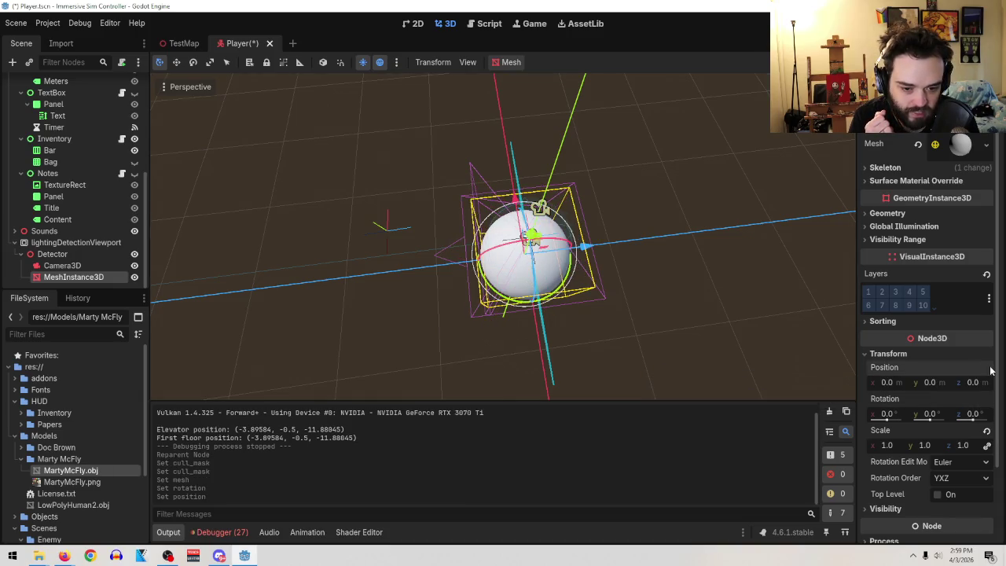
- Scale the sphere probe to about 0.79, checking it from several view angles
mouse_move(604, 371)
mouse_down()
mouse_move(513, 144)
mouse_move(455, 124)
mouse_move(584, 155)
mouse_move(586, 174)
mouse_up()
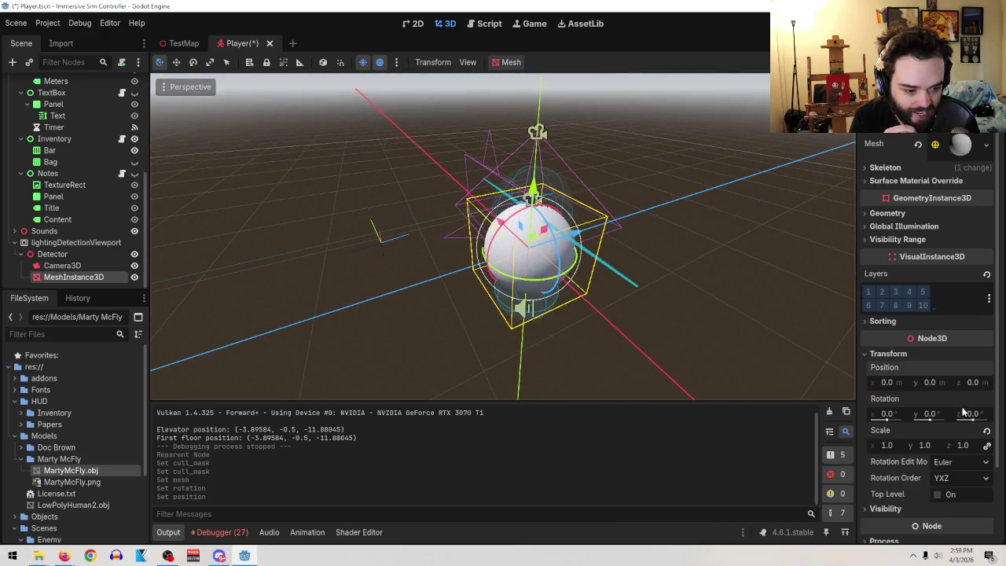
drag(897, 444, 857, 444)
mouse_move(690, 341)
mouse_down()
mouse_move(588, 274)
mouse_move(645, 274)
mouse_move(591, 267)
mouse_move(601, 267)
mouse_up()
scroll(588, 275, up, 1)
scroll(588, 274, up, 4)
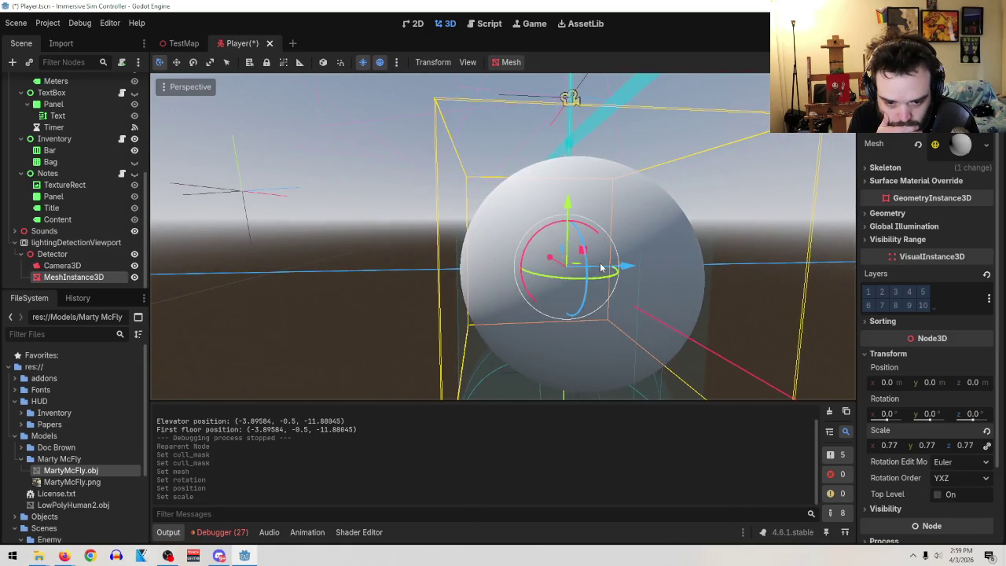
drag(891, 445, 896, 445)
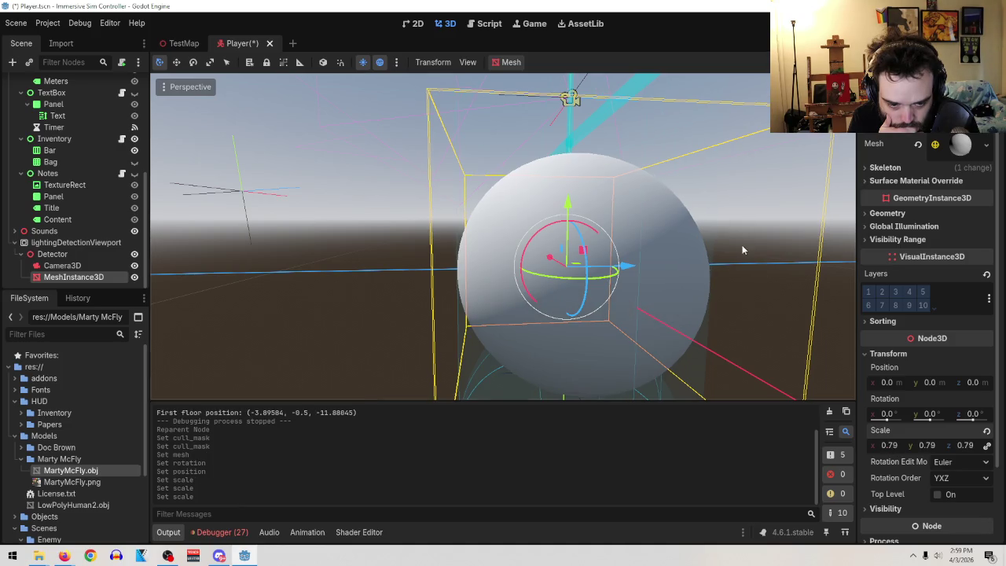
scroll(668, 251, down, 5)
drag(673, 265, 742, 380)
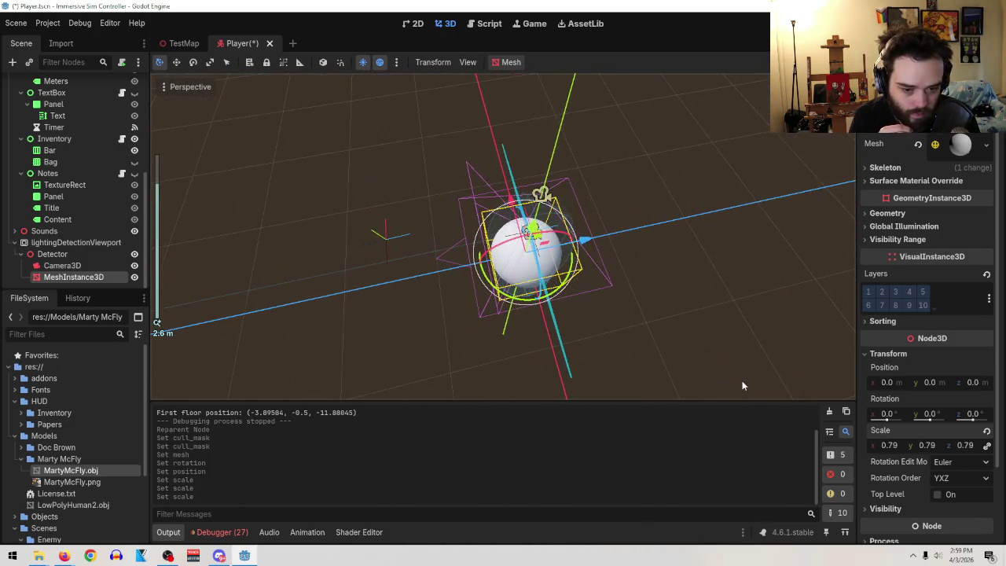
click(57, 265)
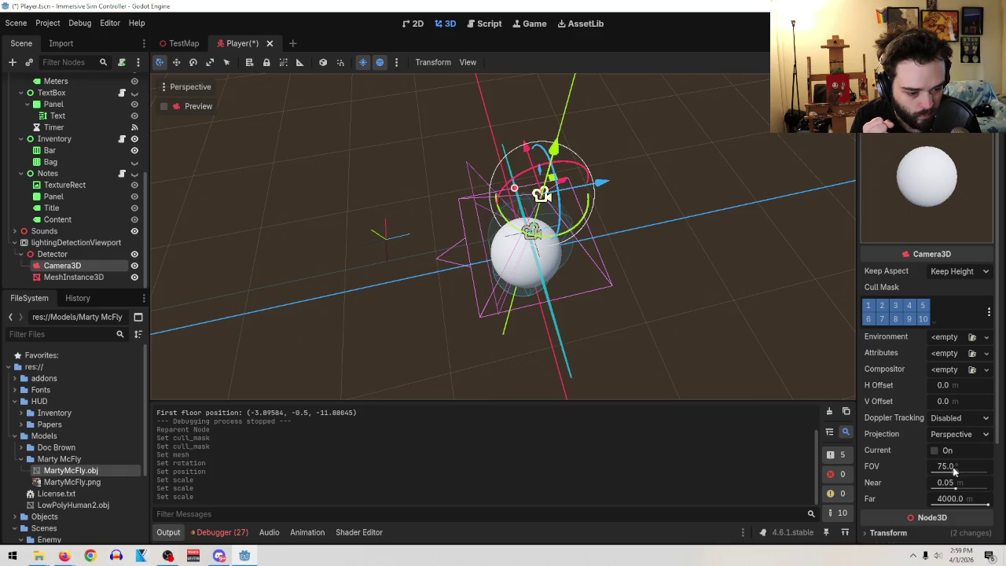
- Narrow the Detector camera's field of view to 39° and save the Player scene
mouse_move(953, 470)
mouse_down()
mouse_move(892, 470)
mouse_move(944, 471)
mouse_up()
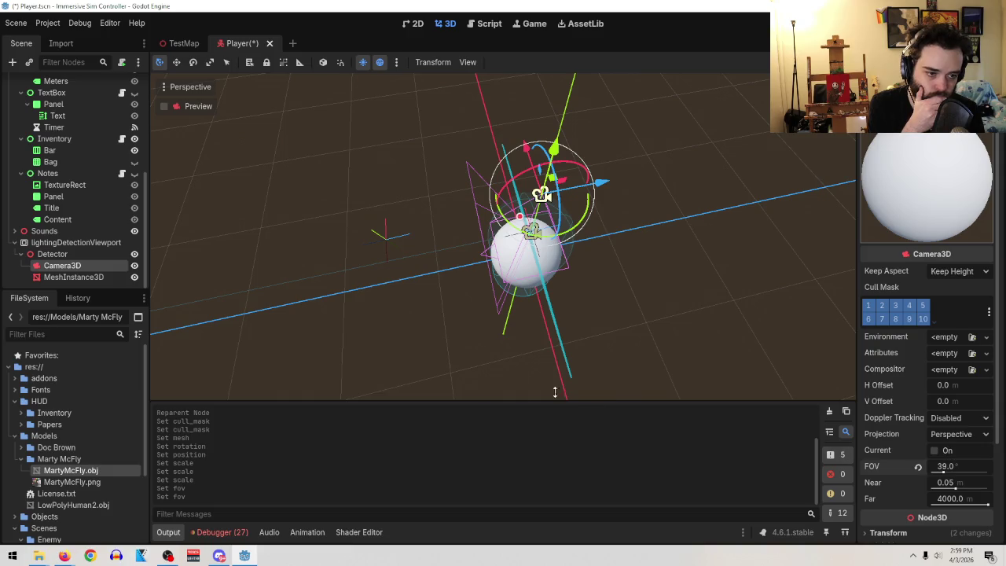
click(14, 22)
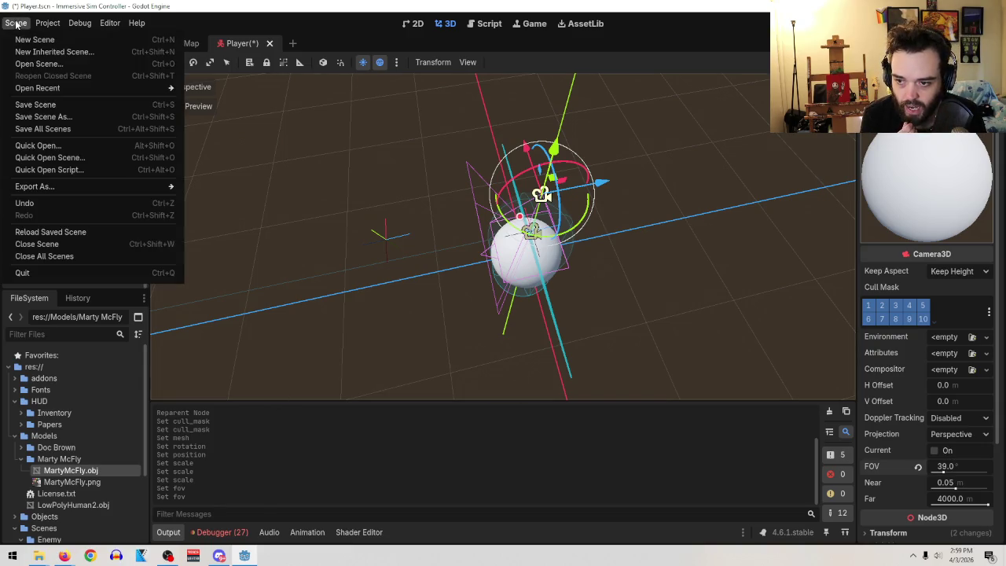
click(23, 106)
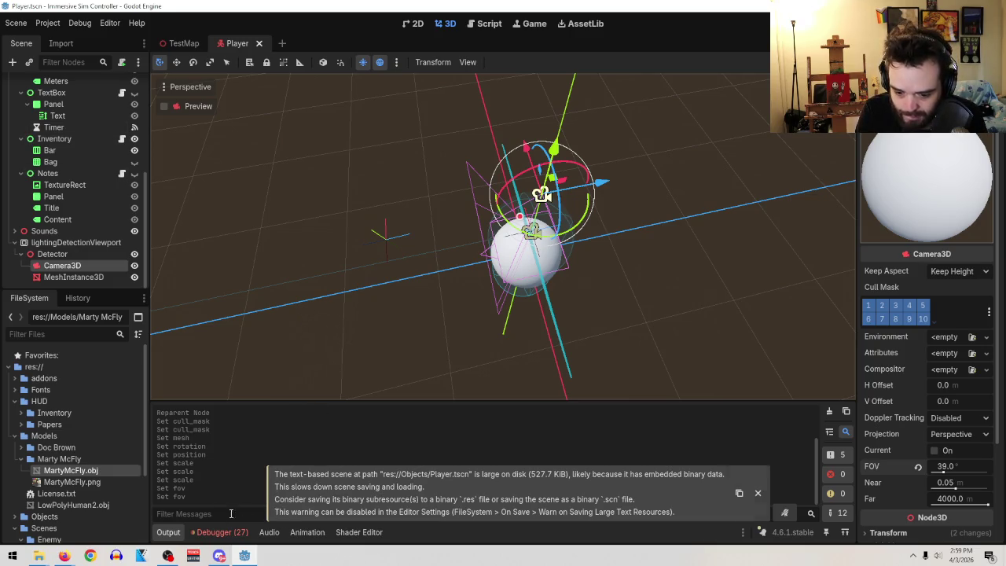
- Bring the Light Detection tutorial video forward and resume playing it
mouse_move(70, 553)
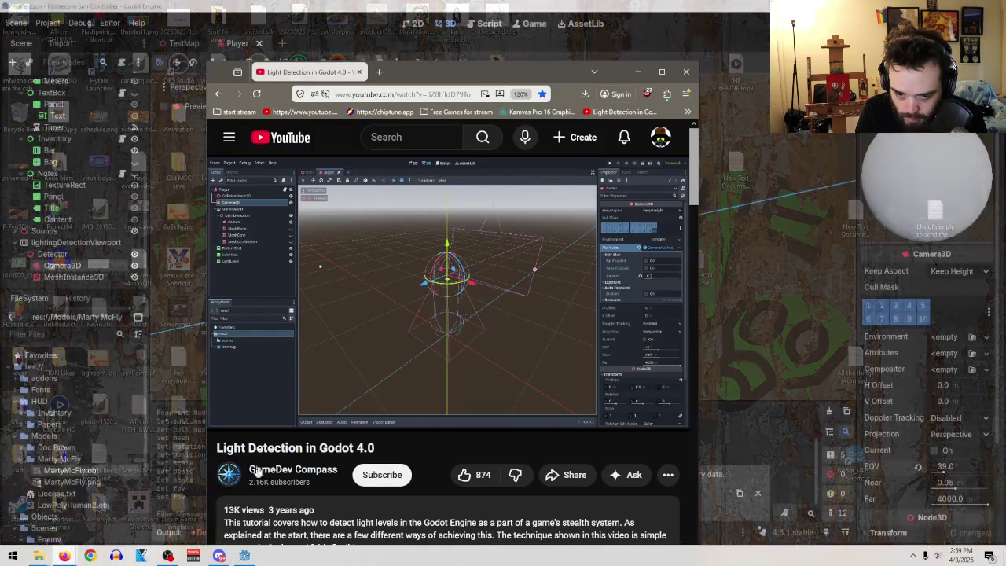
click(203, 511)
click(466, 297)
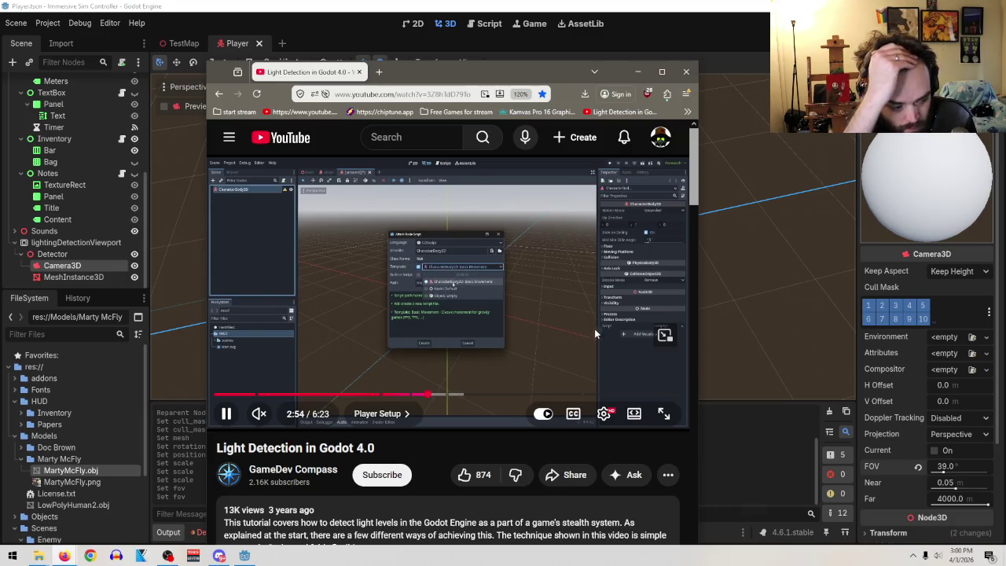
scroll(595, 329, down, 10)
scroll(495, 431, down, 10)
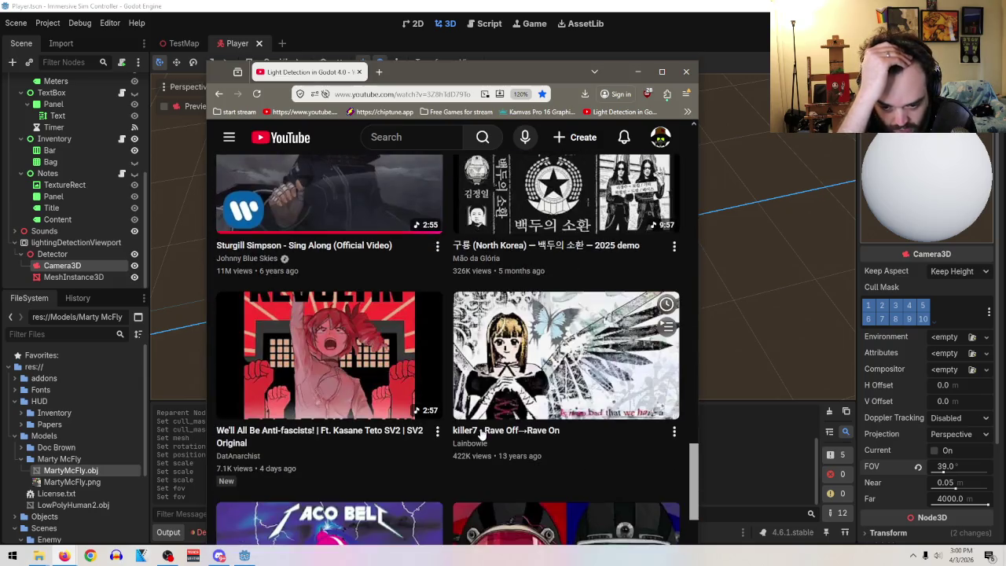
scroll(464, 475, up, 7)
scroll(502, 355, up, 10)
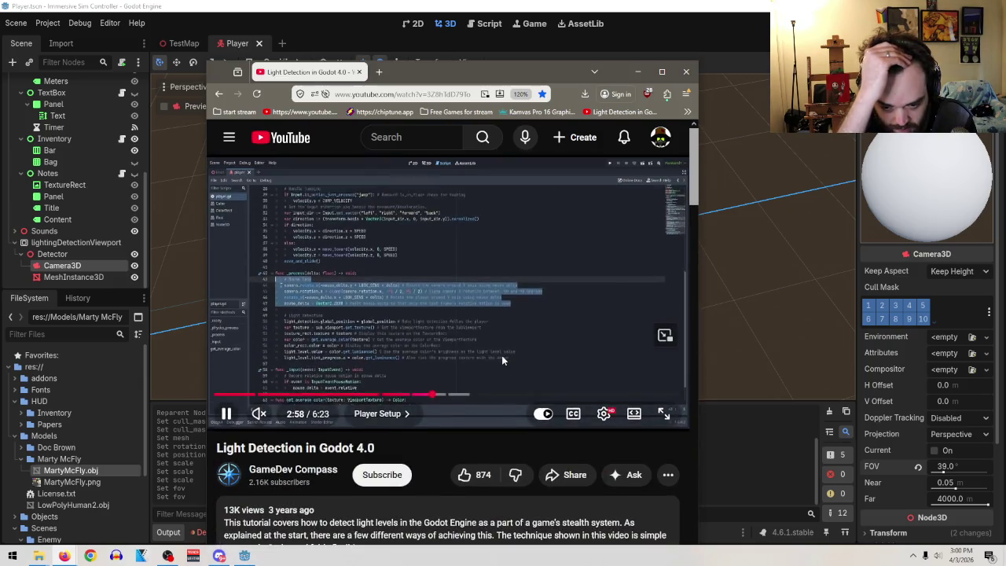
- Pause the video, maximize the browser, expand a comment's reply thread, and return to Godot
click(481, 234)
click(662, 72)
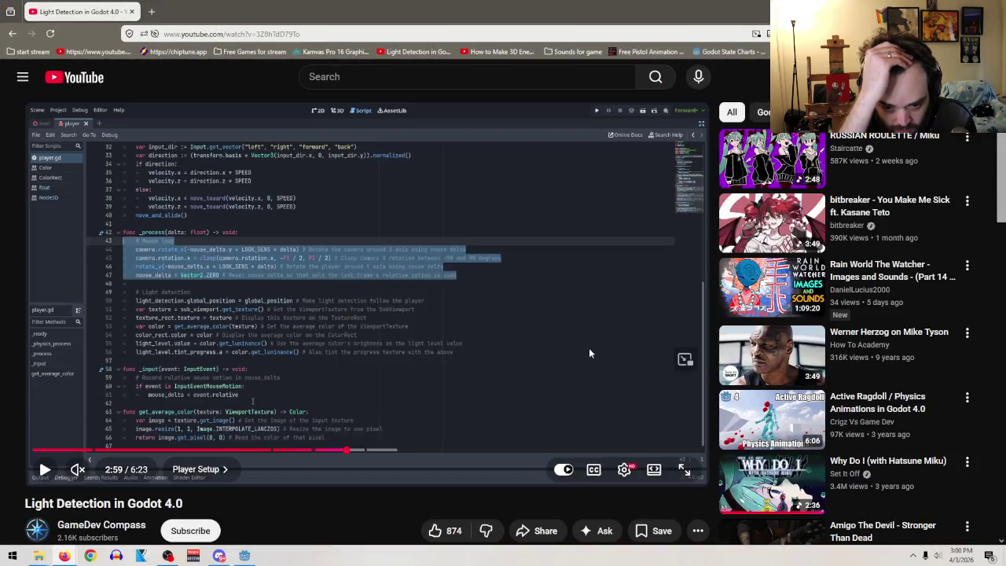
scroll(626, 372, down, 15)
scroll(417, 448, up, 2)
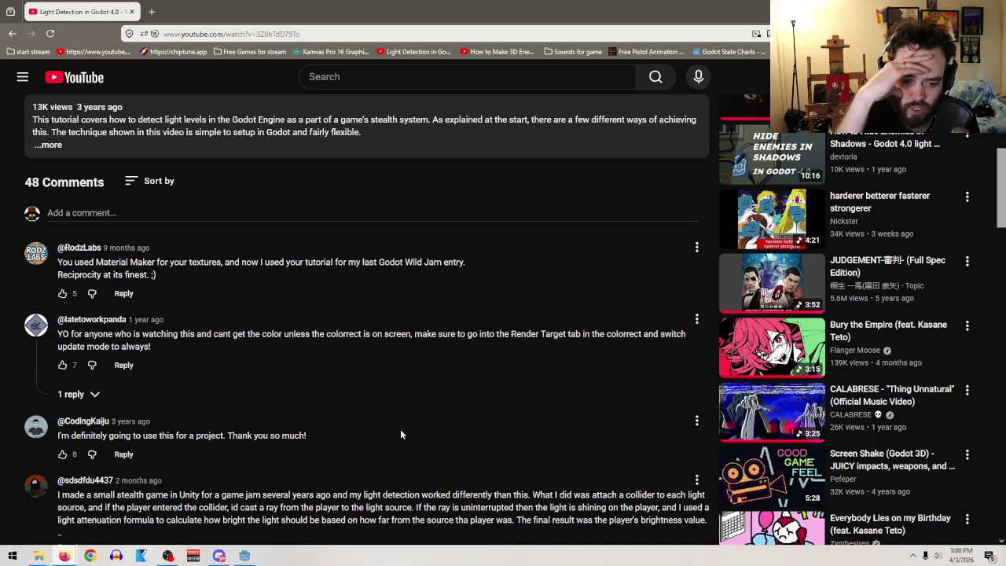
click(70, 394)
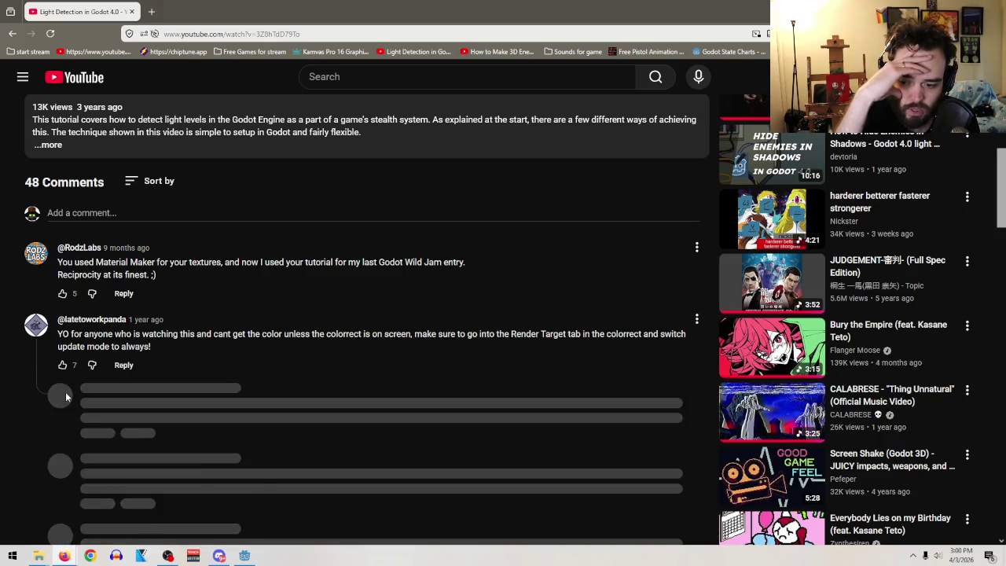
key(alt+Tab)
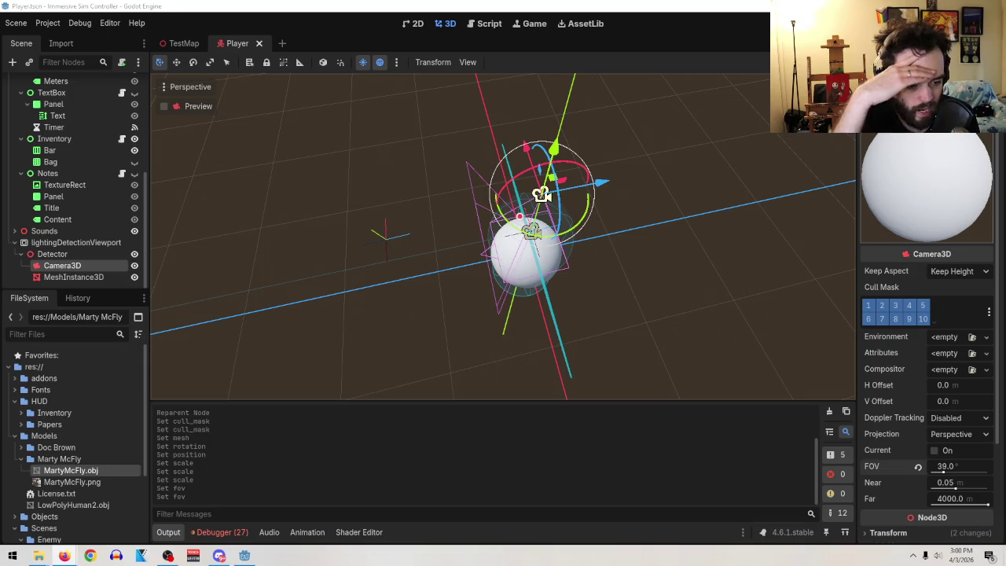
- Select the MeshInstance3D probe and reveal its Geometry properties in the Inspector
scroll(884, 333, down, 3)
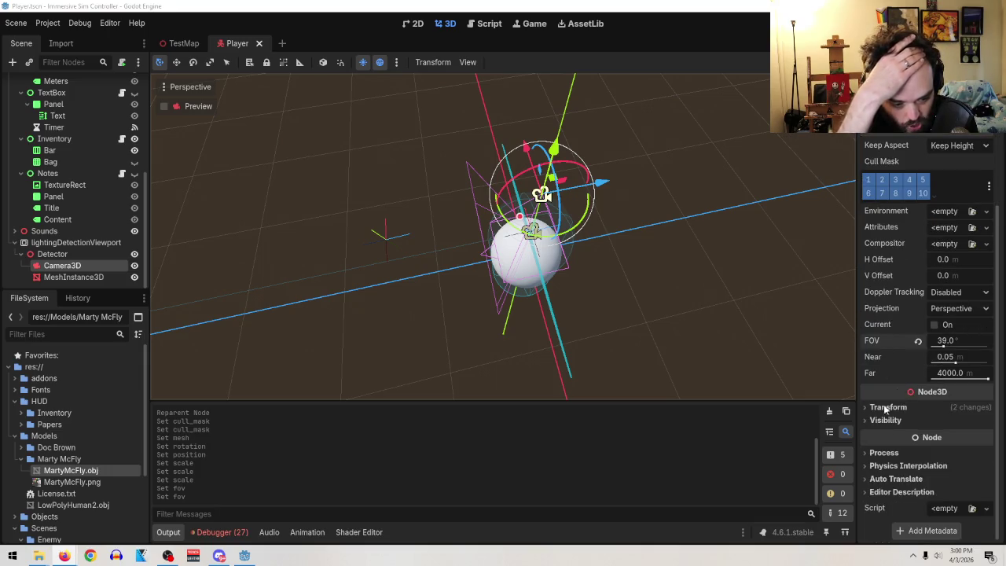
click(71, 277)
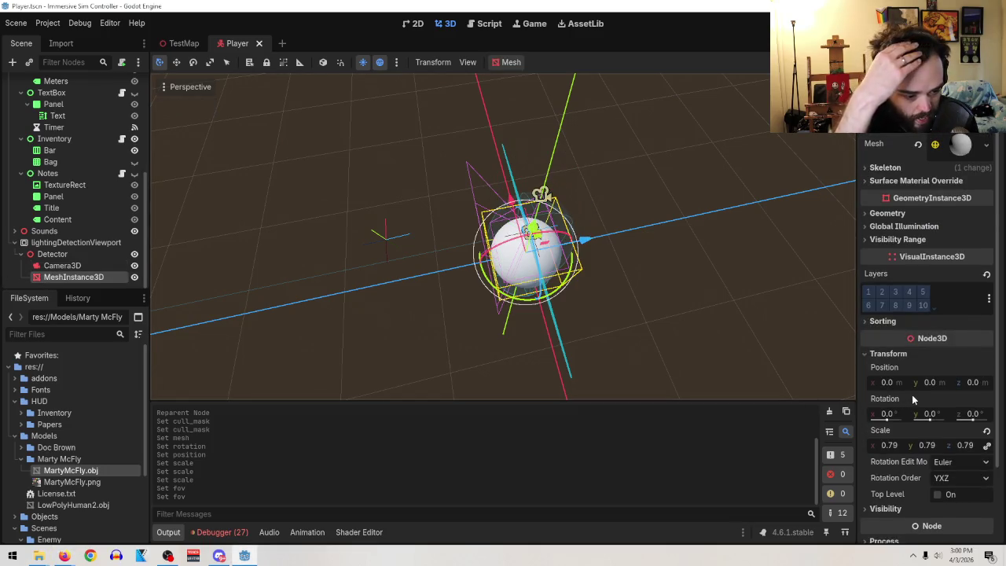
scroll(912, 394, down, 2)
click(906, 422)
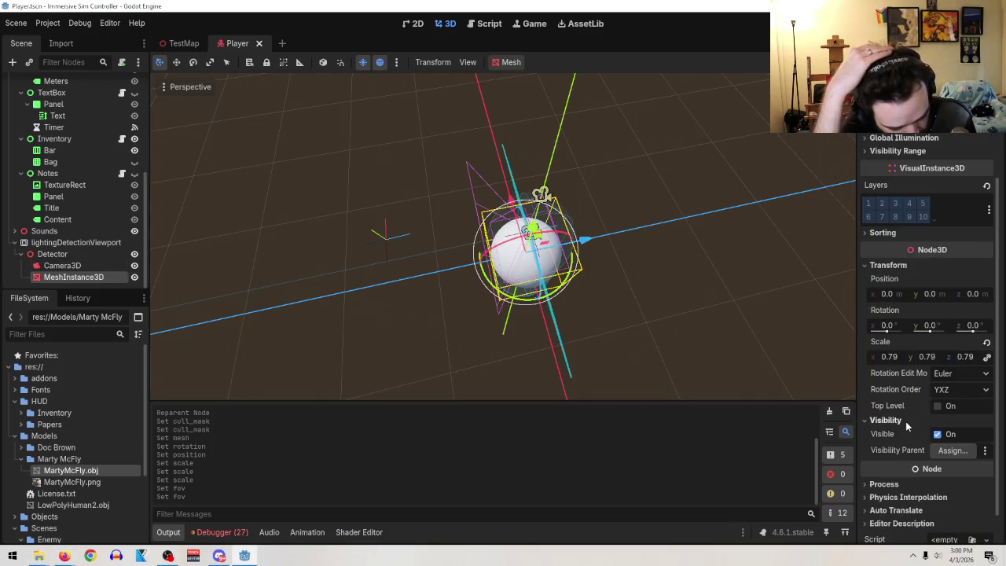
scroll(908, 439, up, 1)
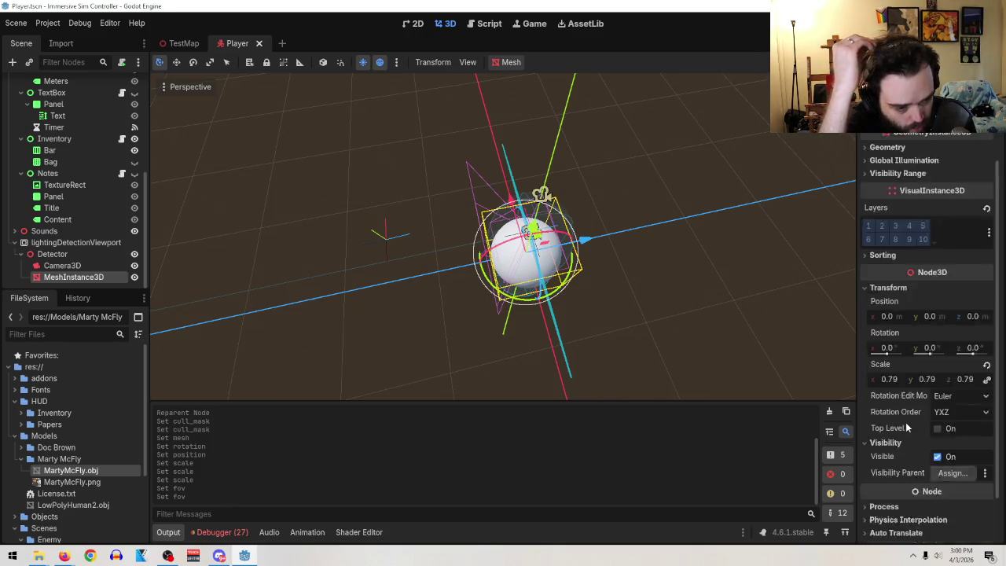
scroll(906, 427, up, 3)
click(892, 240)
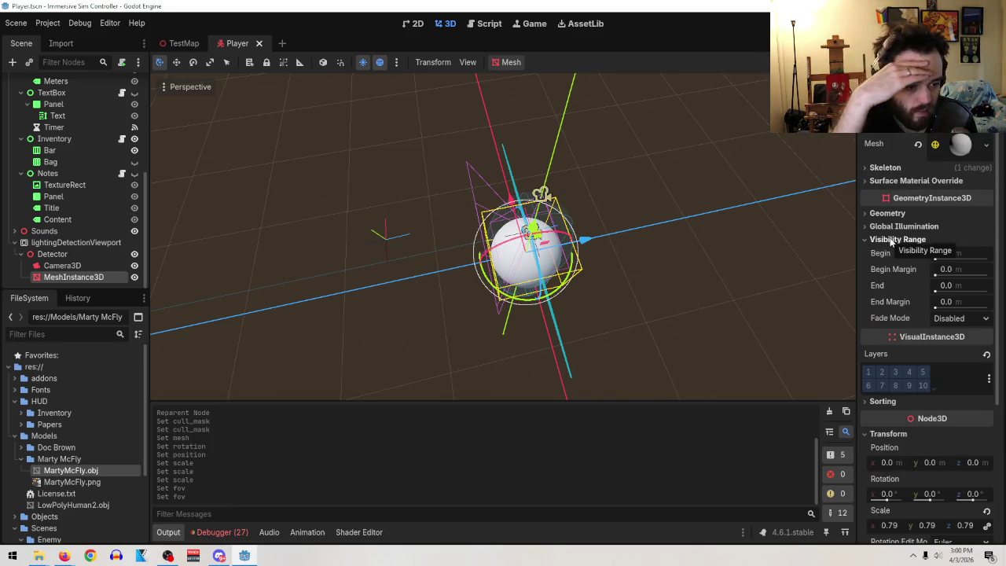
click(900, 226)
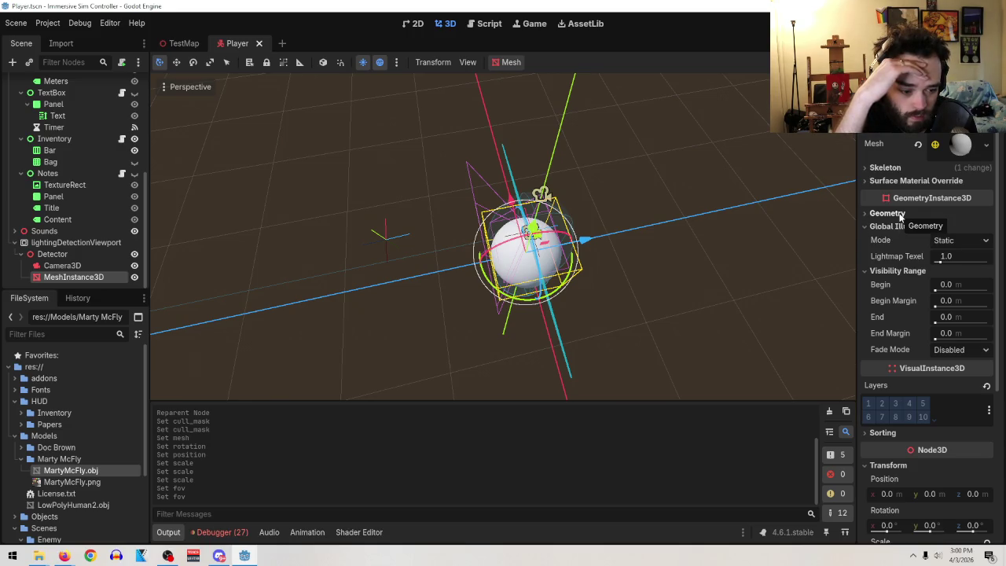
click(888, 213)
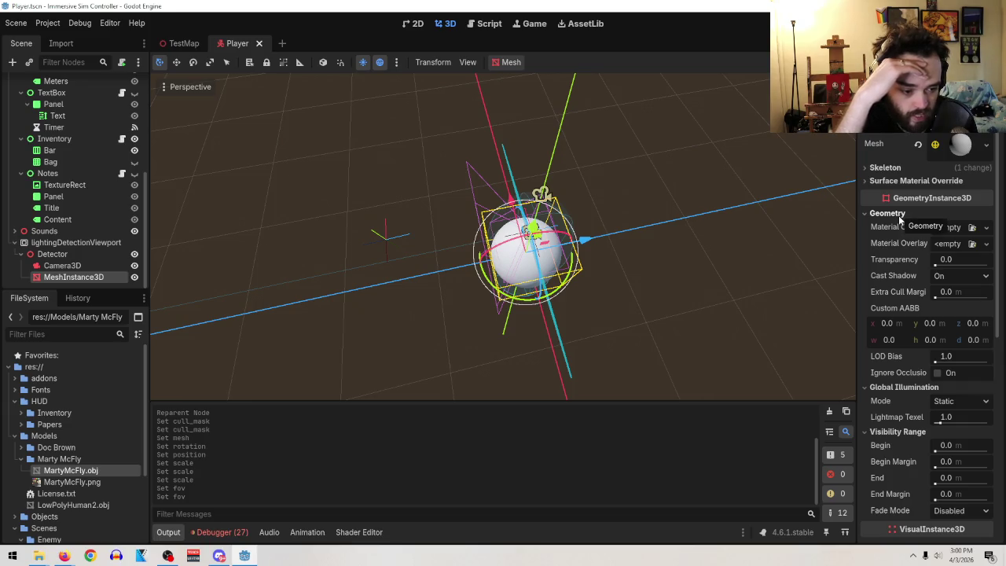
- Set the sphere's Cast Shadow to Off and orbit the viewport to inspect it
click(943, 276)
click(957, 294)
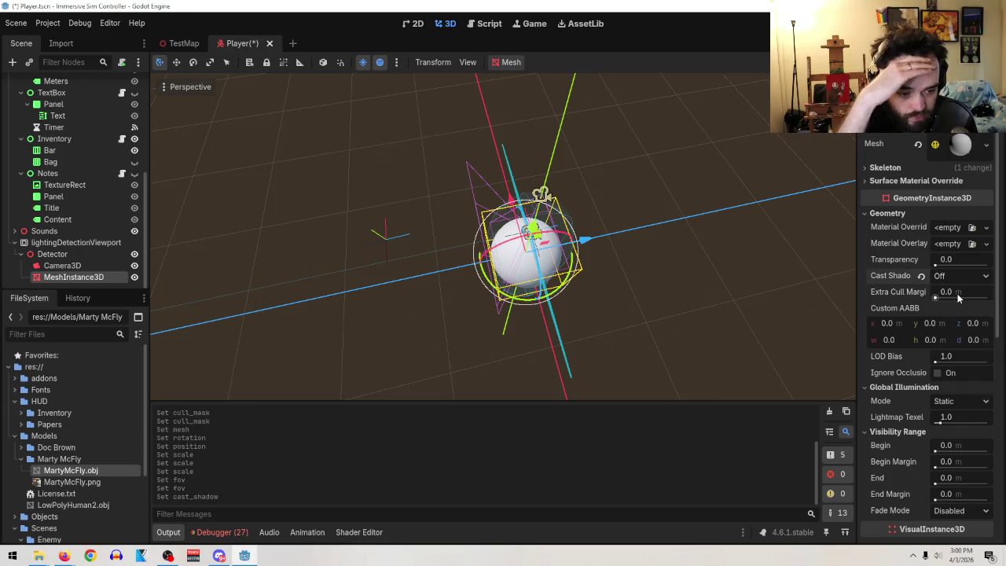
scroll(656, 310, up, 5)
mouse_move(657, 311)
mouse_down()
mouse_move(549, 117)
mouse_move(590, 196)
mouse_move(596, 288)
mouse_move(636, 317)
mouse_up()
scroll(590, 196, down, 5)
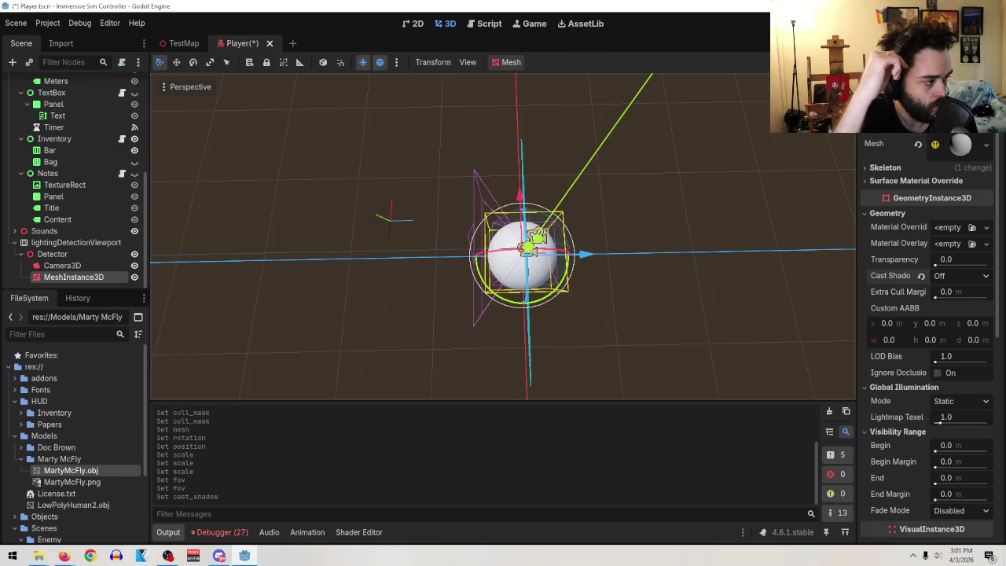
click(64, 556)
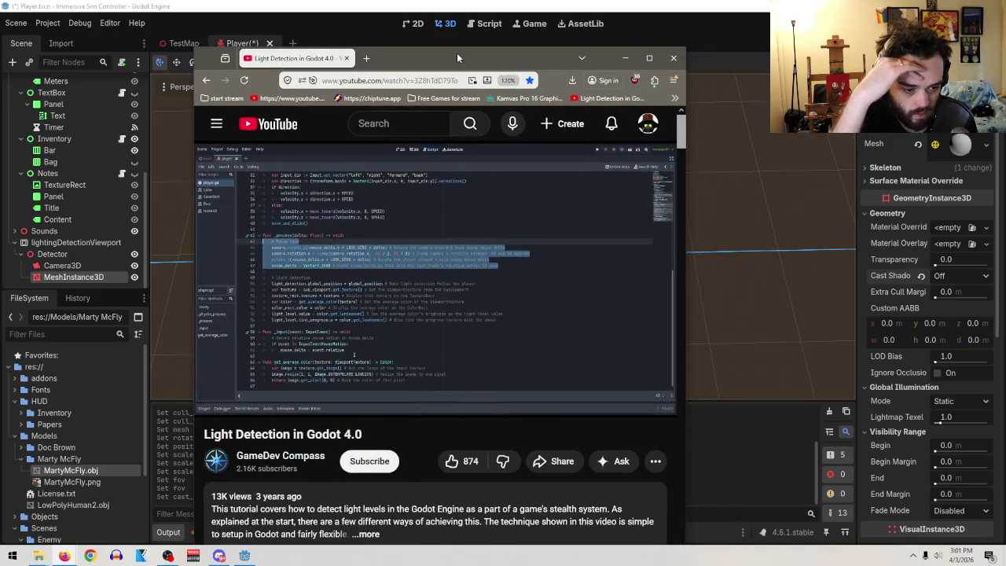
mouse_move(510, 297)
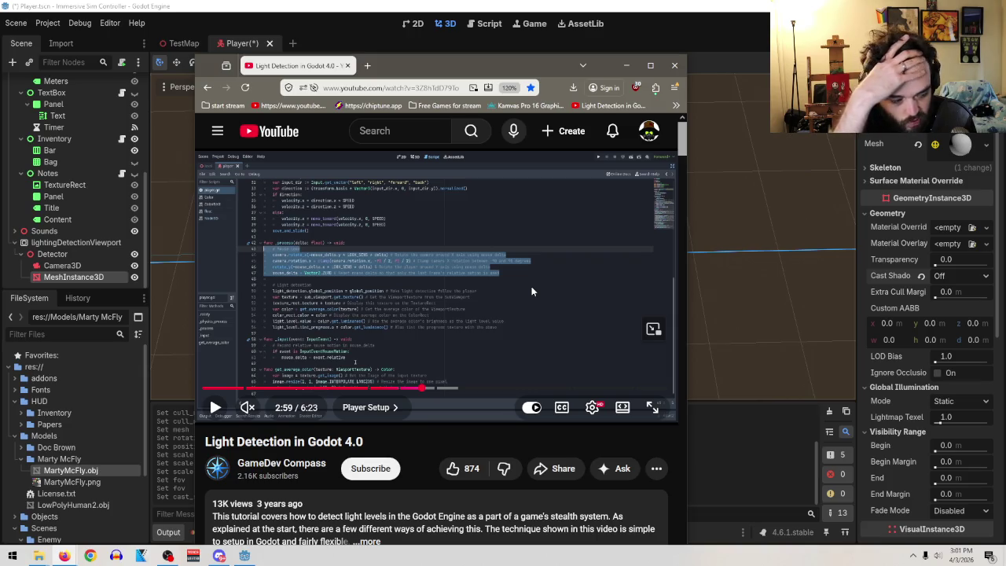
mouse_move(545, 313)
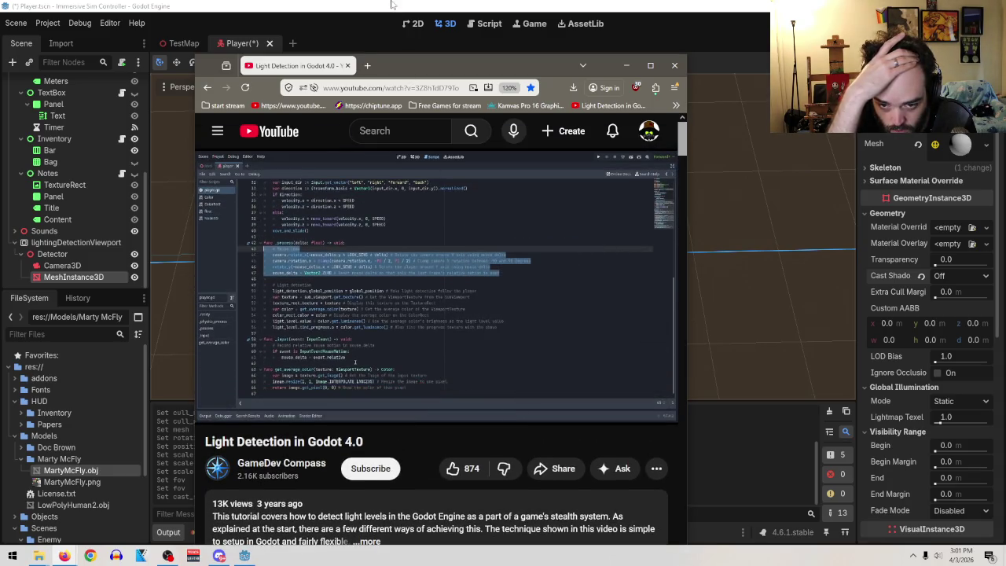
click(392, 28)
key(ctrl+z)
key(ctrl+z)
key(ctrl+z)
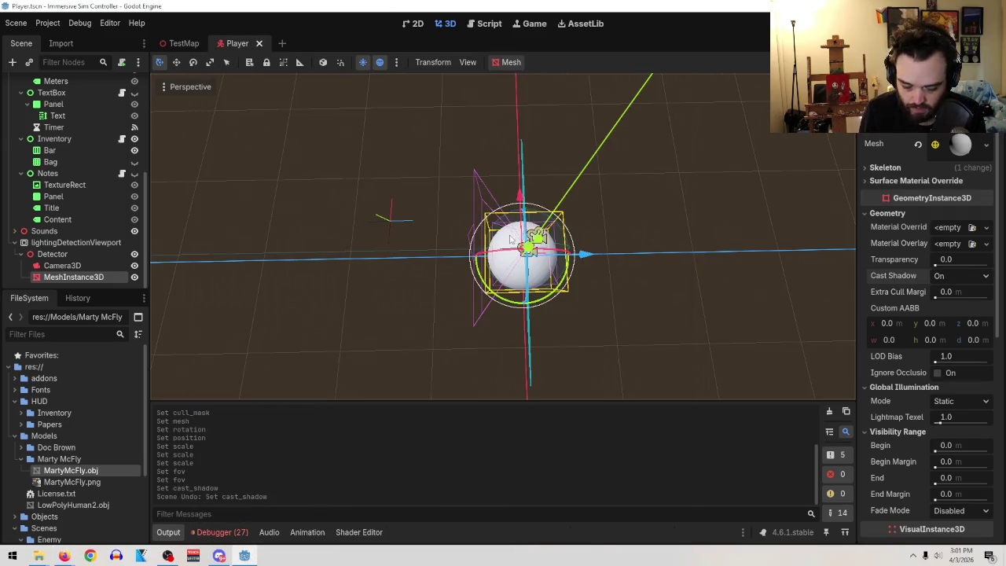
- Undo back to the 45°-rotated cube and set its Cast Shadow to Off
key(ctrl+z)
key(ctrl+z)
key(ctrl+z)
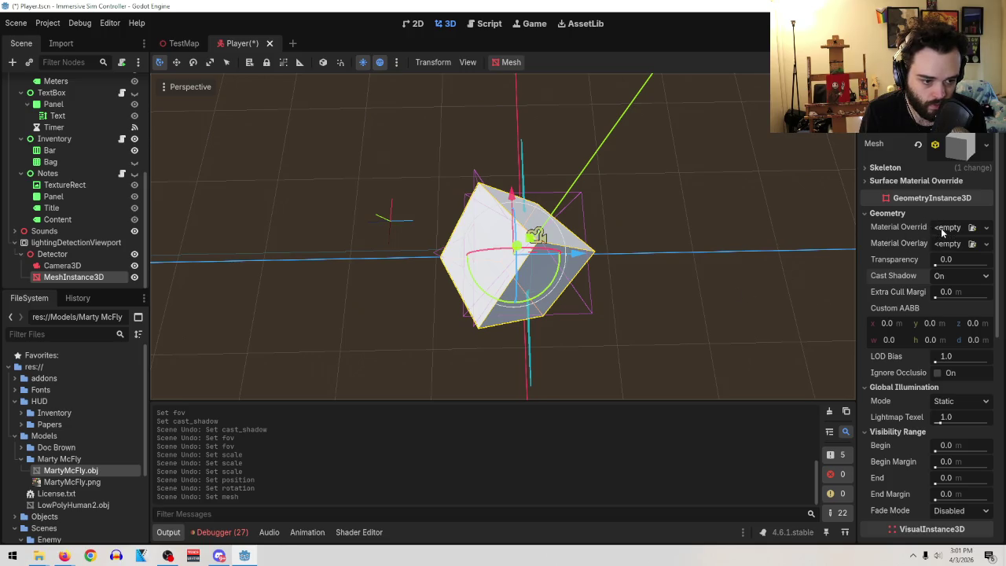
click(961, 276)
click(951, 291)
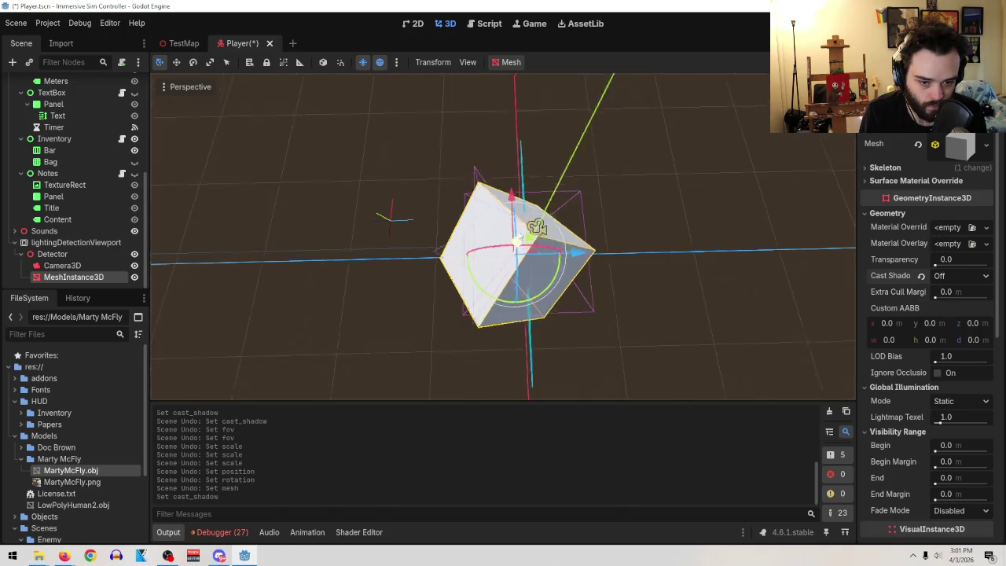
- Scale the cube to 0.81, checking the Camera3D preview between adjustments
scroll(944, 424, down, 5)
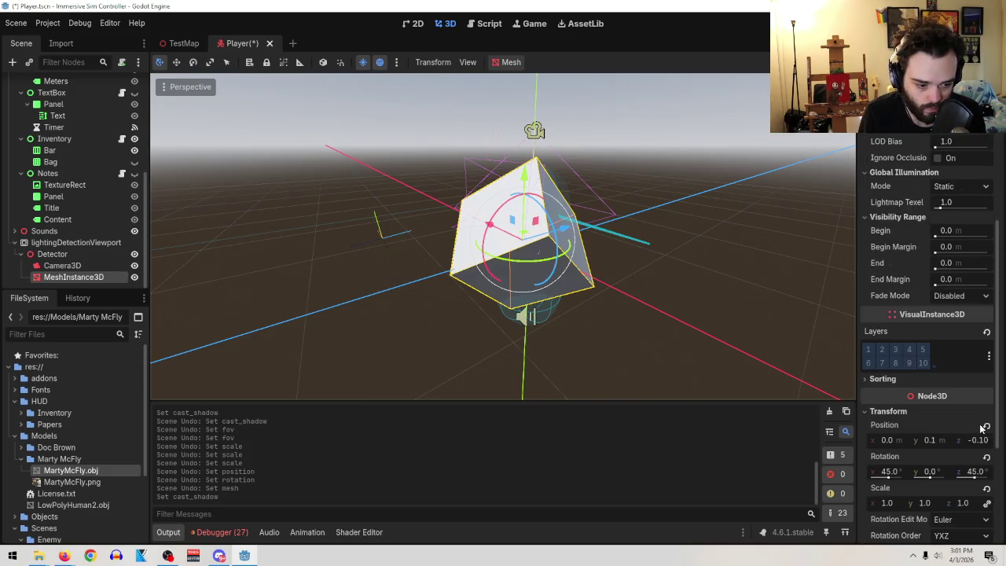
drag(895, 503, 868, 504)
click(63, 265)
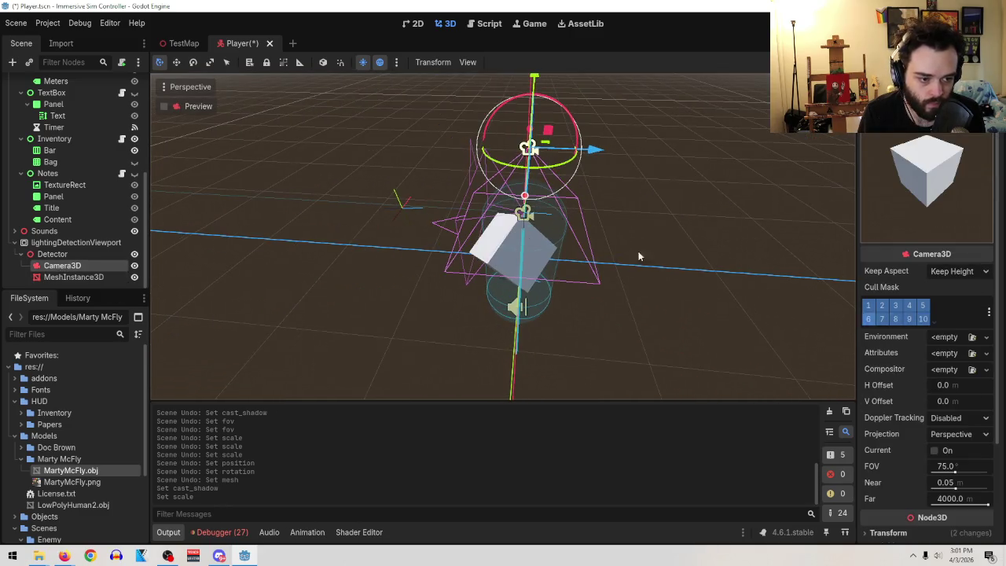
click(74, 278)
scroll(936, 381, up, 3)
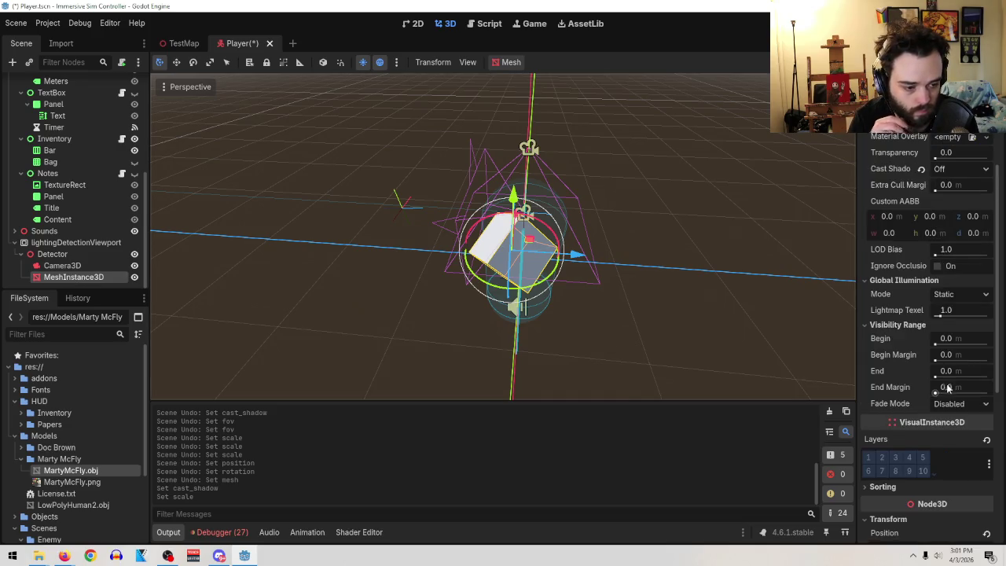
scroll(921, 384, down, 4)
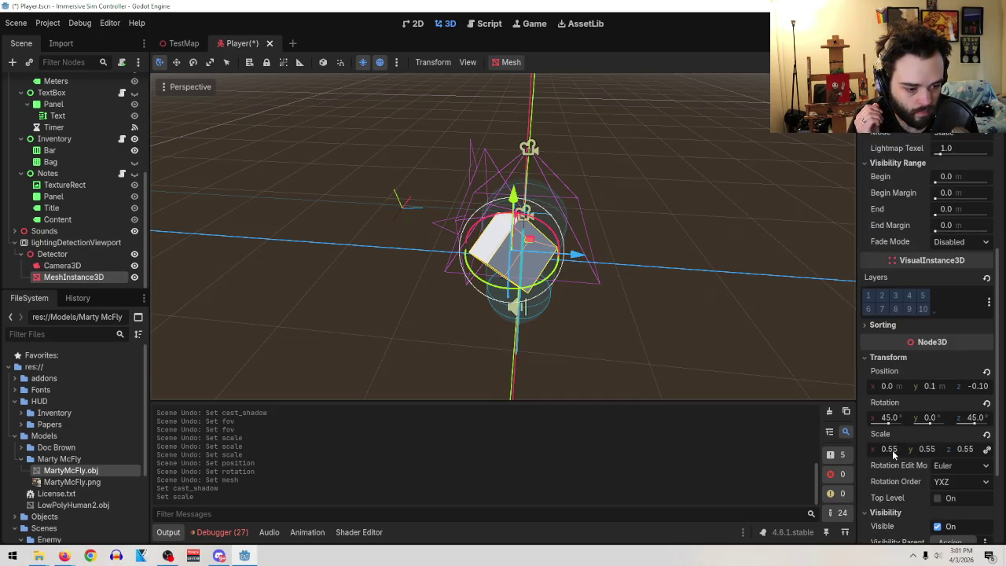
drag(893, 451, 916, 451)
click(63, 265)
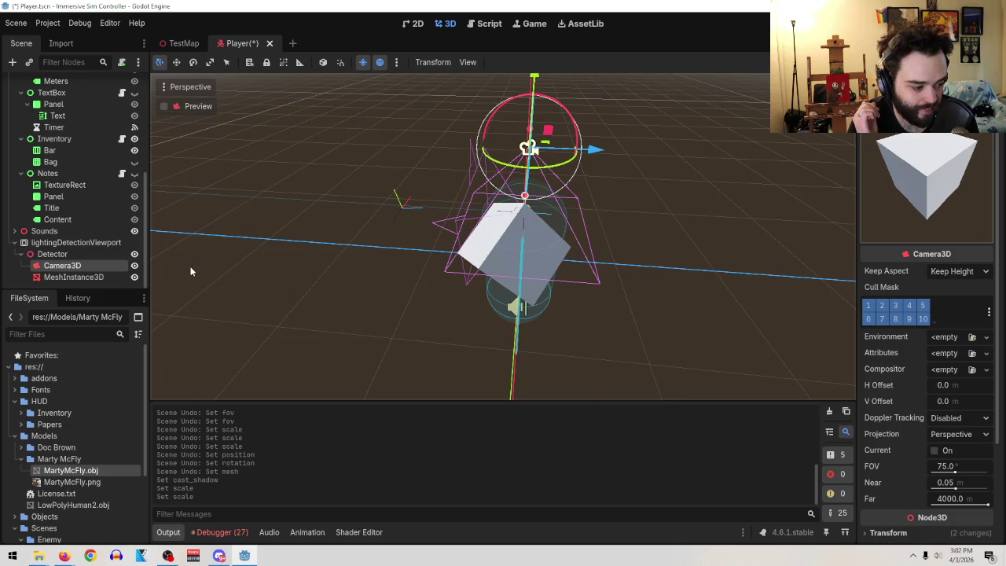
click(69, 276)
drag(889, 448, 912, 449)
click(69, 266)
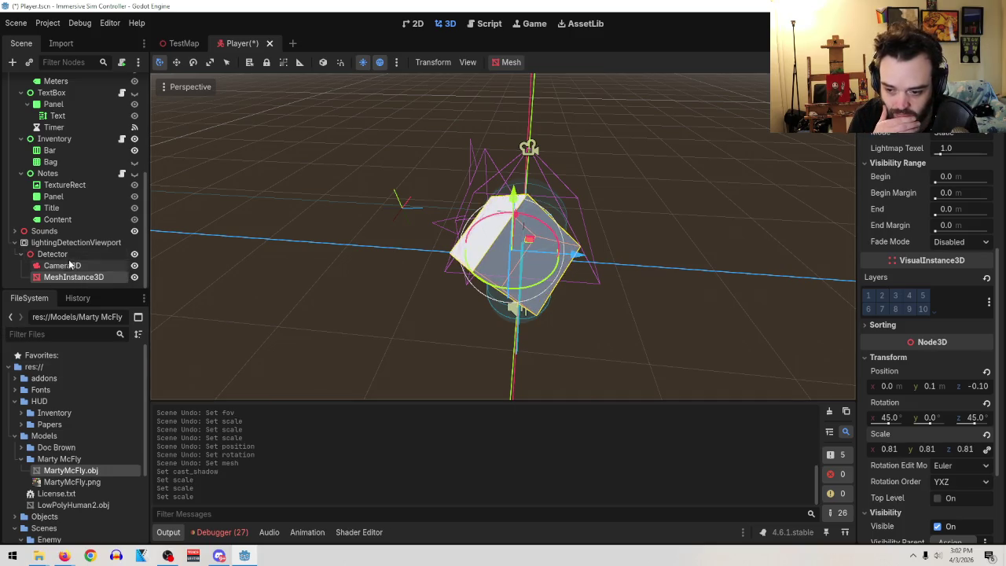
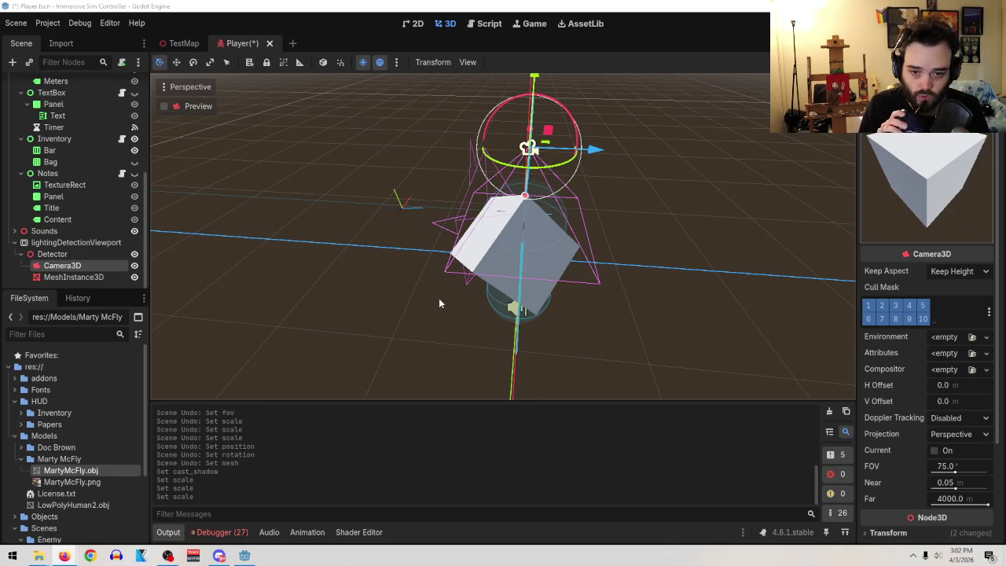
- Save the Player scene and narrow the detector camera's field of view to 71.7
click(16, 22)
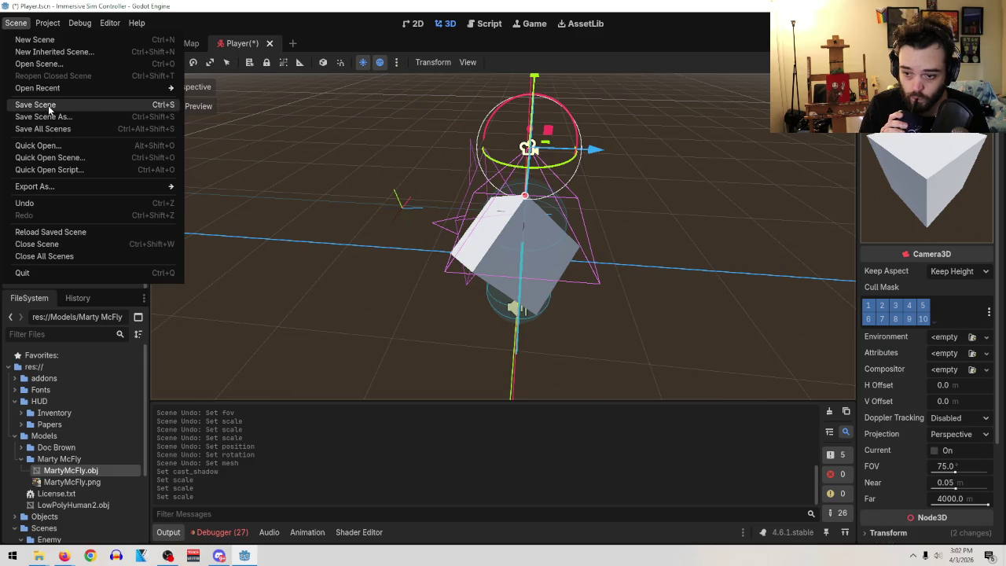
click(36, 104)
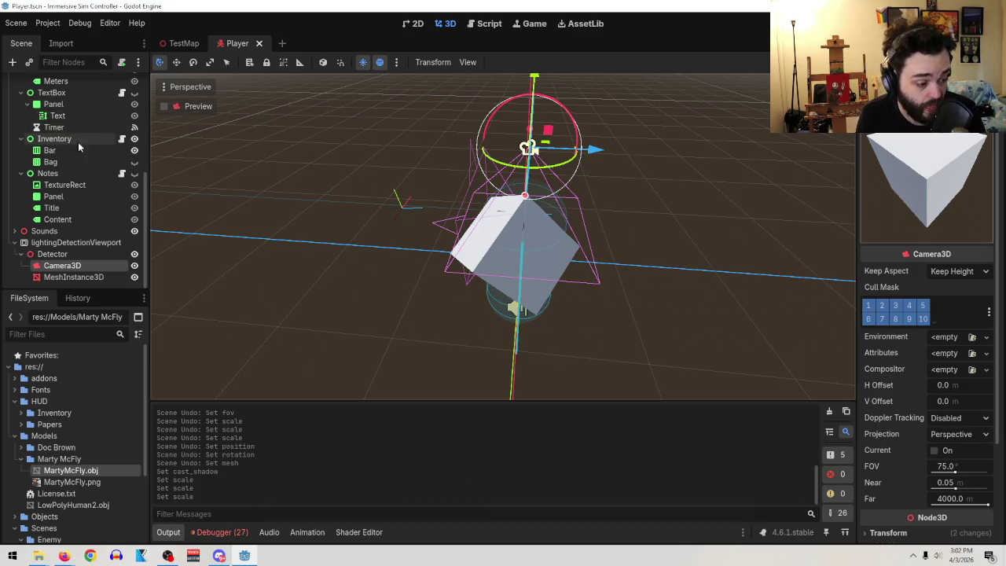
key(f)
mouse_move(507, 347)
mouse_down()
mouse_move(605, 331)
mouse_move(625, 294)
mouse_move(547, 305)
mouse_up()
scroll(626, 294, up, 3)
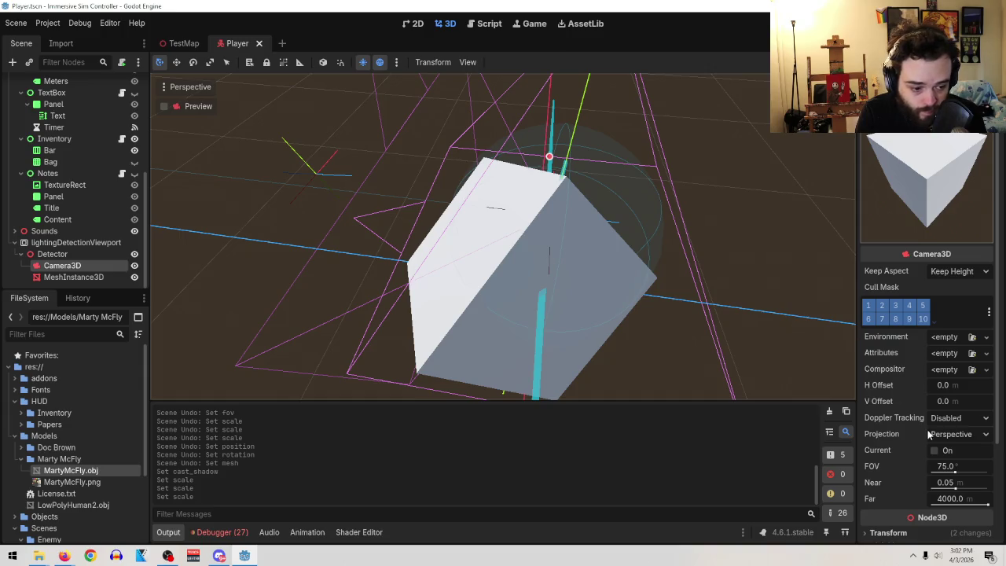
mouse_move(955, 470)
mouse_down()
mouse_move(944, 470)
mouse_move(955, 470)
mouse_up()
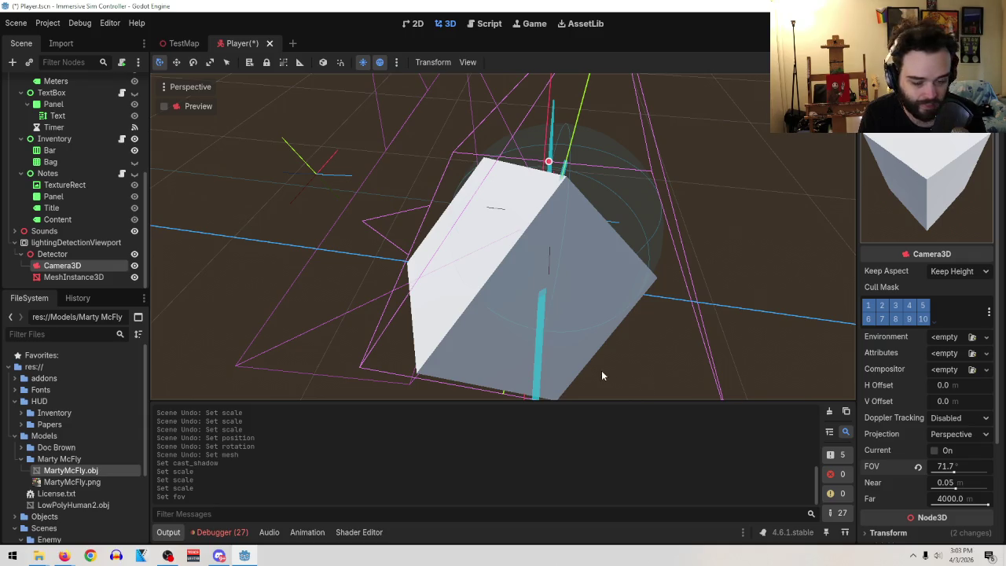
- Lower the playback volume and bring up the YouTube tutorial window
key(XF86AudioLowerVolume)
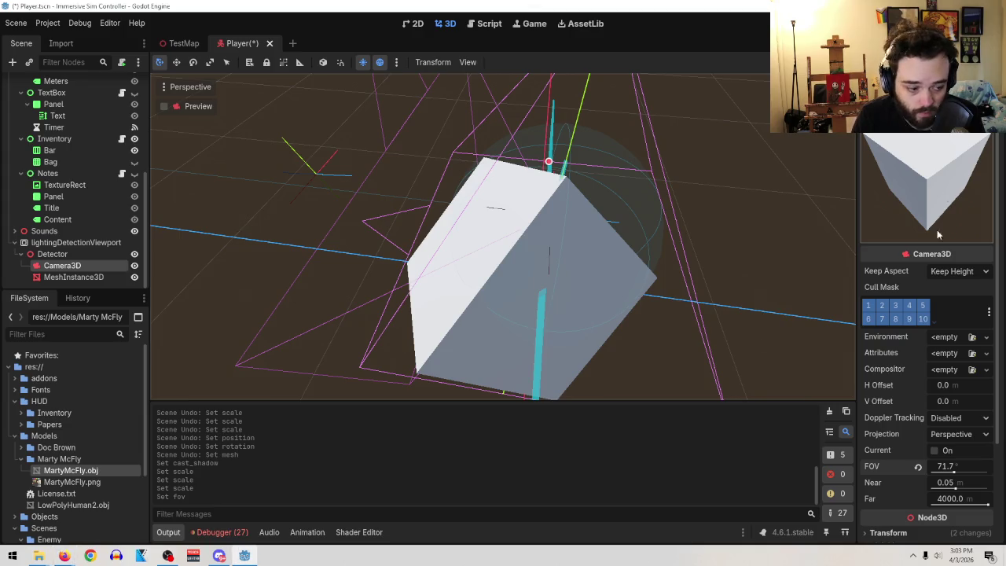
mouse_move(64, 555)
click(208, 511)
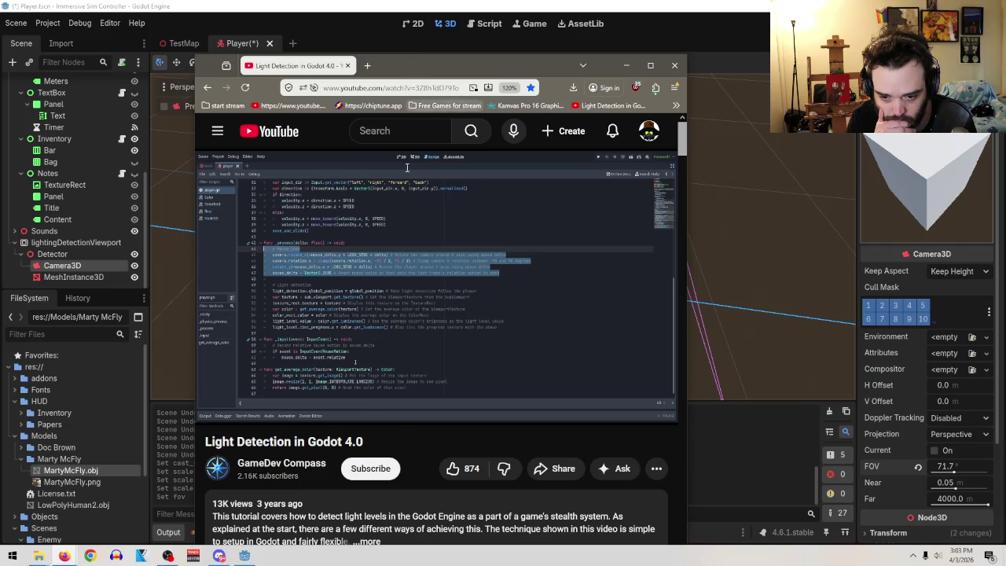
- Play the tutorial to 3:20, then drag the camera's Far distance down to 3906.95
click(383, 321)
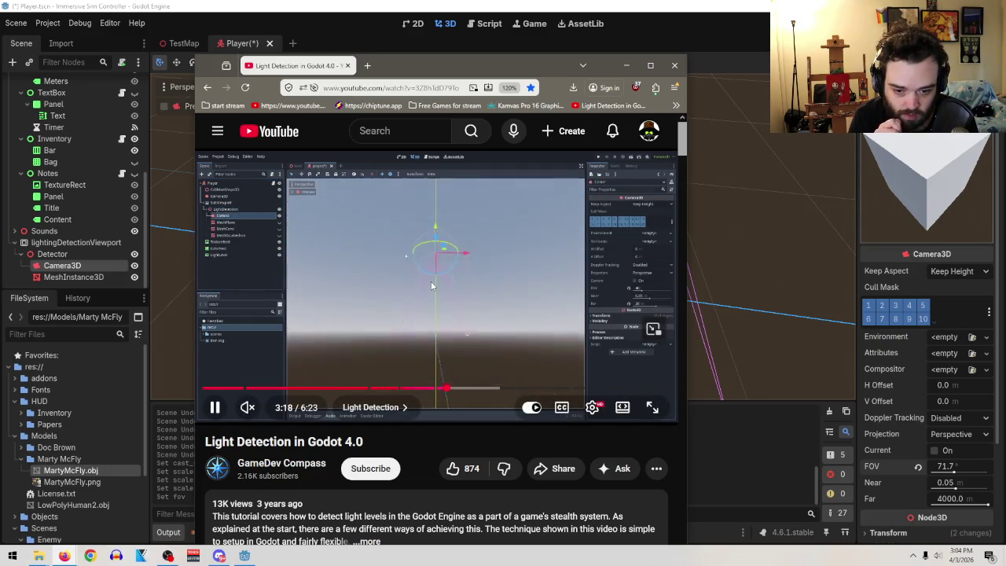
click(431, 286)
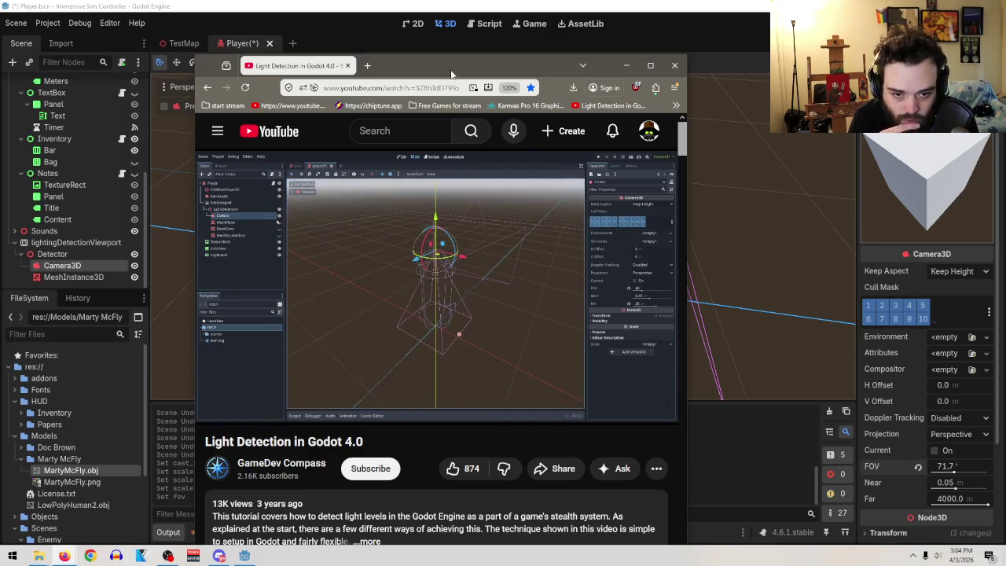
key(alt+Tab)
drag(953, 498, 939, 498)
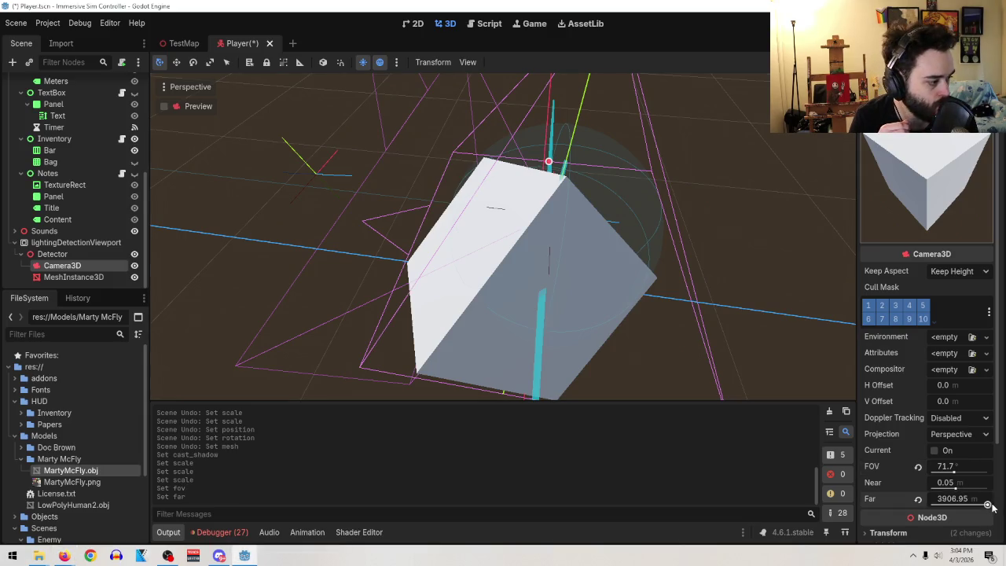
- Set the detector camera's Far distance to 20
click(952, 498)
text(20)
key(Return)
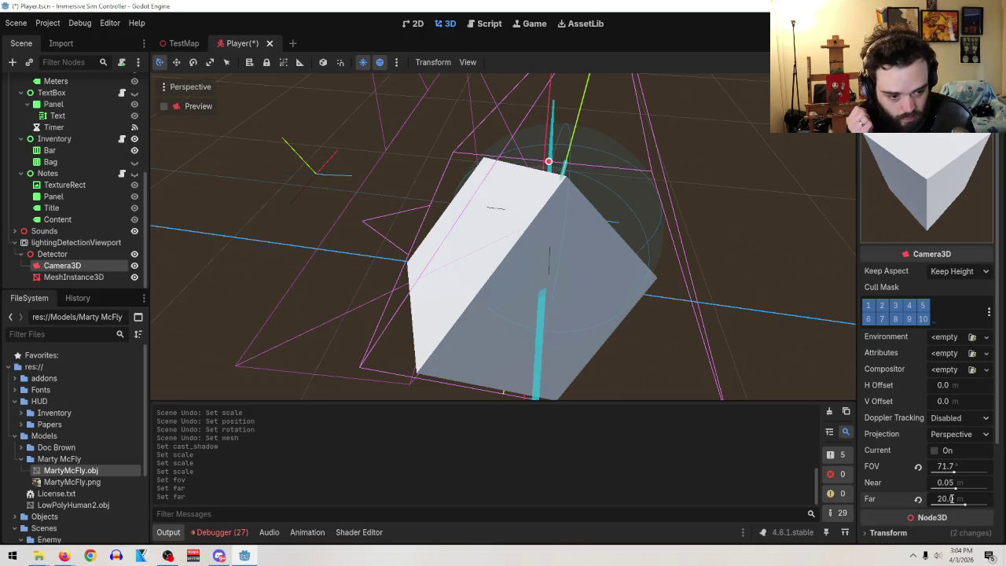
- Resume the tutorial alongside the editor and set the camera's FOV to 70
drag(1005, 46, 411, 46)
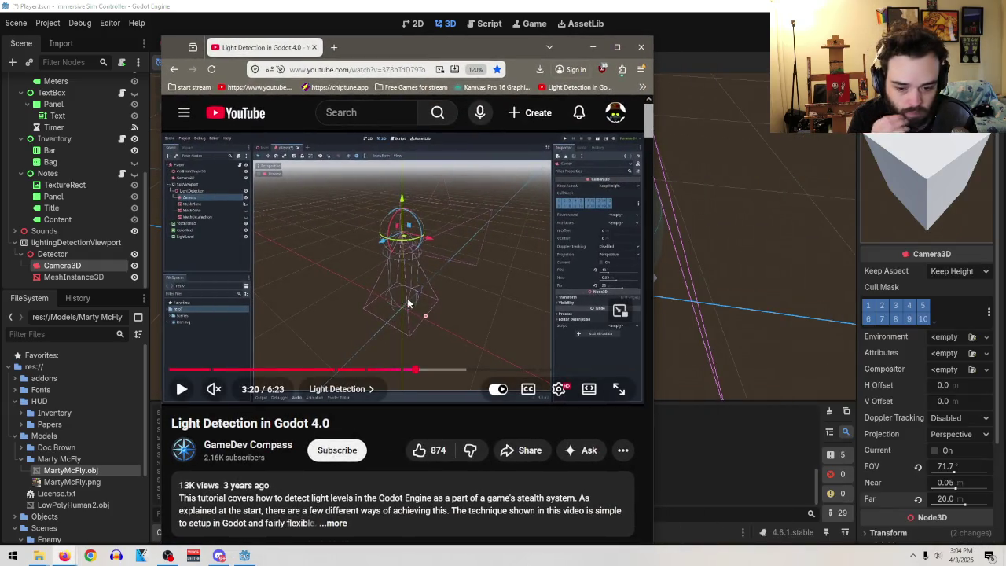
click(397, 278)
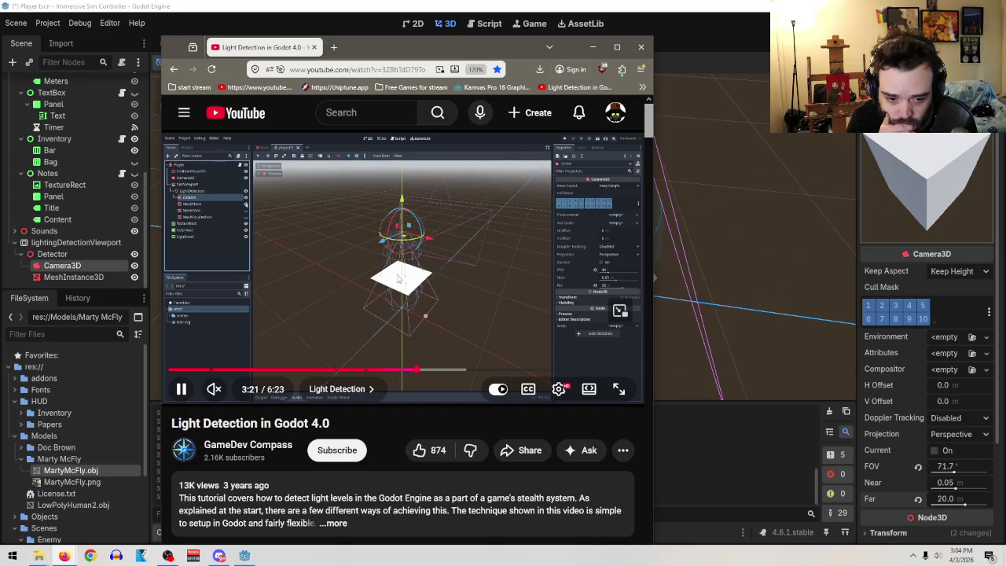
click(942, 471)
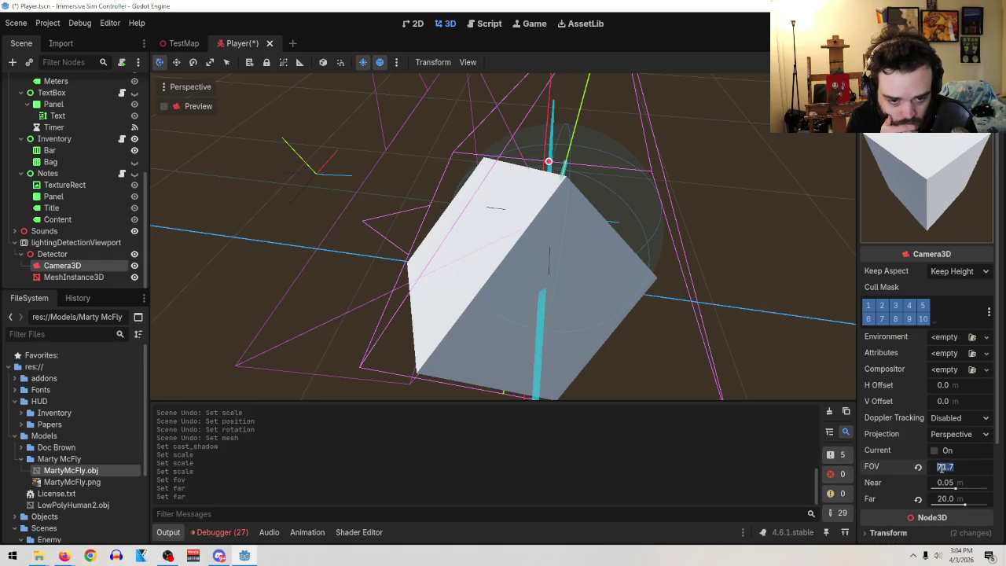
text(70)
key(Return)
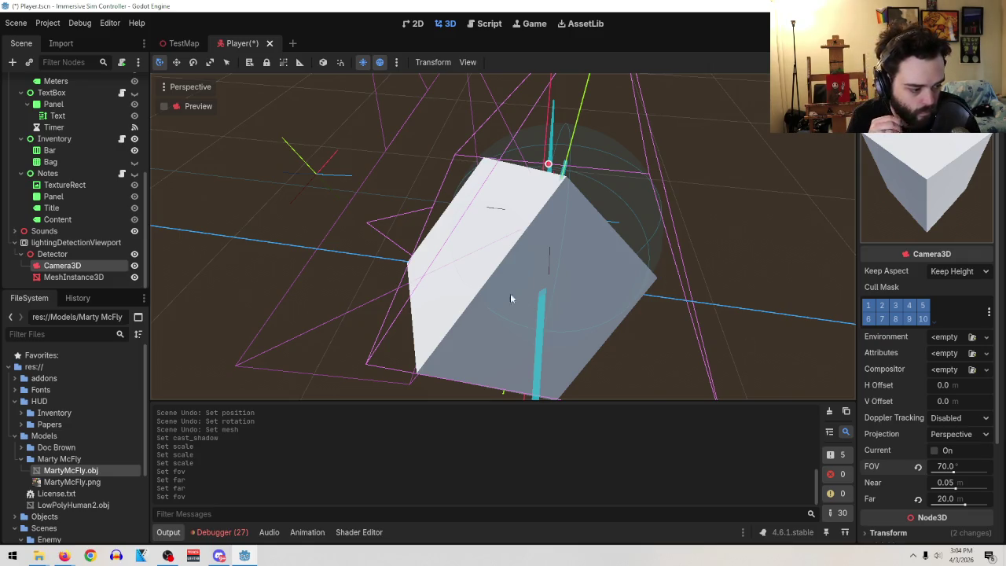
- Pause the tutorial and change the camera's FOV to 75
mouse_move(89, 556)
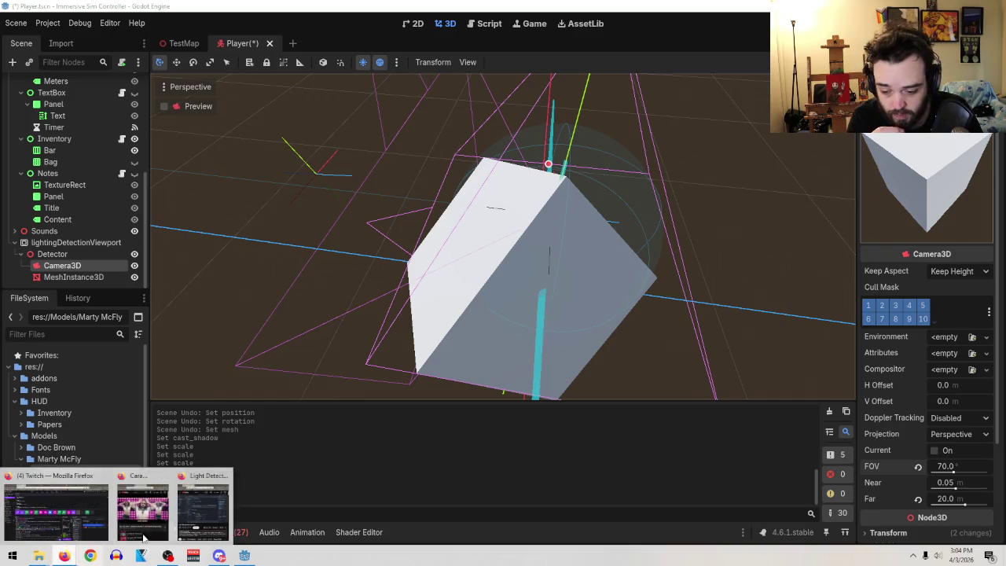
click(143, 511)
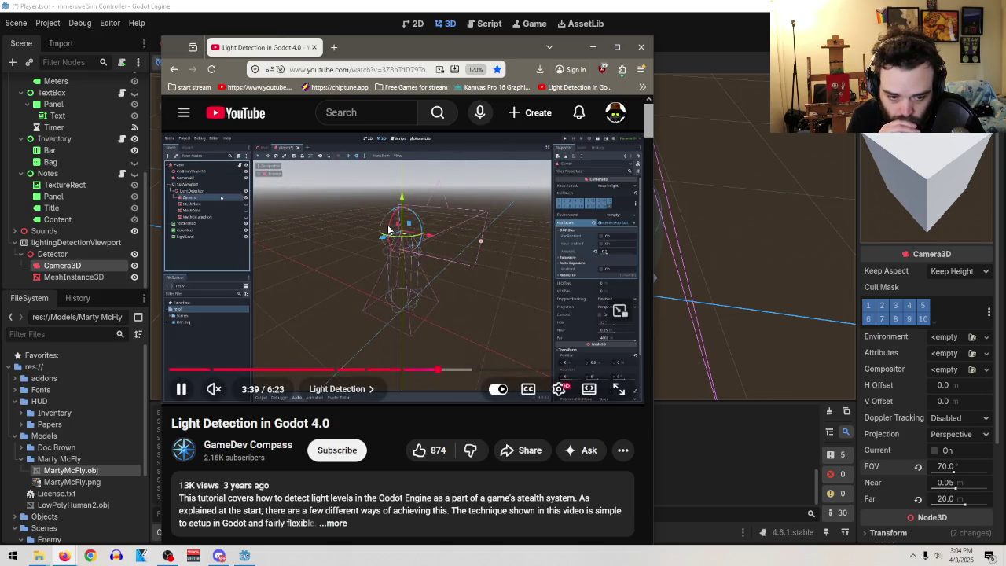
click(387, 225)
click(941, 467)
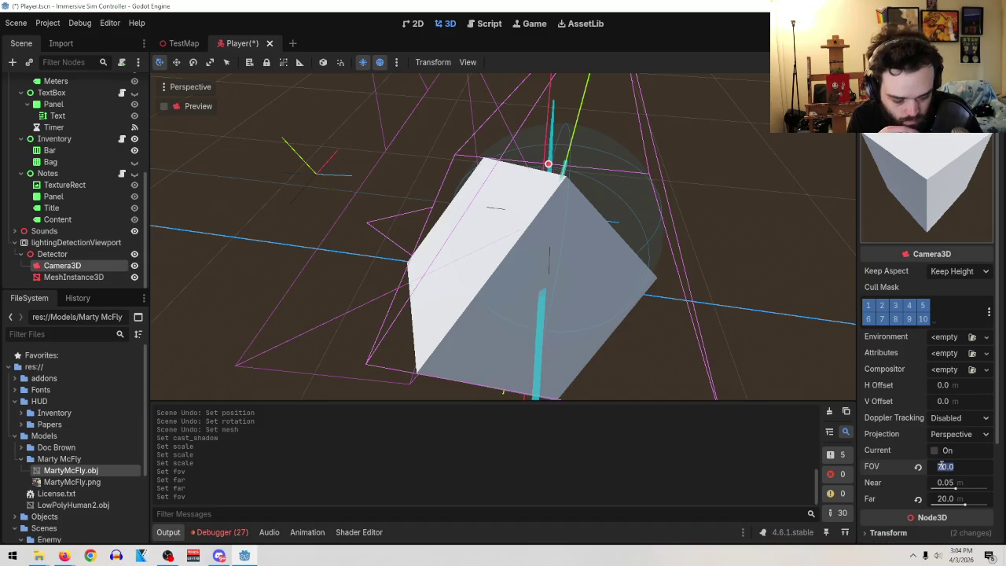
text(75)
key(Return)
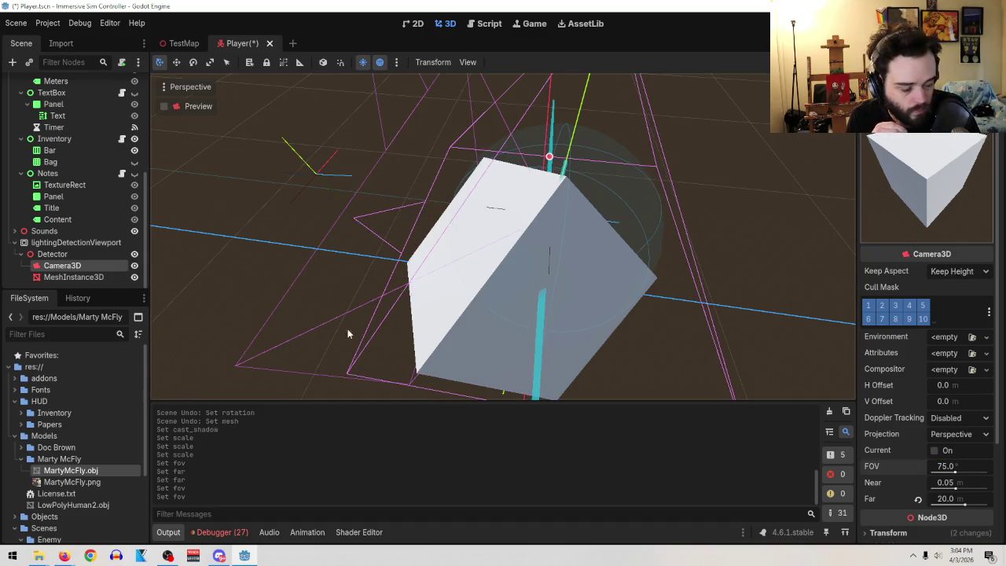
- Play the tutorial to 3:55, then select HUD's TextureProgressBar in Godot's Scene dock
mouse_move(64, 556)
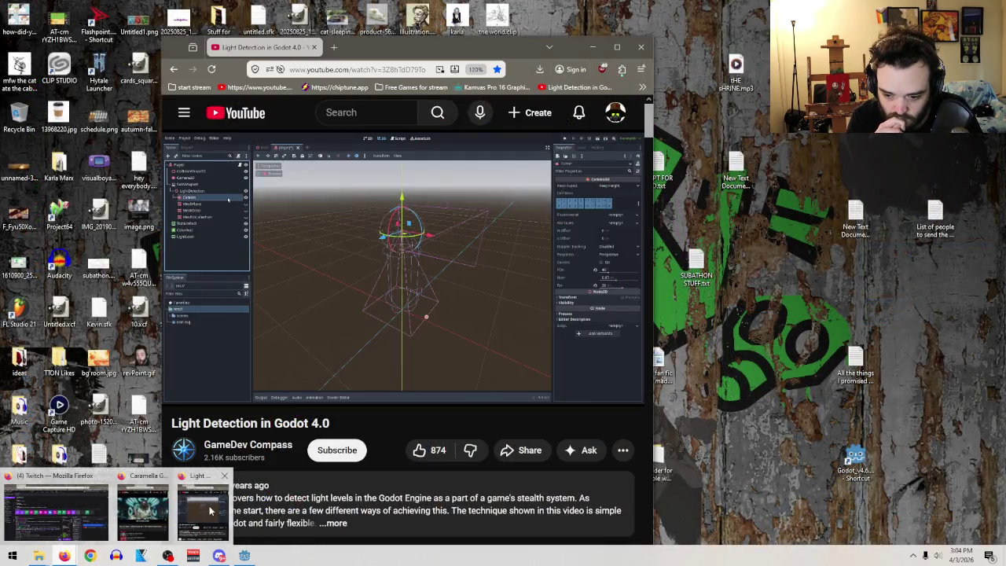
click(203, 507)
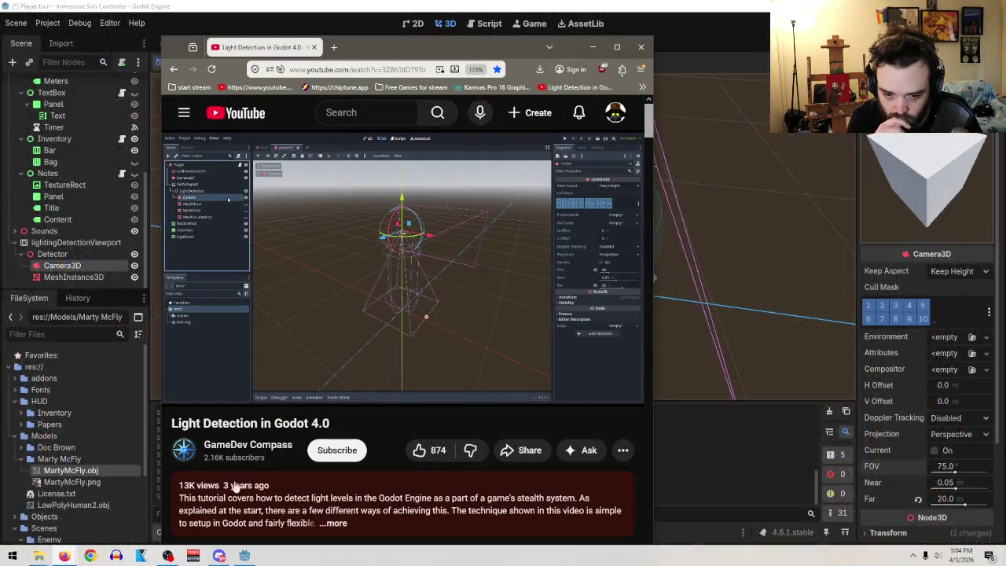
click(468, 266)
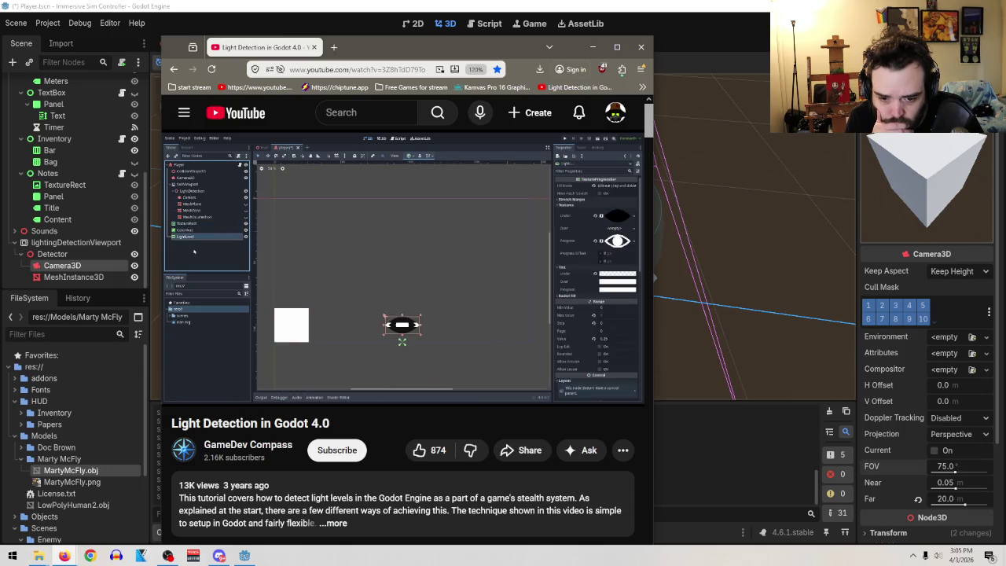
click(470, 262)
click(470, 263)
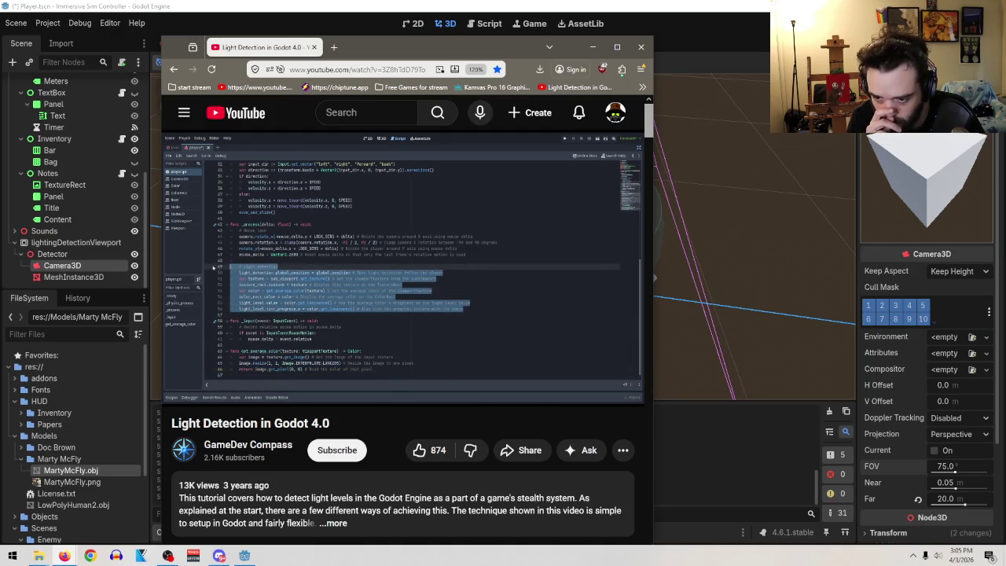
click(222, 245)
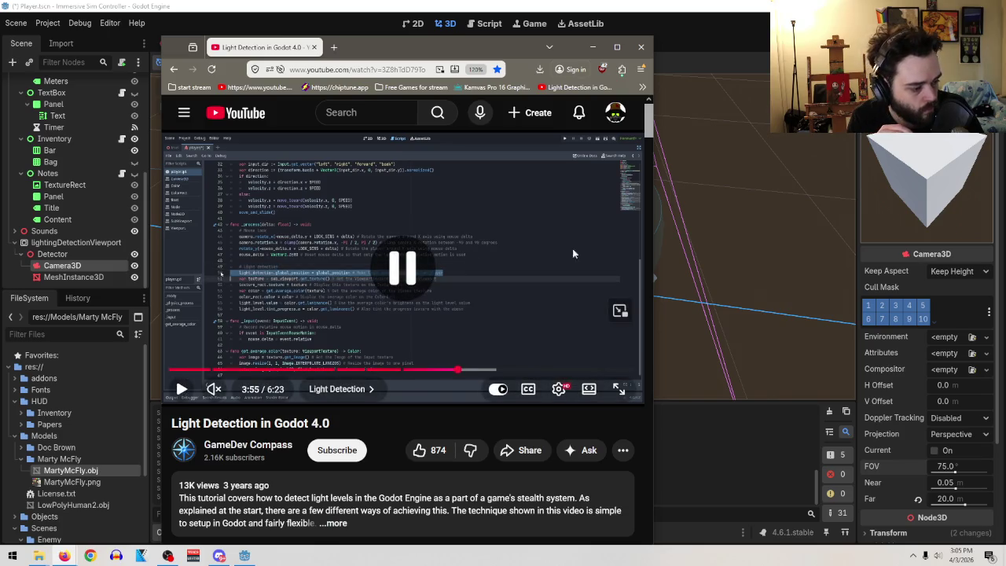
scroll(86, 188, up, 5)
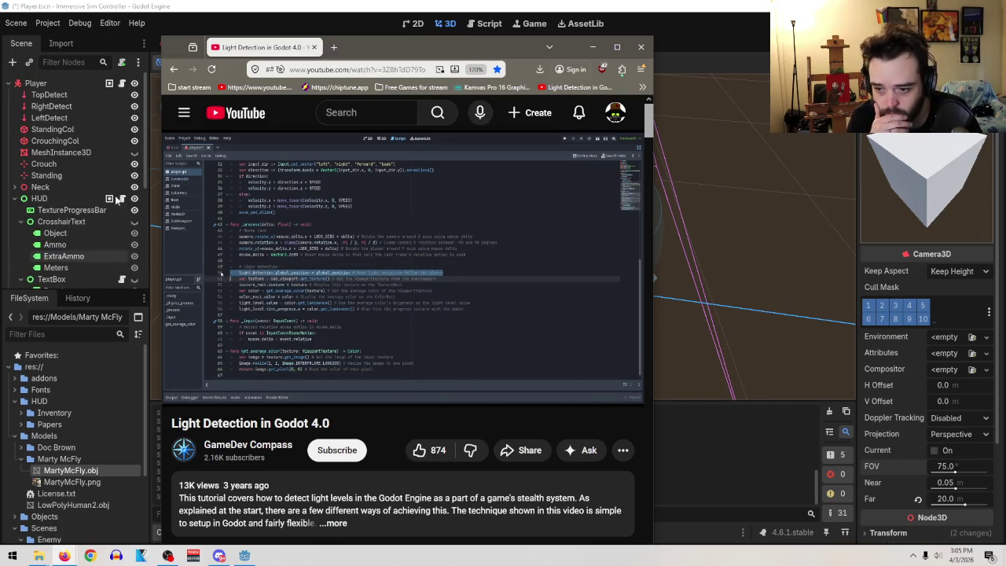
click(65, 209)
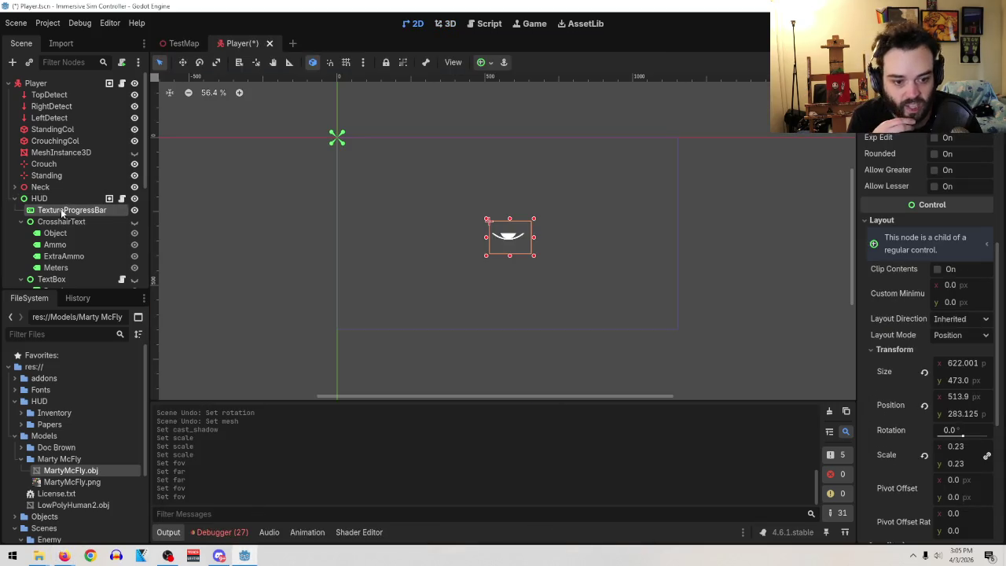
- Revert the TextureProgressBar's scale to default and undo an accidental Inventory move
scroll(928, 386, down, 5)
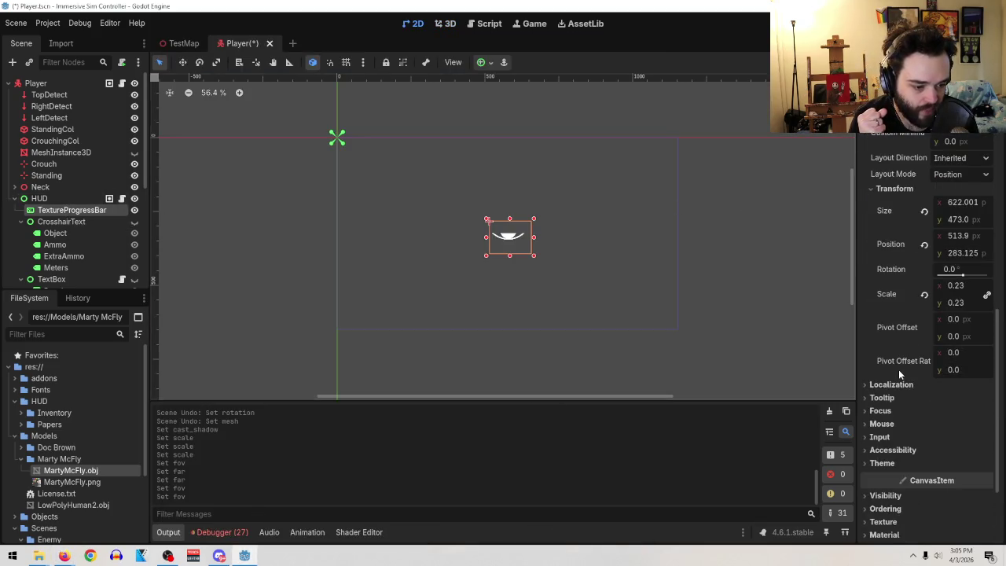
click(924, 294)
mouse_move(596, 295)
mouse_down()
mouse_move(529, 262)
mouse_move(549, 274)
mouse_up()
key(ctrl+z)
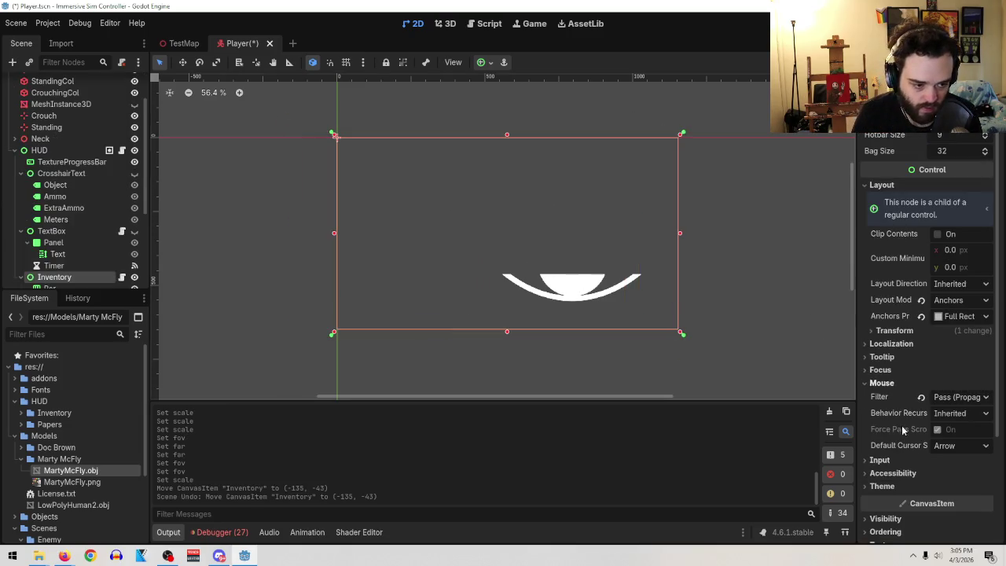
- Save the Player scene, then run the game from the TestMap scene
scroll(901, 421, down, 3)
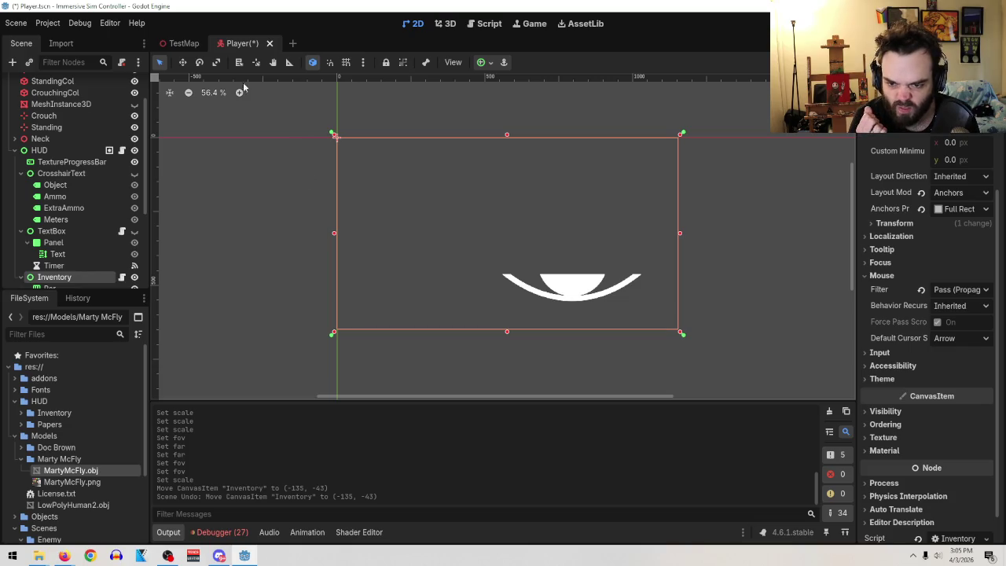
click(16, 23)
click(45, 102)
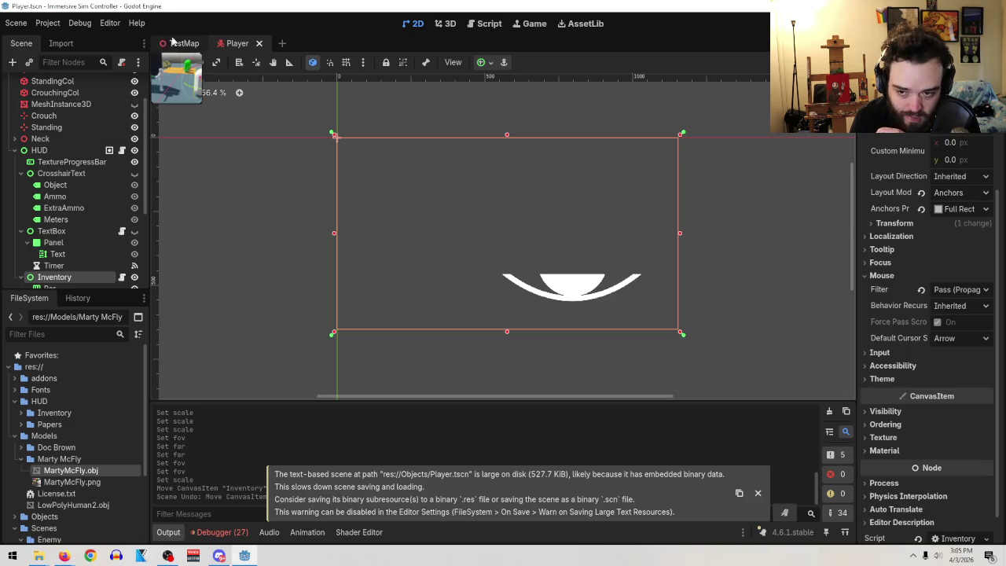
click(173, 41)
key(F5)
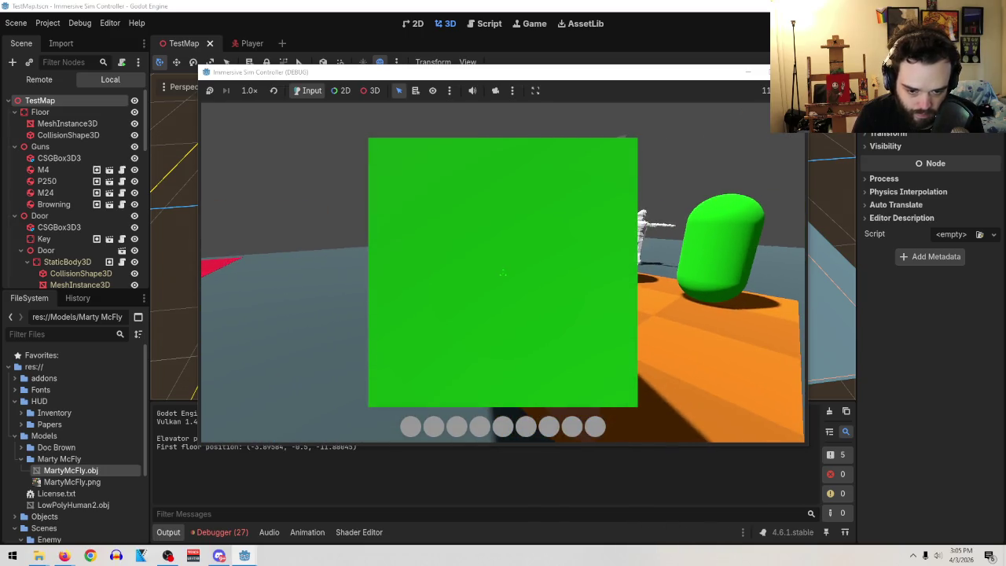
- Open the inventory in the running game, then stop the playtest
key(alt+Tab)
key(Tab)
key(Escape)
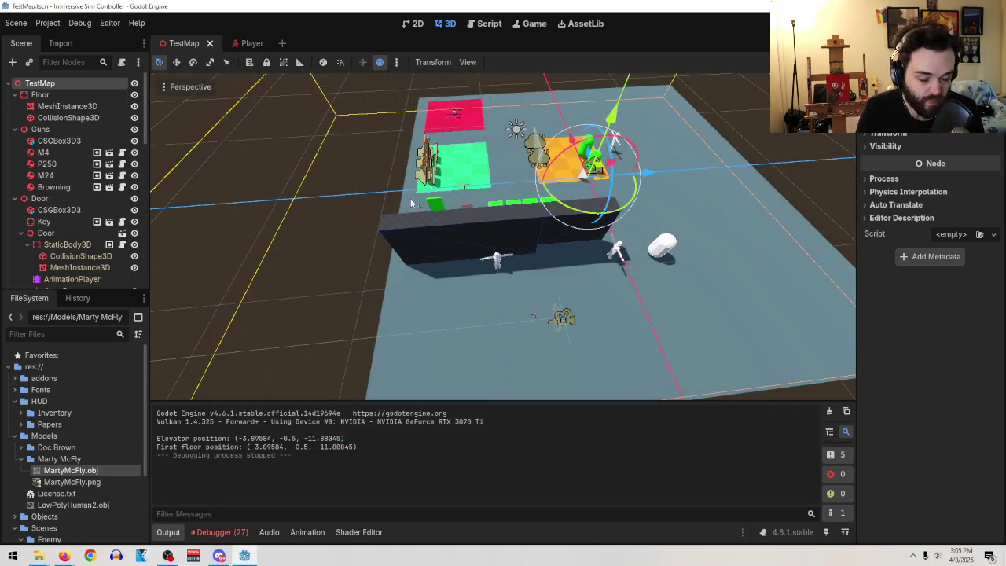
- Orbit around the TestMap 3D view, then return to the Player scene
mouse_move(754, 152)
mouse_down()
mouse_move(565, 113)
mouse_move(617, 124)
mouse_up()
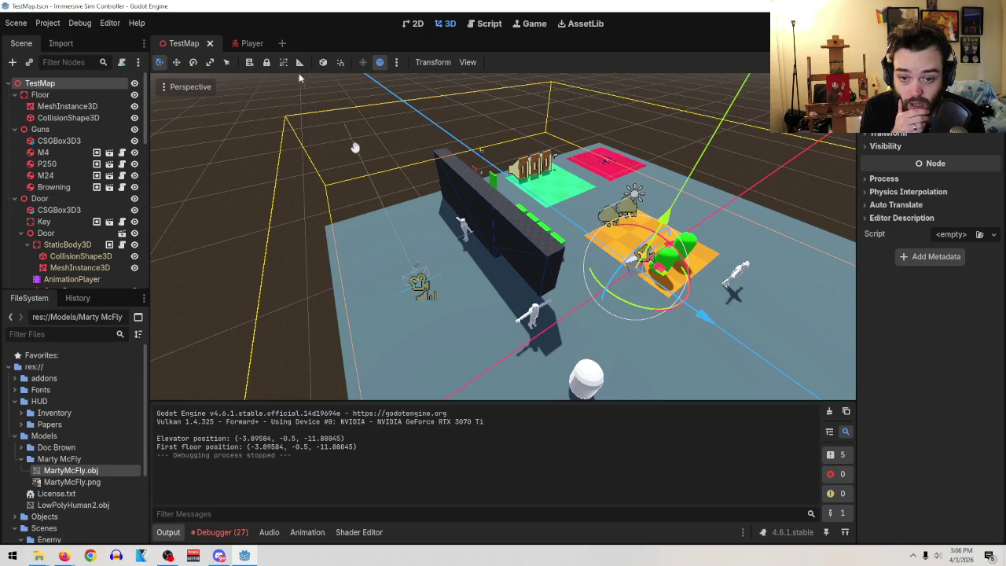
drag(427, 235, 529, 240)
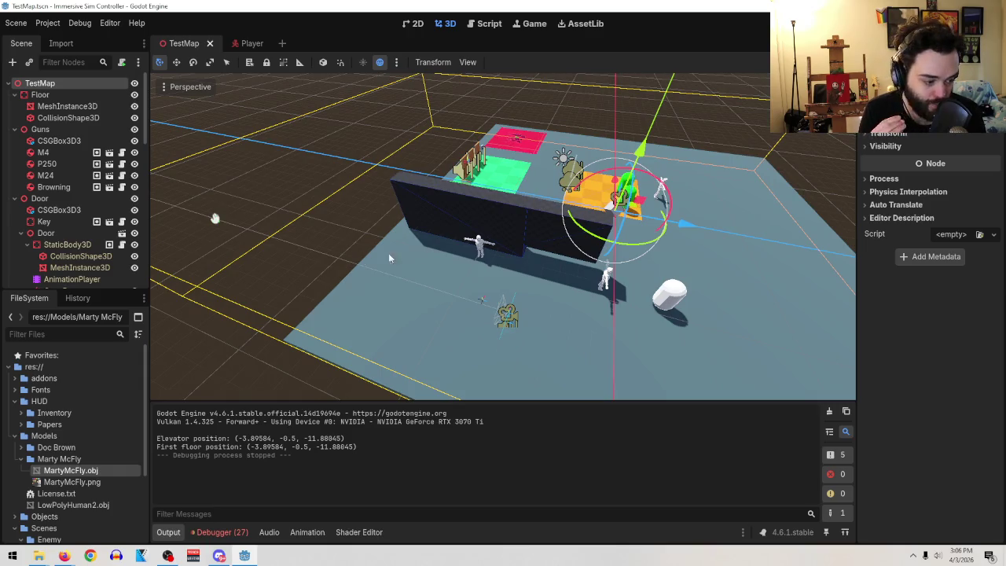
mouse_move(244, 44)
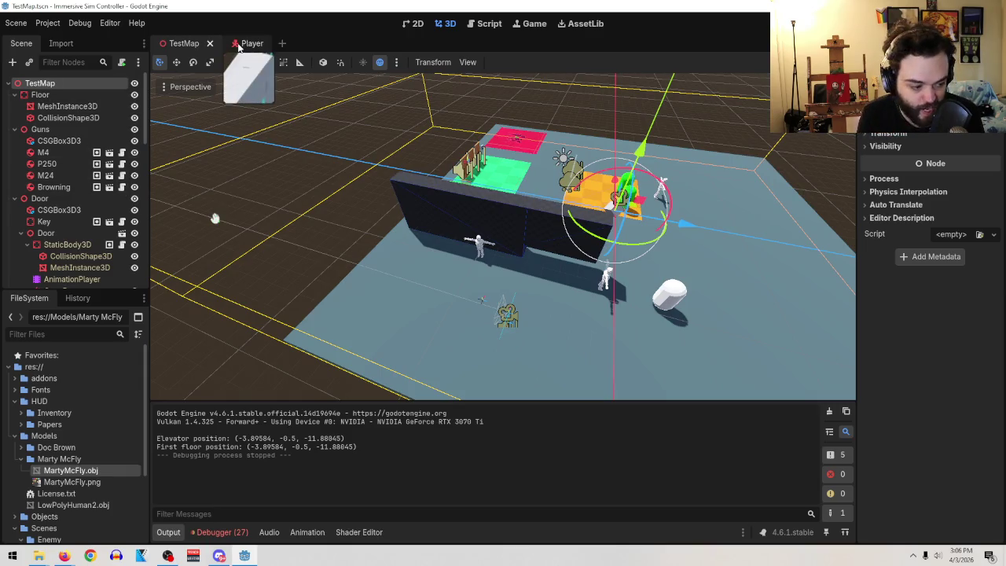
click(240, 47)
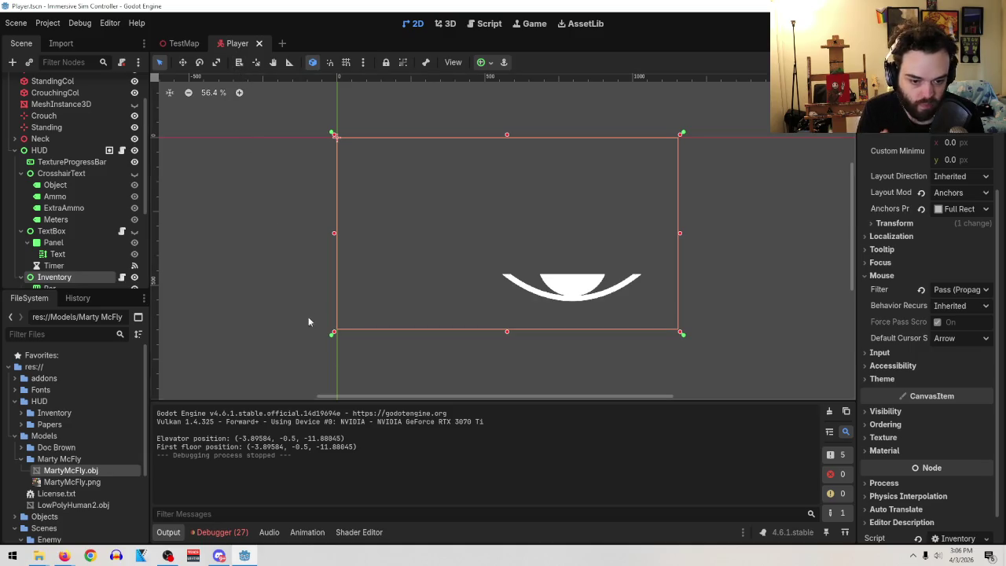
- Drag the TextureProgressBar node out of HUD to sit directly under Player
click(43, 163)
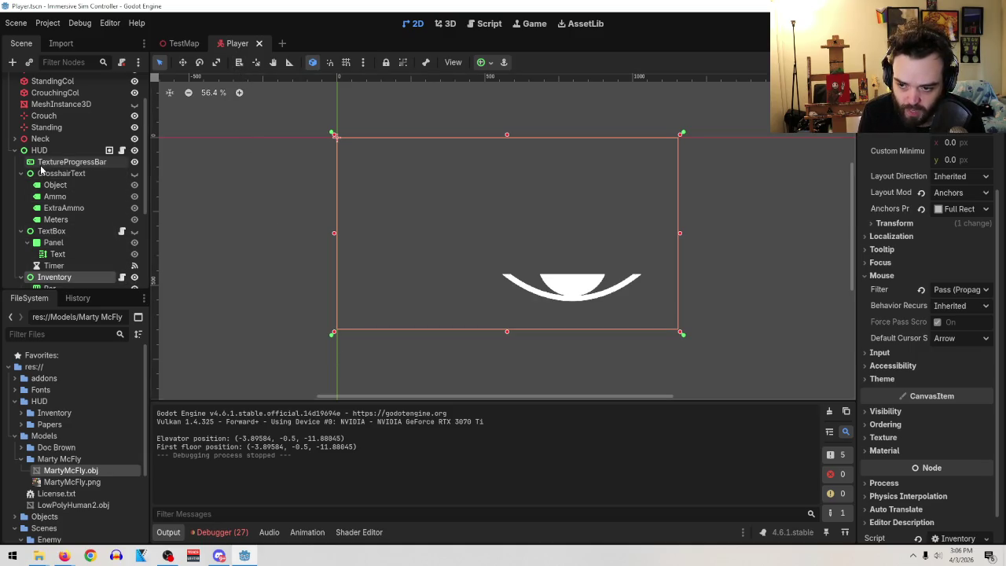
mouse_move(44, 163)
mouse_down()
mouse_move(18, 150)
mouse_move(47, 145)
mouse_up()
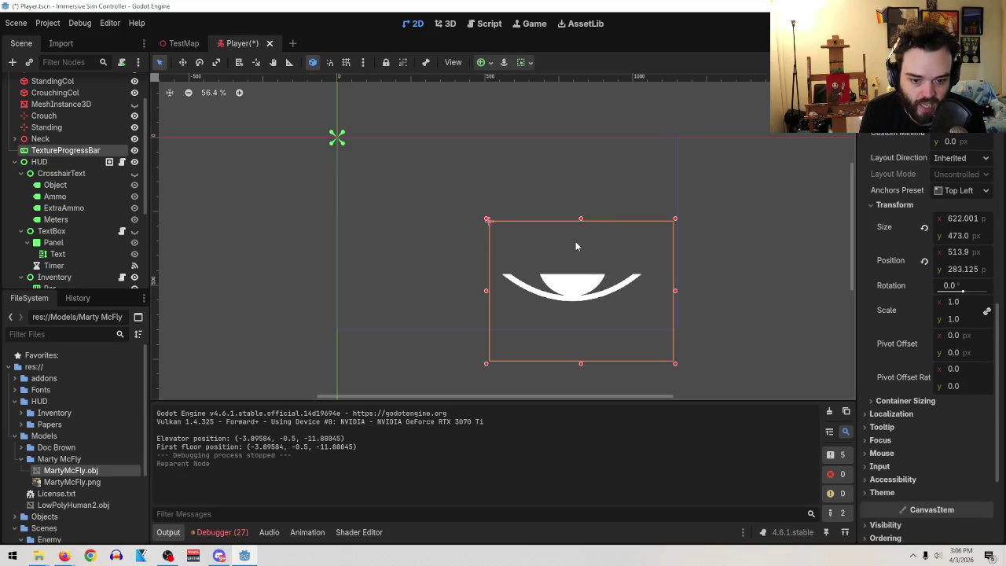
scroll(134, 199, up, 3)
drag(39, 198, 52, 91)
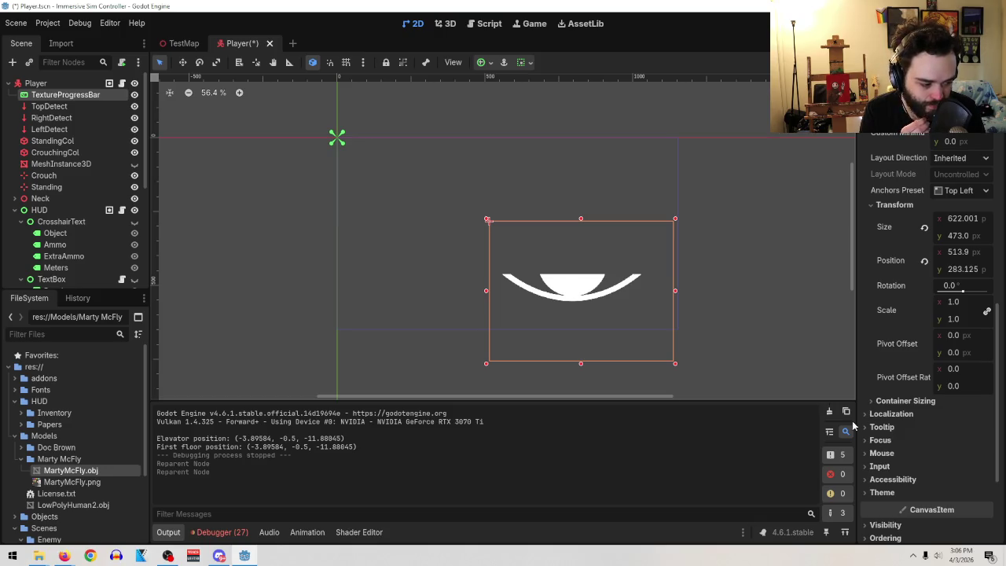
- Play the tutorial a few more seconds to about 3:58, then pause it
key(super+d)
key(alt+Tab)
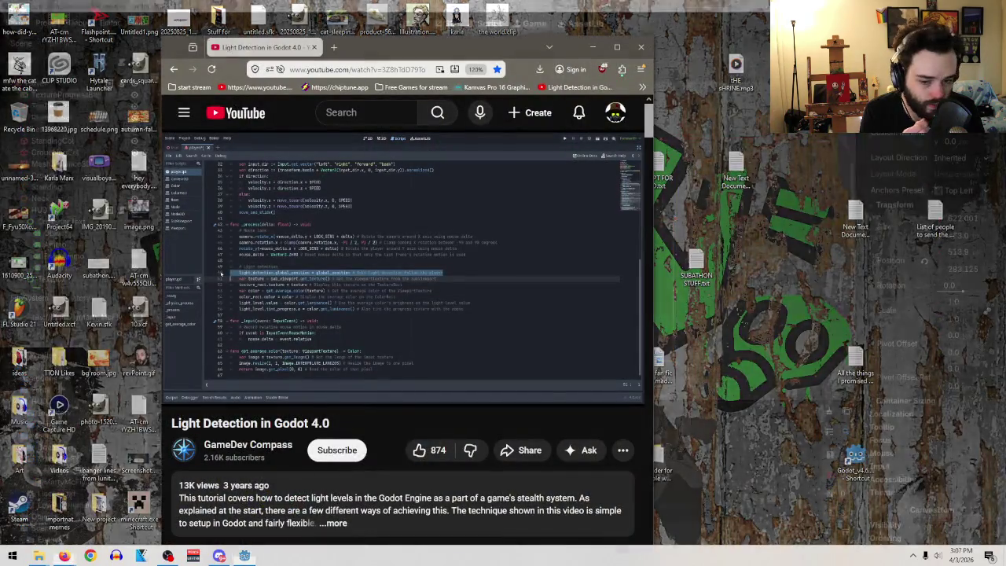
key(super+d)
click(474, 275)
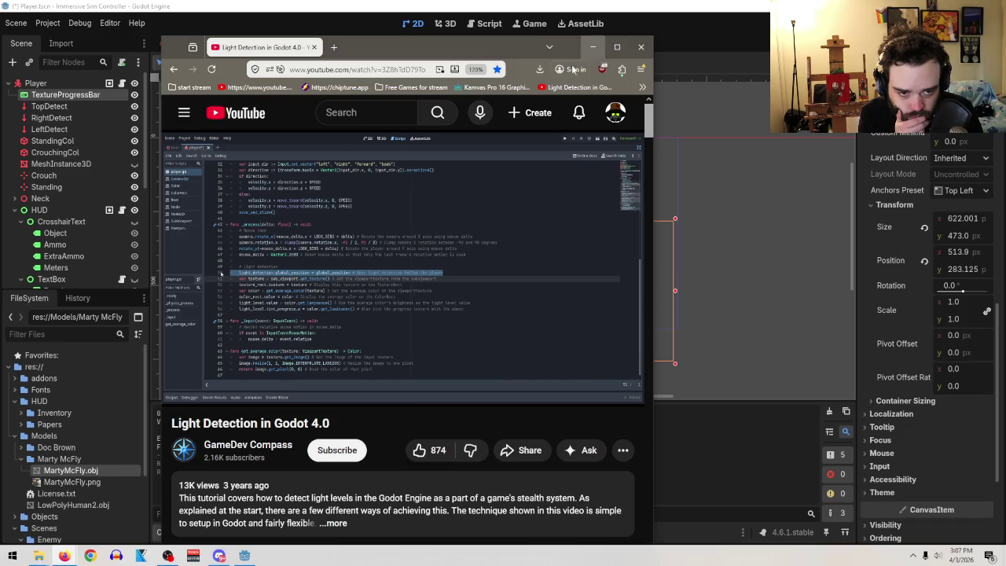
click(567, 153)
- Set the TextureProgressBar's anchor preset to Center, then Full Rect
click(969, 205)
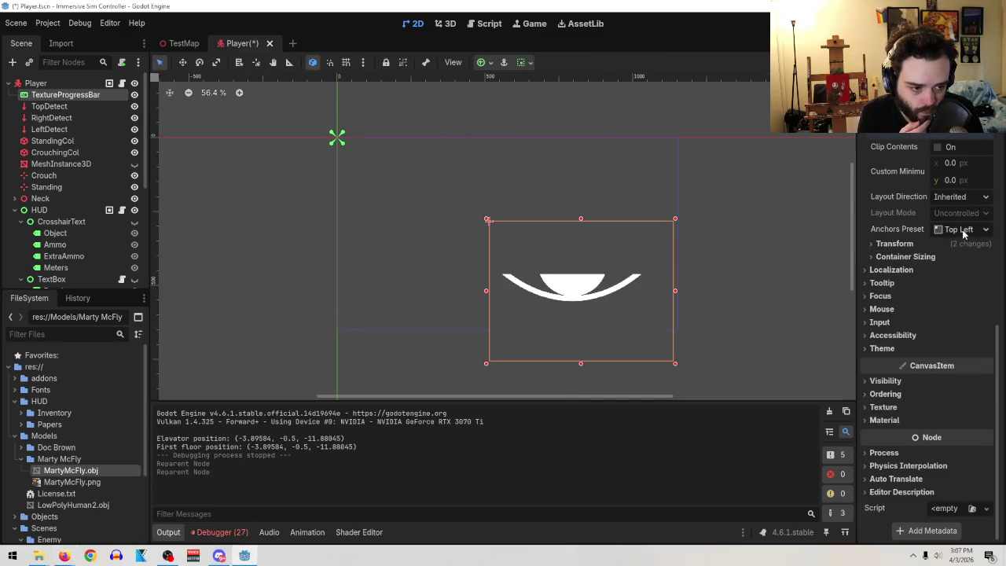
click(963, 230)
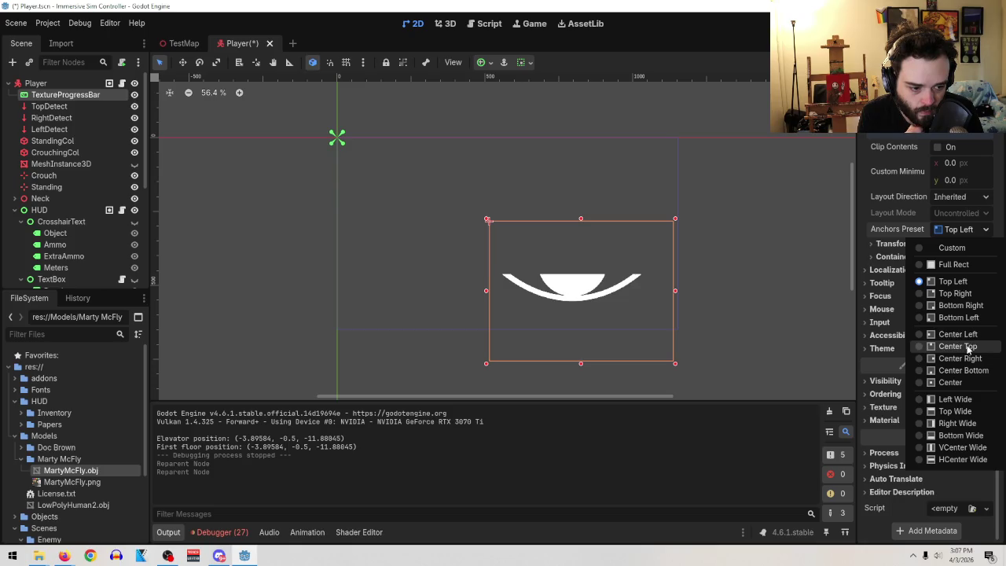
click(959, 383)
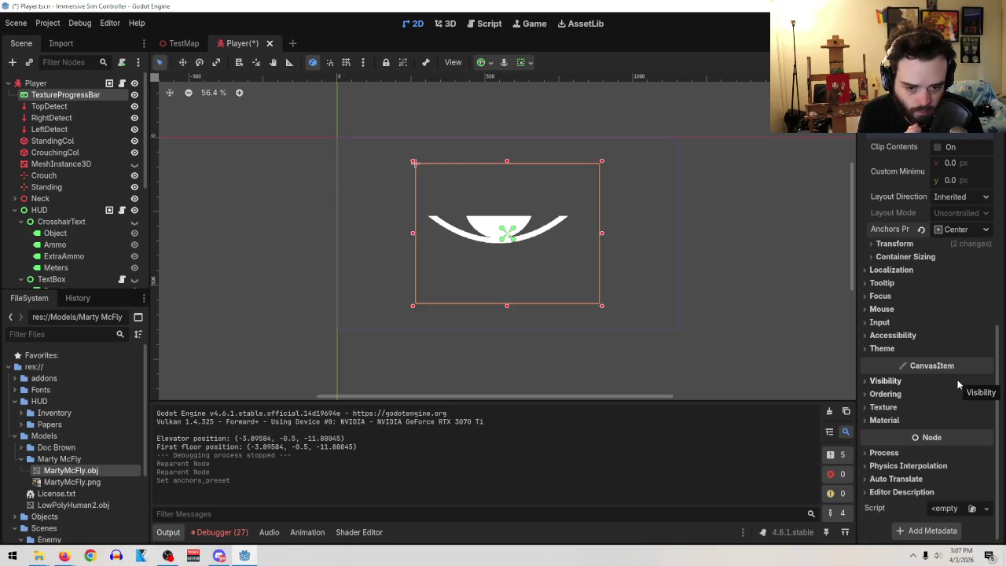
click(959, 229)
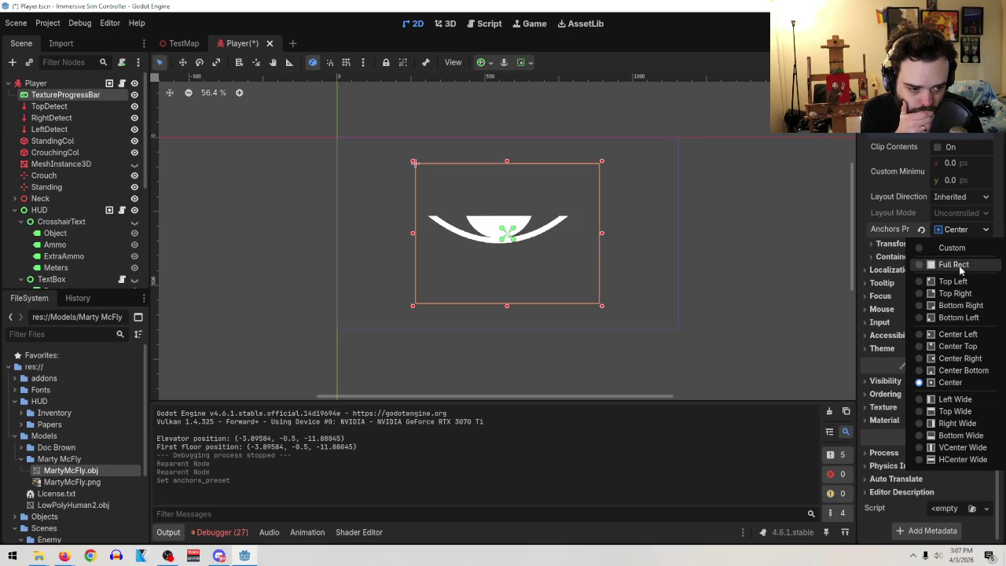
click(959, 267)
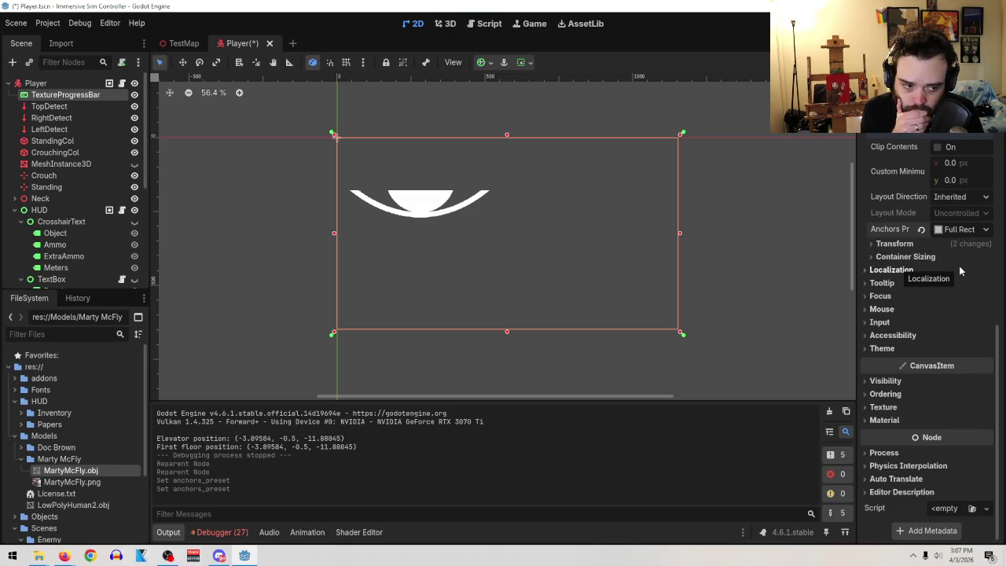
- Move TextureProgressBar back inside HUD and expand the child-positioning note
scroll(973, 288, up, 3)
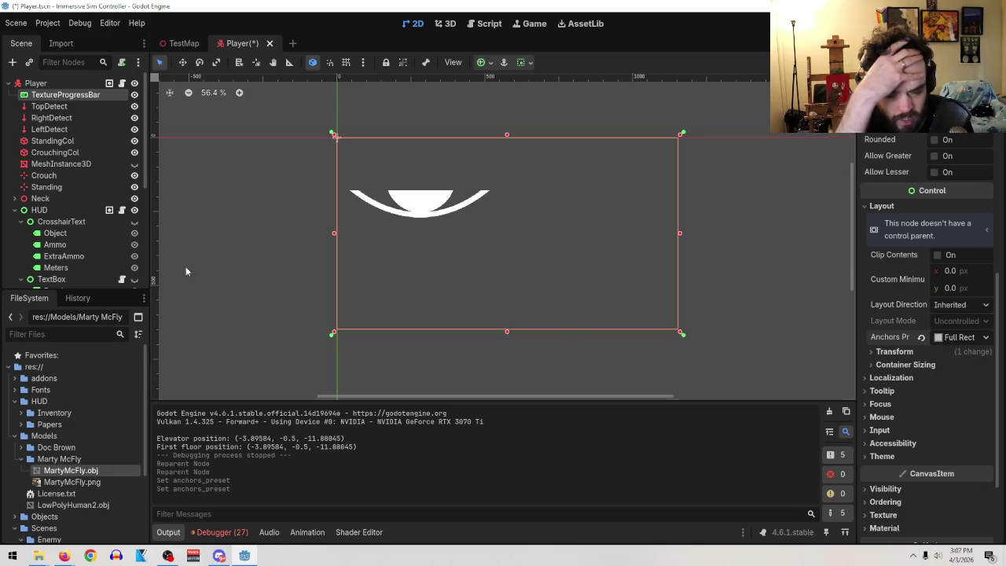
mouse_move(47, 95)
mouse_down()
mouse_move(78, 229)
mouse_move(71, 221)
mouse_up()
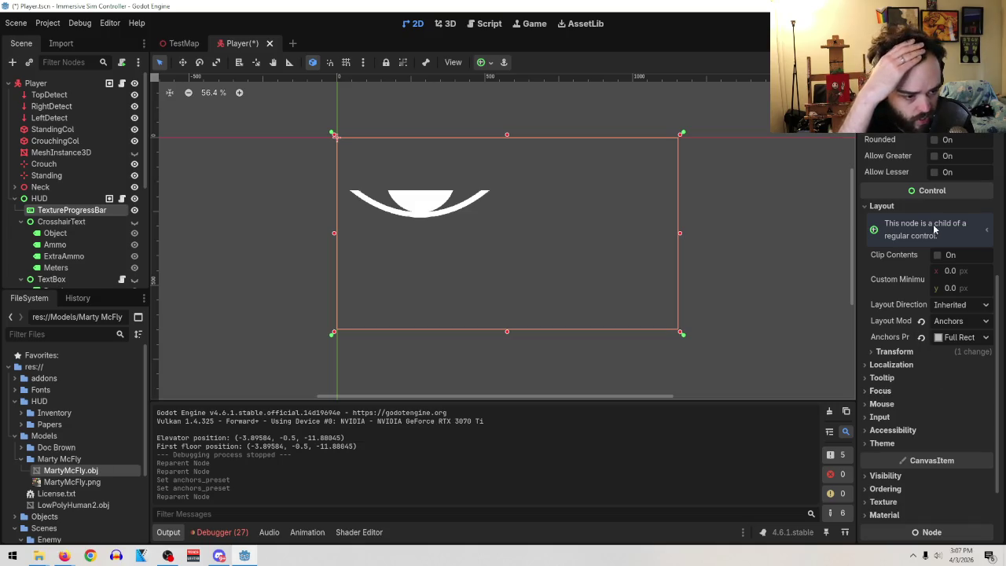
click(981, 233)
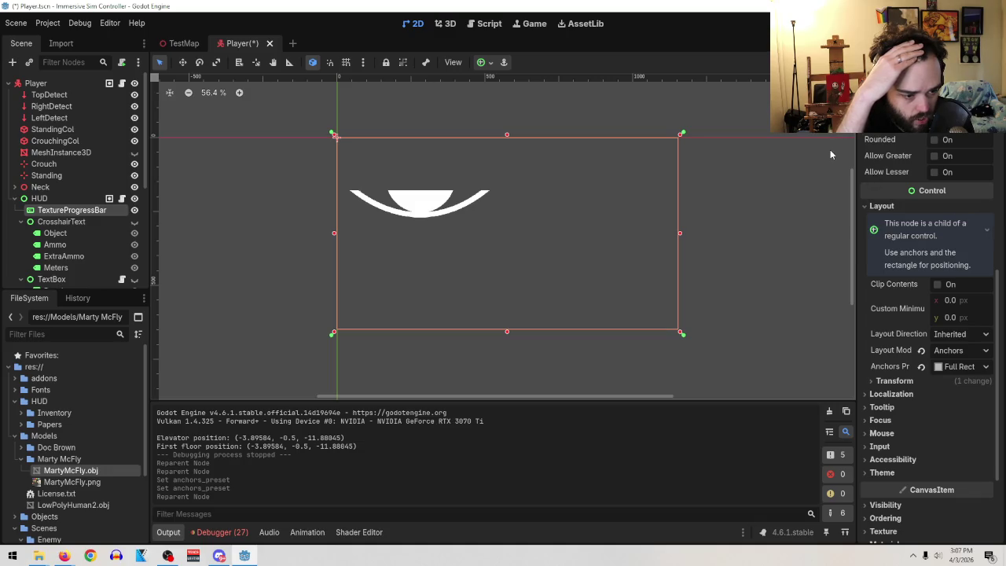
- Drag the progress bar's rectangle smaller toward its top-left corner
mouse_move(681, 334)
mouse_down()
mouse_move(582, 291)
mouse_move(523, 279)
mouse_up()
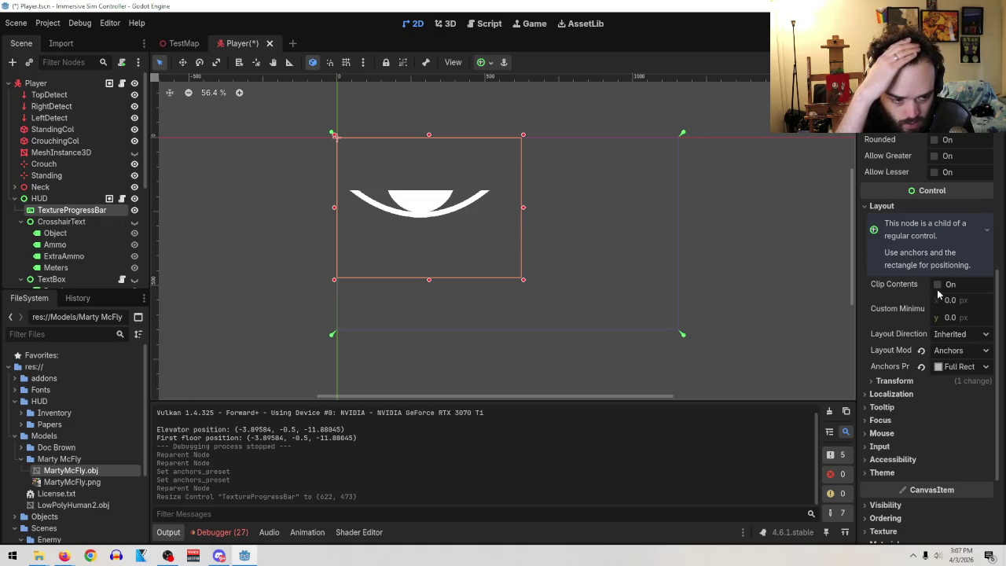
scroll(928, 335, up, 5)
scroll(928, 335, down, 5)
scroll(929, 334, down, 2)
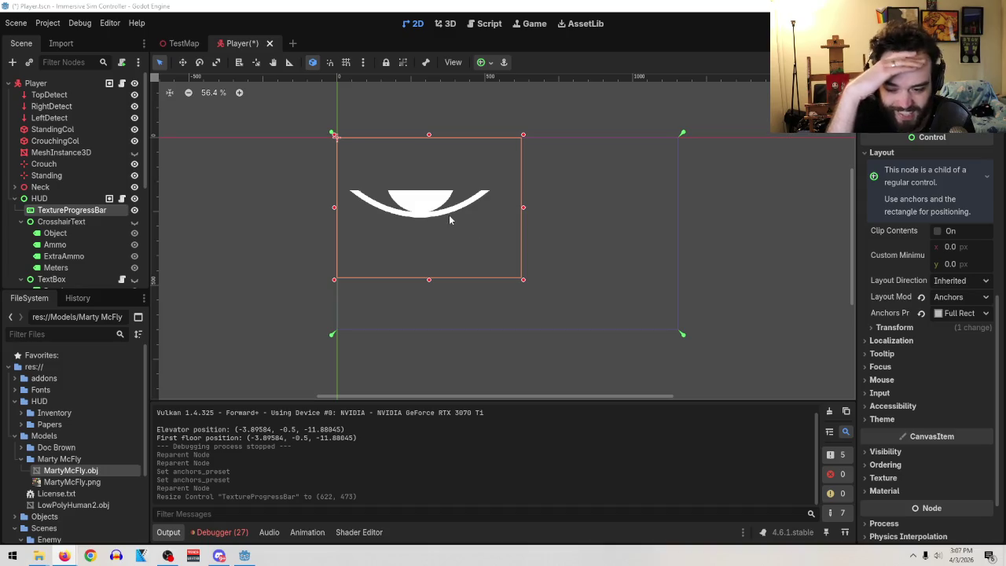
scroll(959, 359, down, 3)
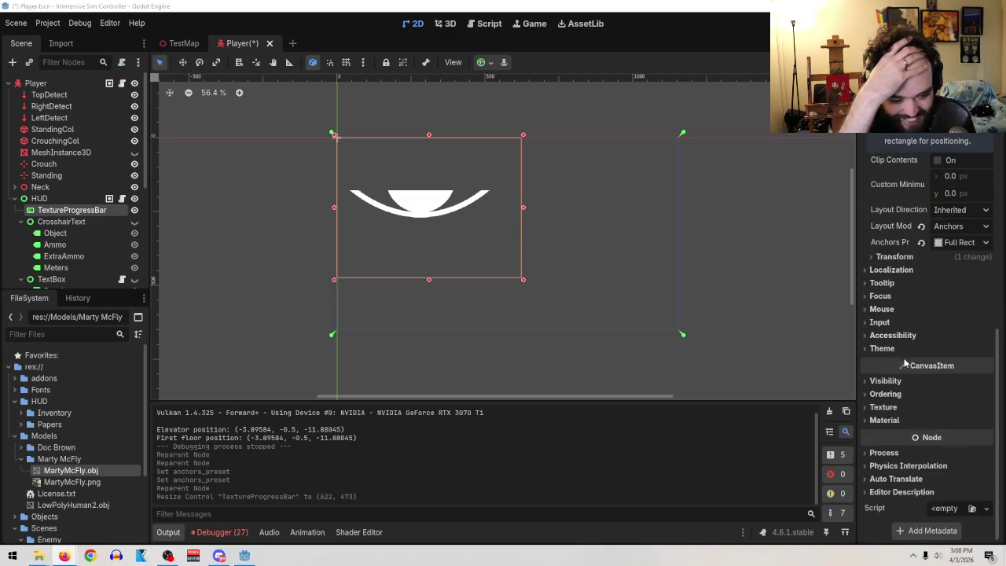
- Slide the TextureProgressBar's x position right to 123.65 px
click(898, 258)
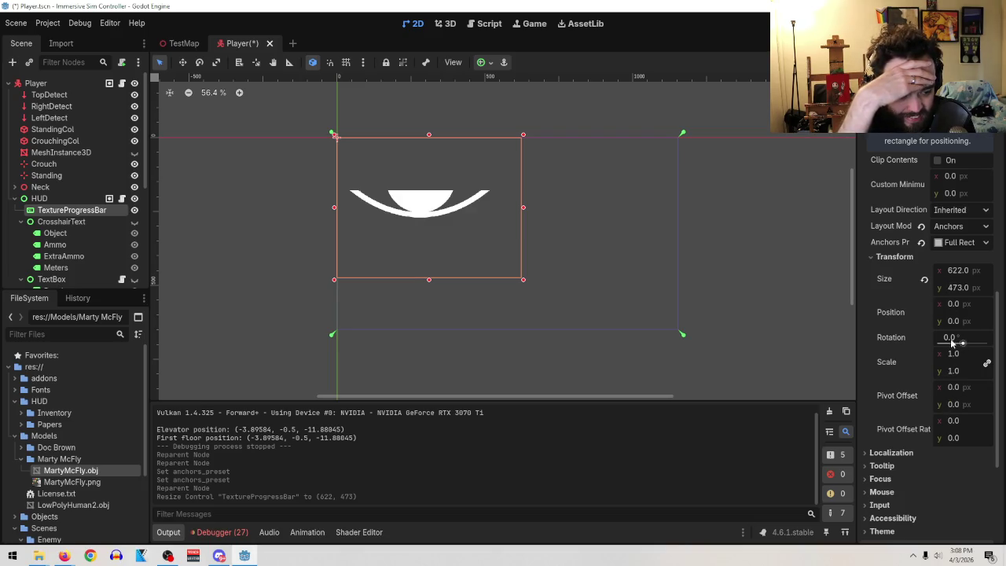
drag(952, 309, 1005, 309)
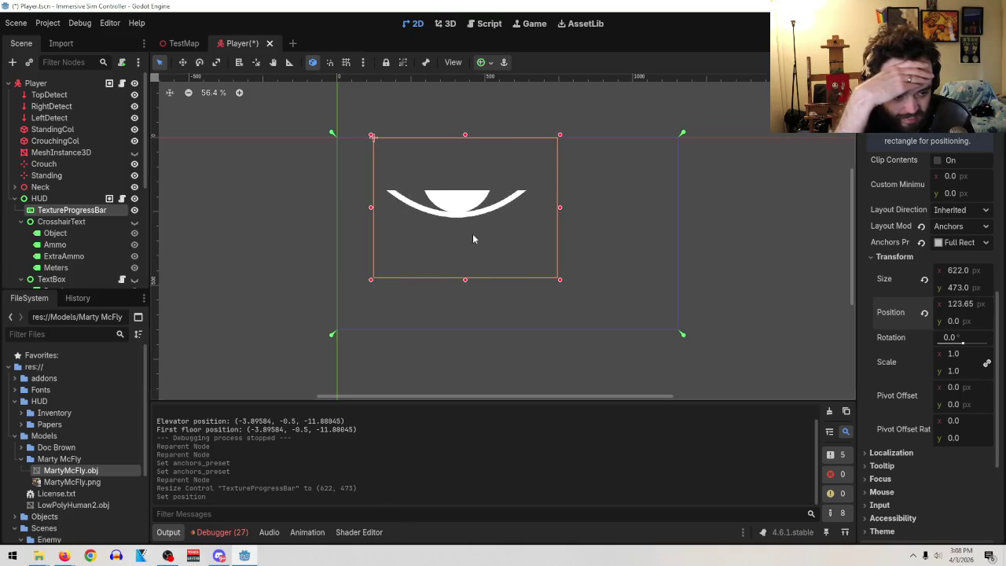
click(956, 242)
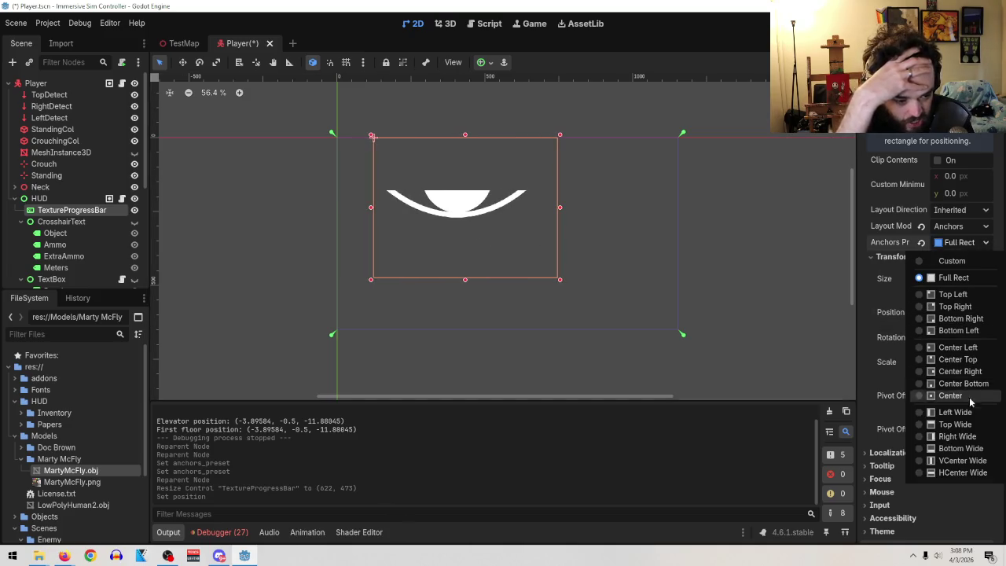
- Anchor the TextureProgressBar to Center, switch to Custom anchors, and move it to 293.4, 143.445
click(970, 400)
click(961, 243)
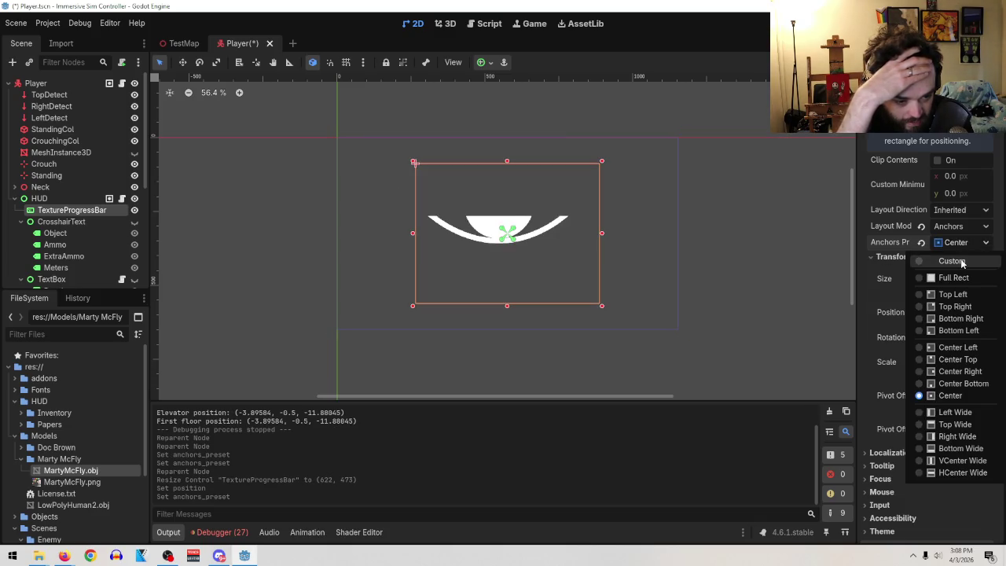
click(961, 261)
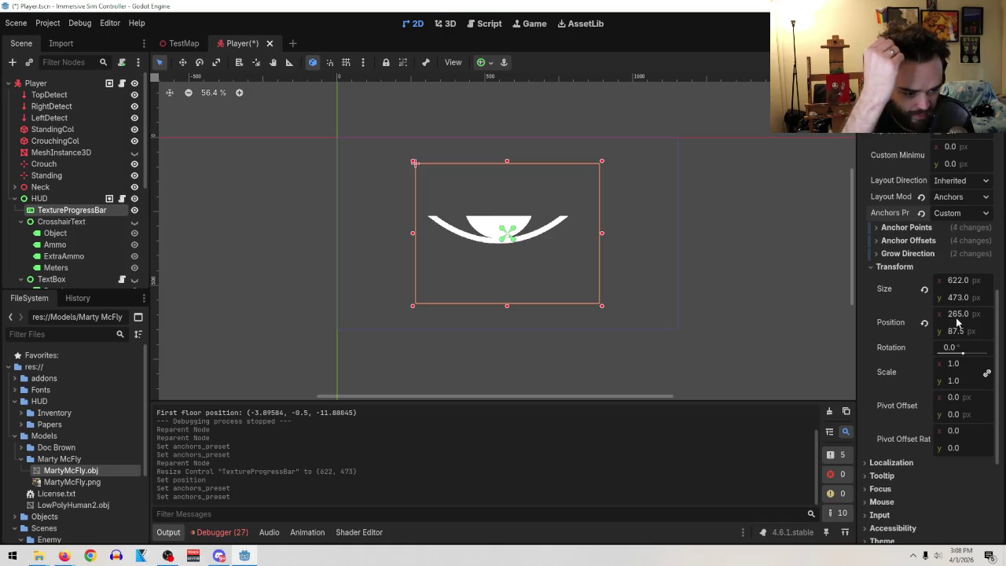
mouse_move(957, 318)
mouse_down()
mouse_move(979, 317)
mouse_move(957, 316)
mouse_move(962, 335)
mouse_move(1001, 336)
mouse_up()
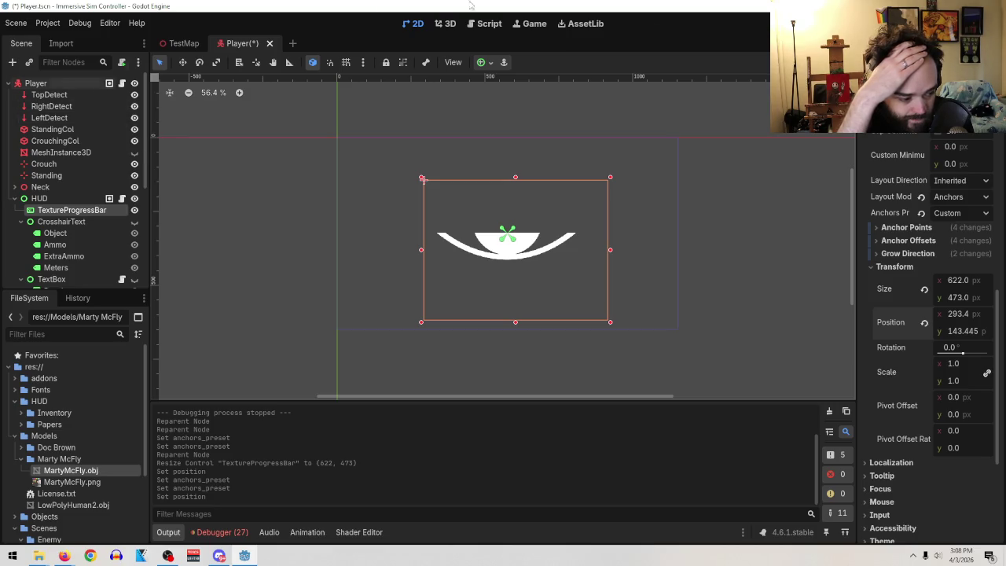
click(16, 24)
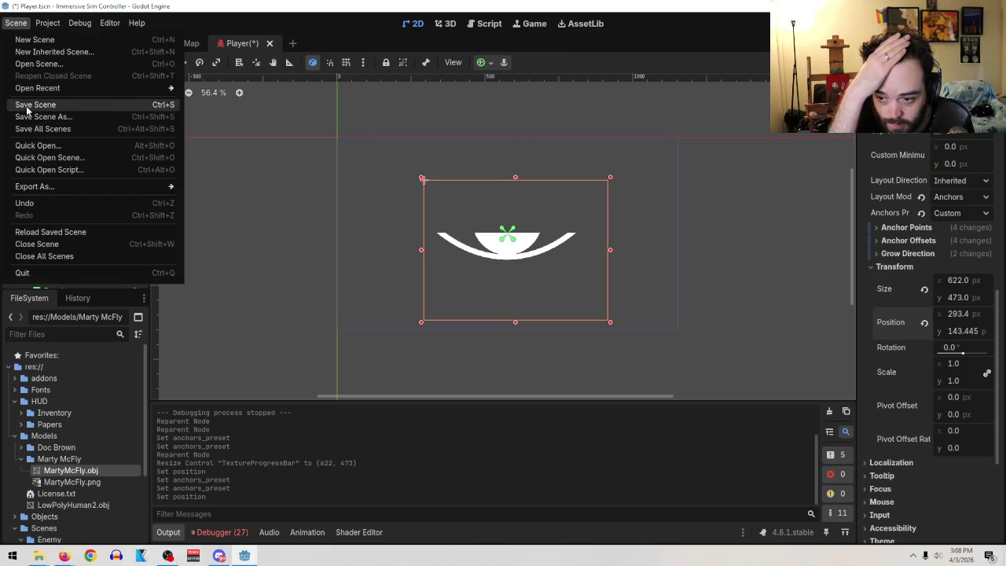
- Save the Player scene, run the TestMap level with F6, then return and orbit the level view
click(30, 110)
click(183, 44)
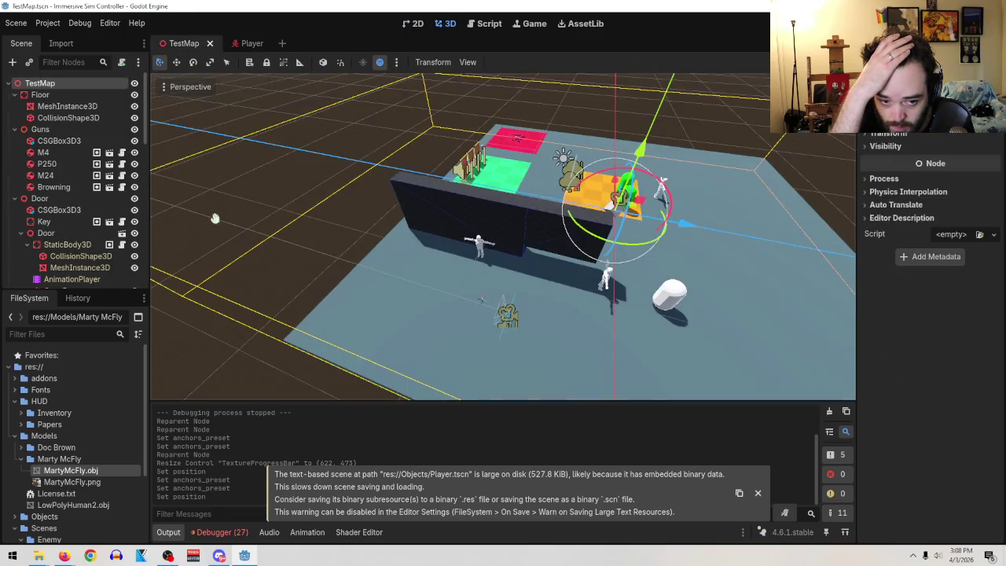
key(F6)
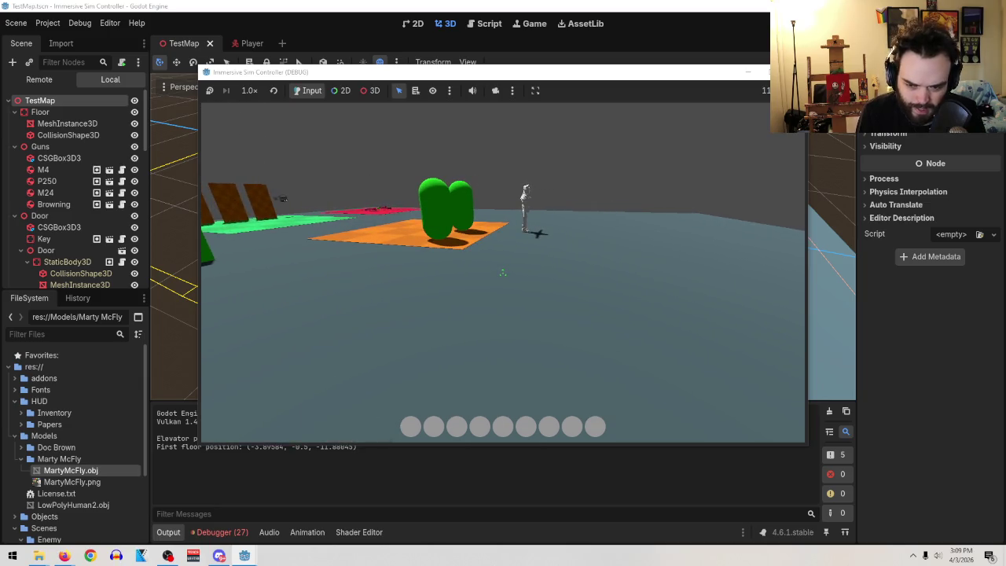
key(alt+Tab)
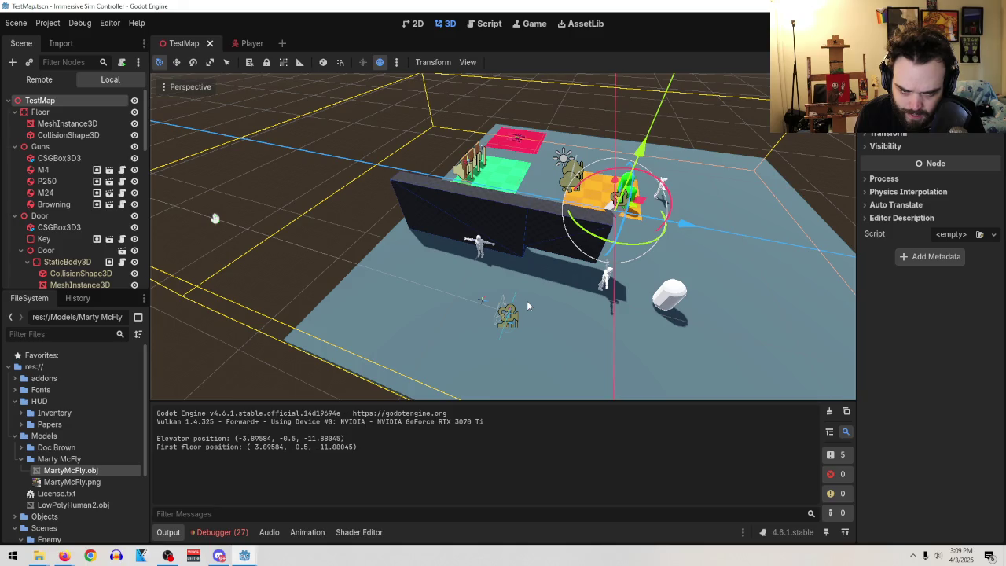
mouse_move(527, 305)
mouse_down()
mouse_move(529, 265)
mouse_move(543, 242)
mouse_move(580, 294)
mouse_move(467, 242)
mouse_move(626, 282)
mouse_move(528, 286)
mouse_up()
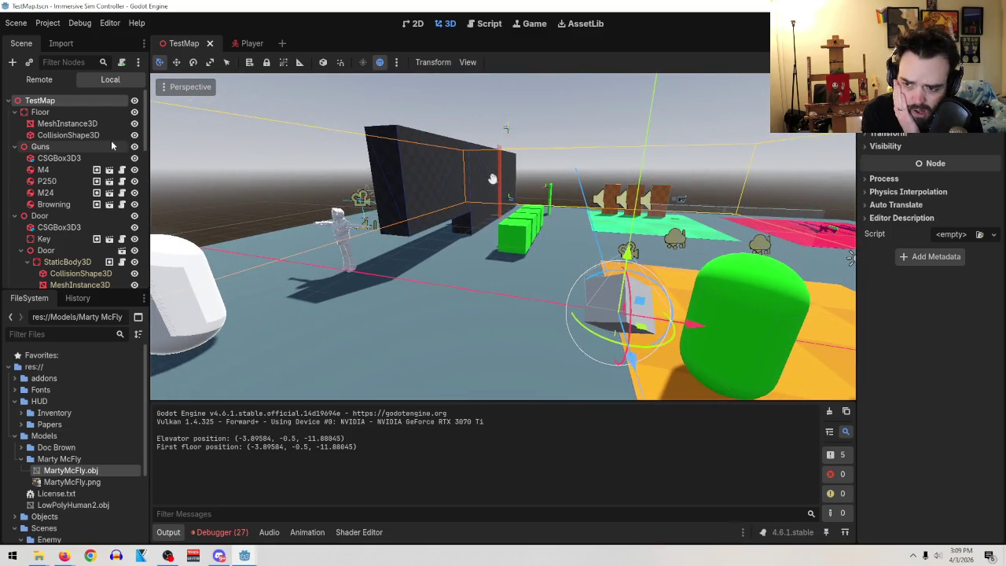
- In the Player scene, inspect the Detector's Camera3D and MeshInstance3D visibility layers
click(253, 42)
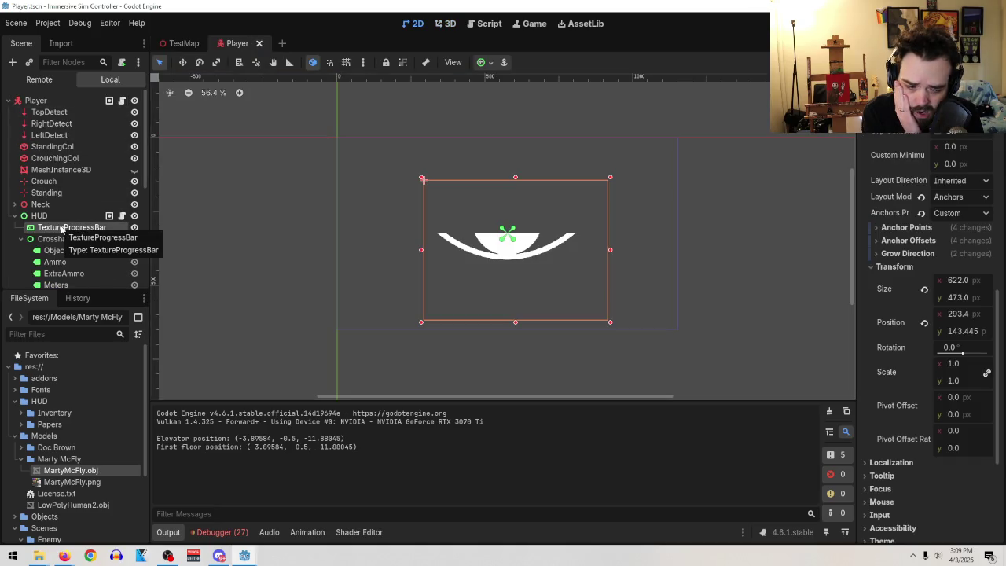
scroll(81, 186, down, 1)
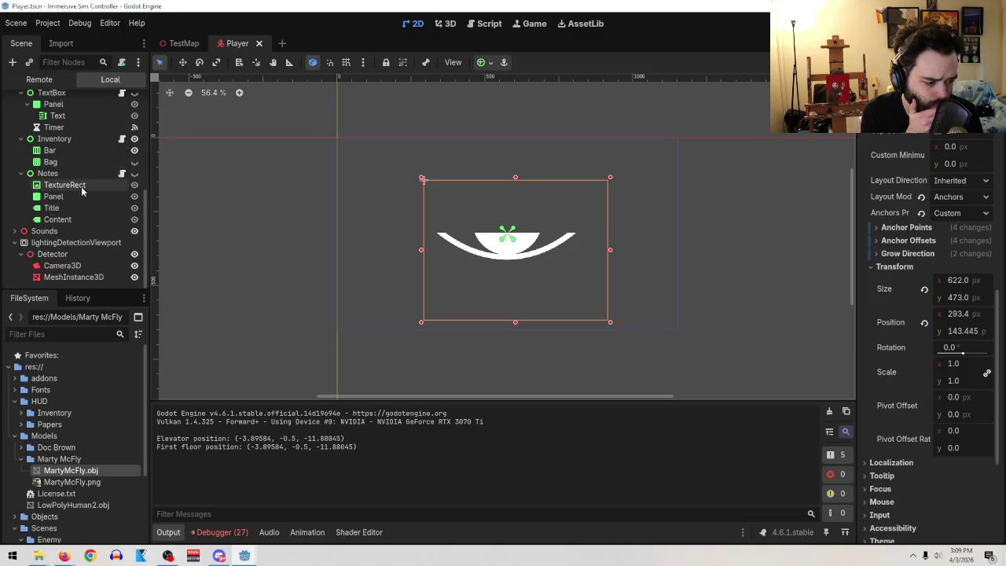
click(63, 266)
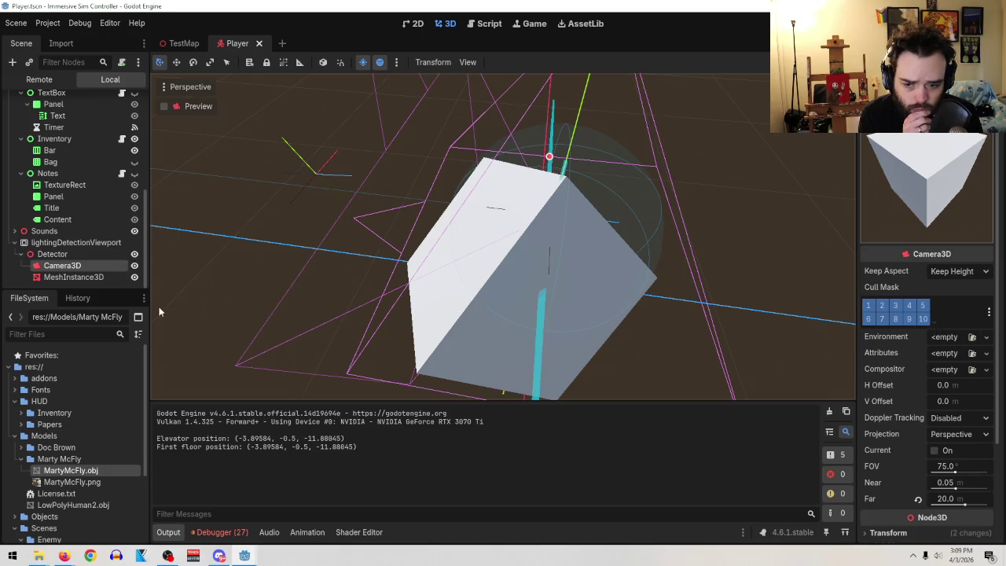
click(73, 276)
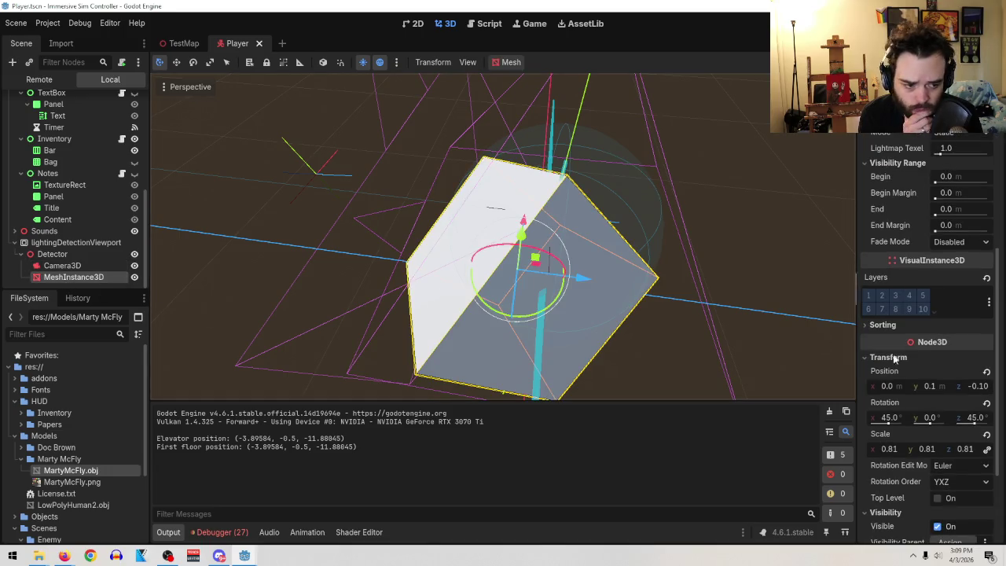
click(934, 312)
click(934, 312)
- Collapse the HUD branch and select the Player root node
scroll(48, 226, up, 10)
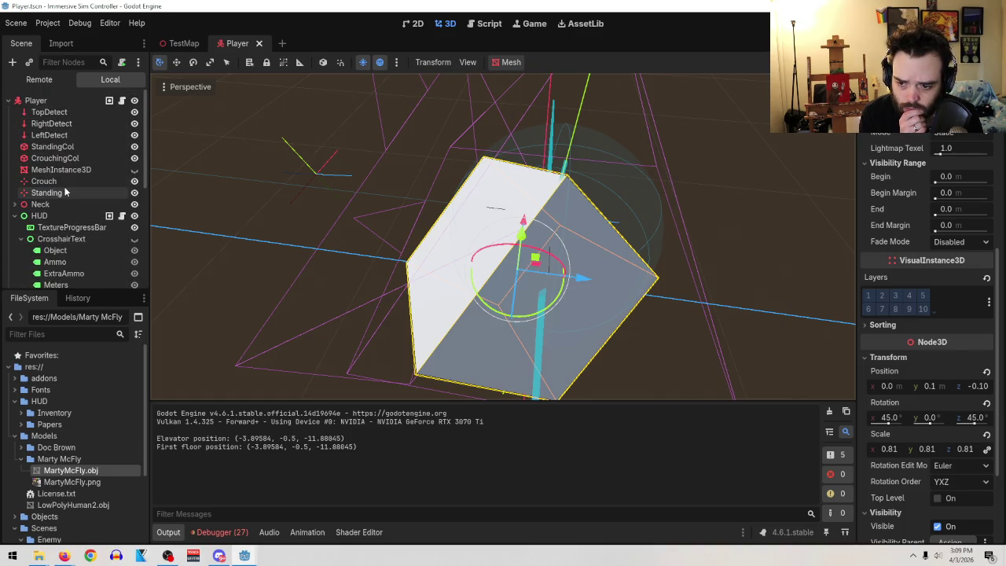
scroll(63, 189, down, 3)
scroll(47, 181, up, 2)
click(16, 170)
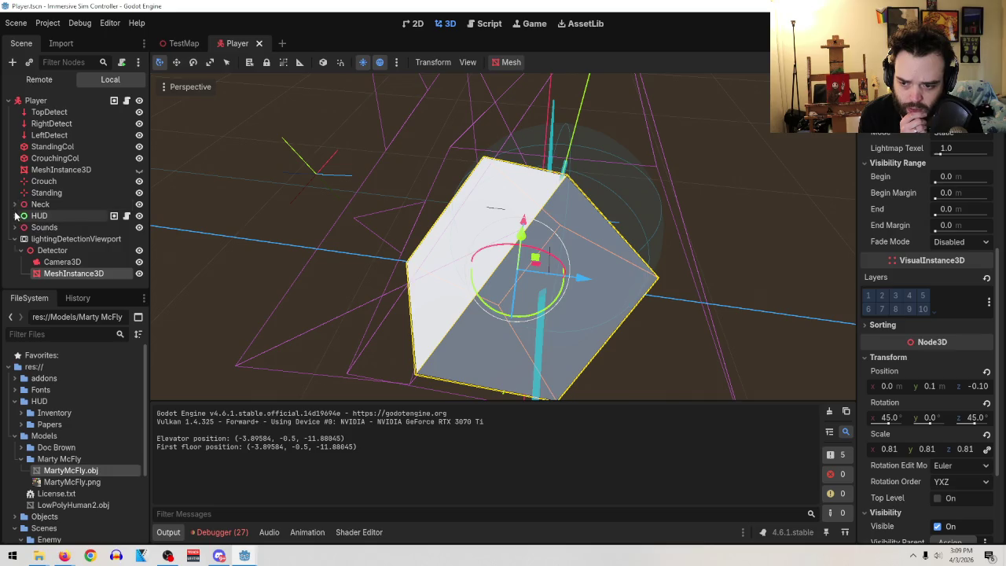
click(36, 100)
- Hide the light Detector node from the viewport
scroll(527, 226, up, 2)
scroll(527, 226, down, 5)
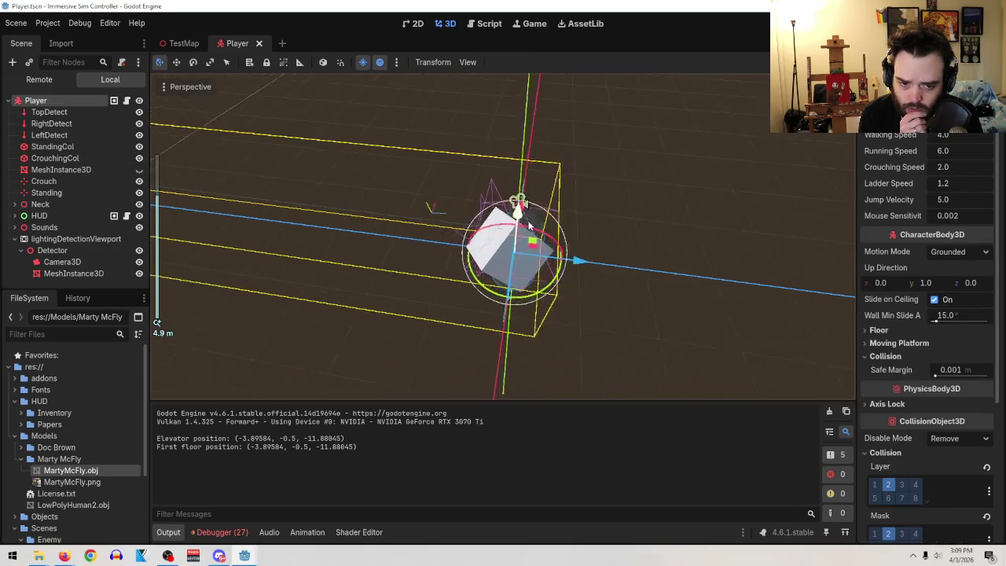
scroll(573, 259, up, 3)
mouse_move(546, 203)
mouse_down()
mouse_move(643, 152)
mouse_move(617, 126)
mouse_up()
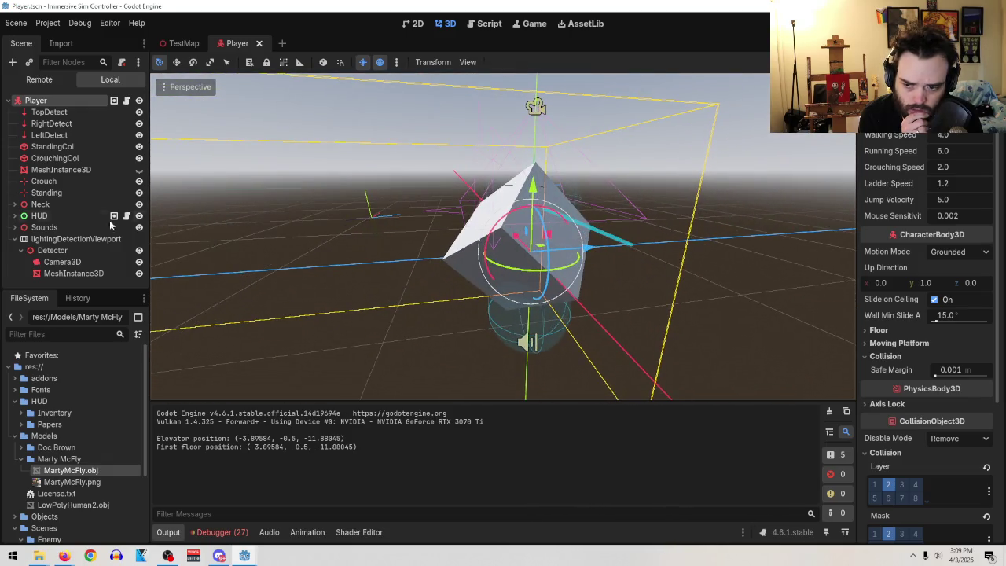
click(139, 250)
- Select the player's Camera3D under Neck and expand its full Cull Mask layer grid
drag(667, 159, 532, 204)
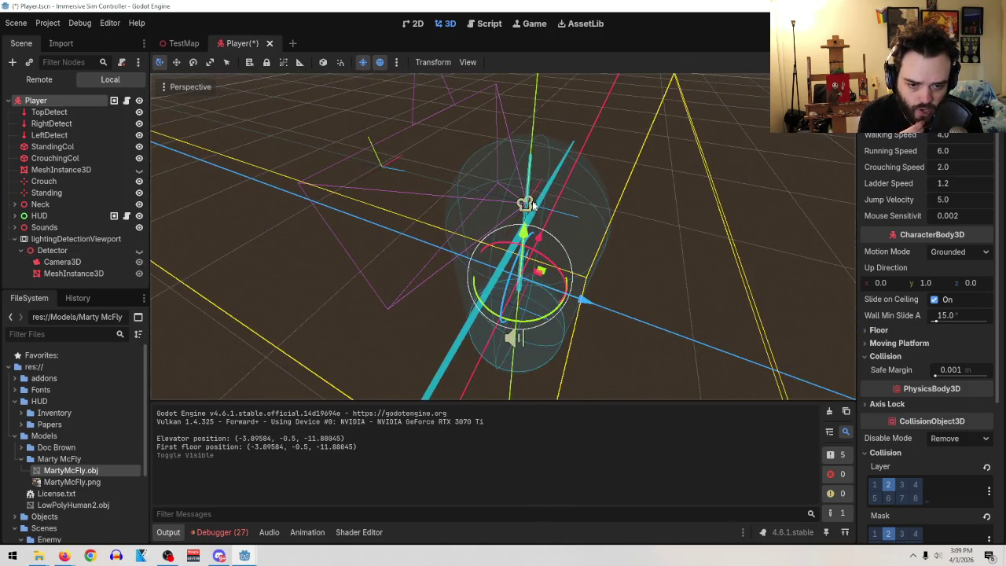
click(532, 205)
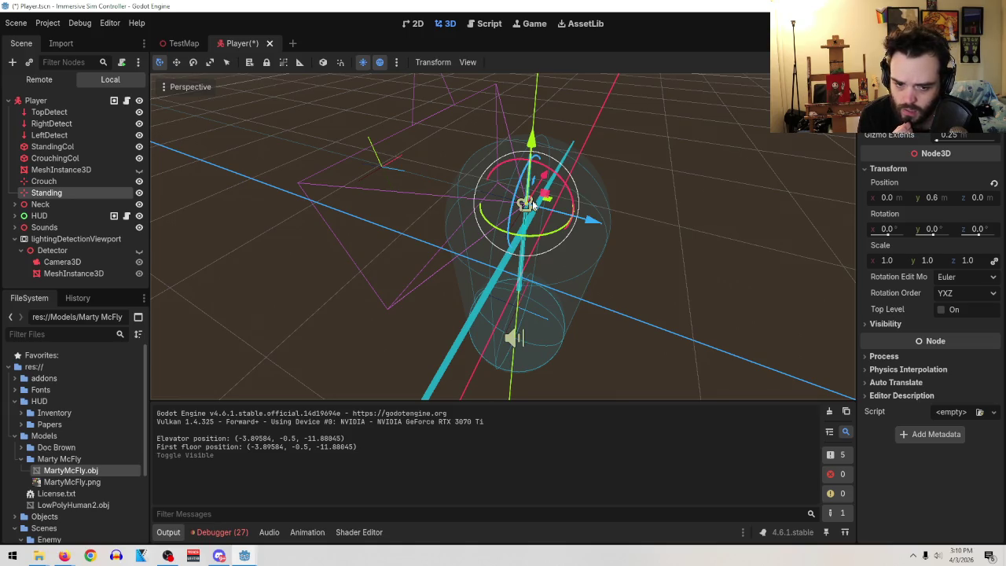
click(14, 204)
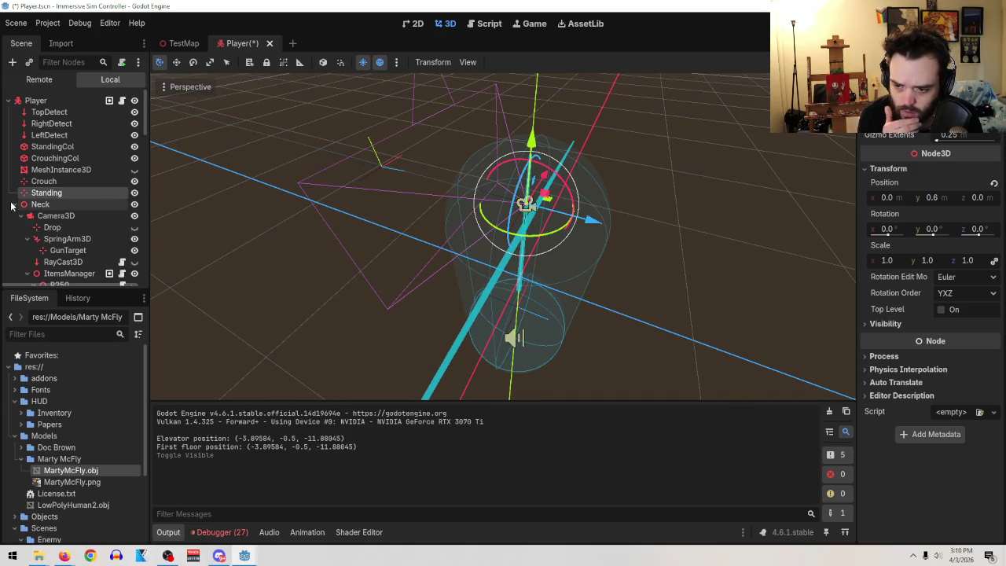
click(35, 215)
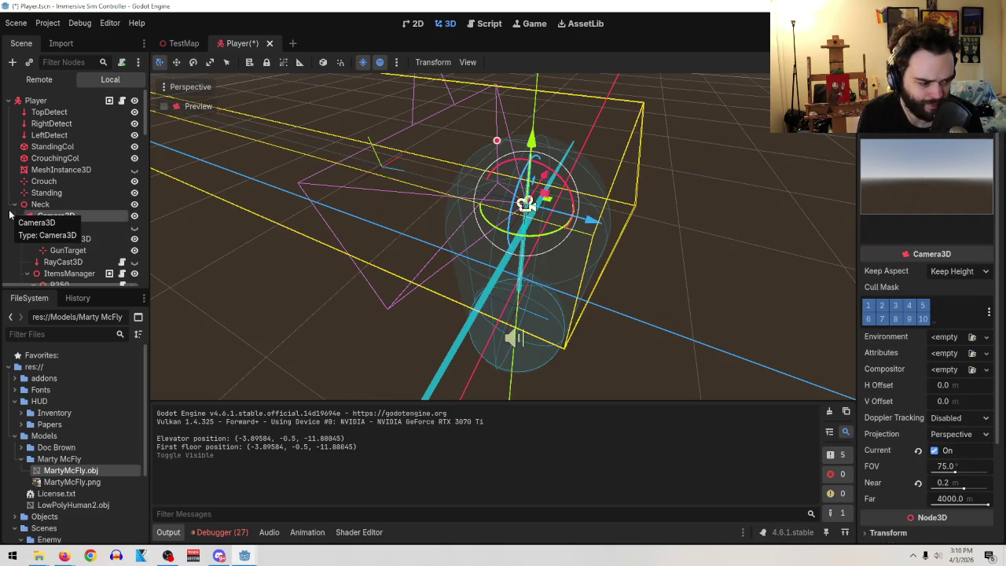
click(935, 319)
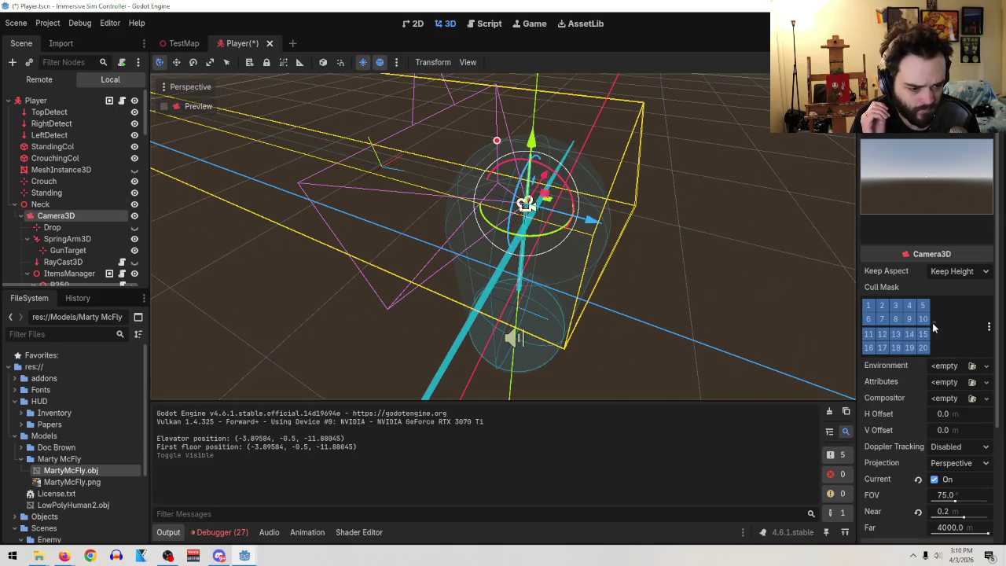